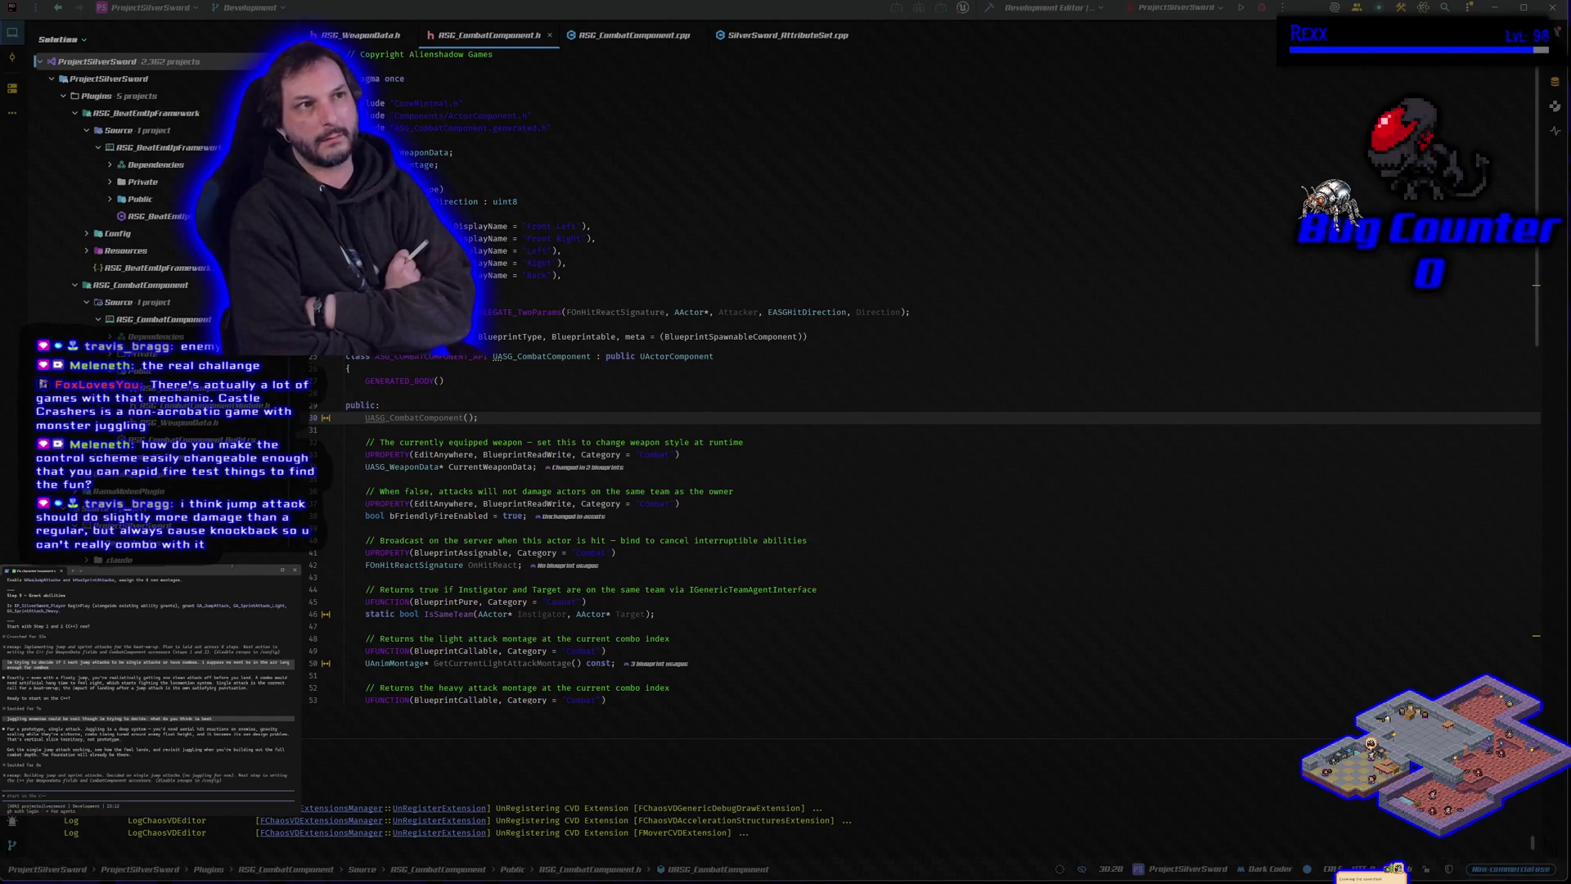
# Ask the Claude assistant in Rider's terminal whether aerial attacks should deal more damage.
pyautogui.write('I')
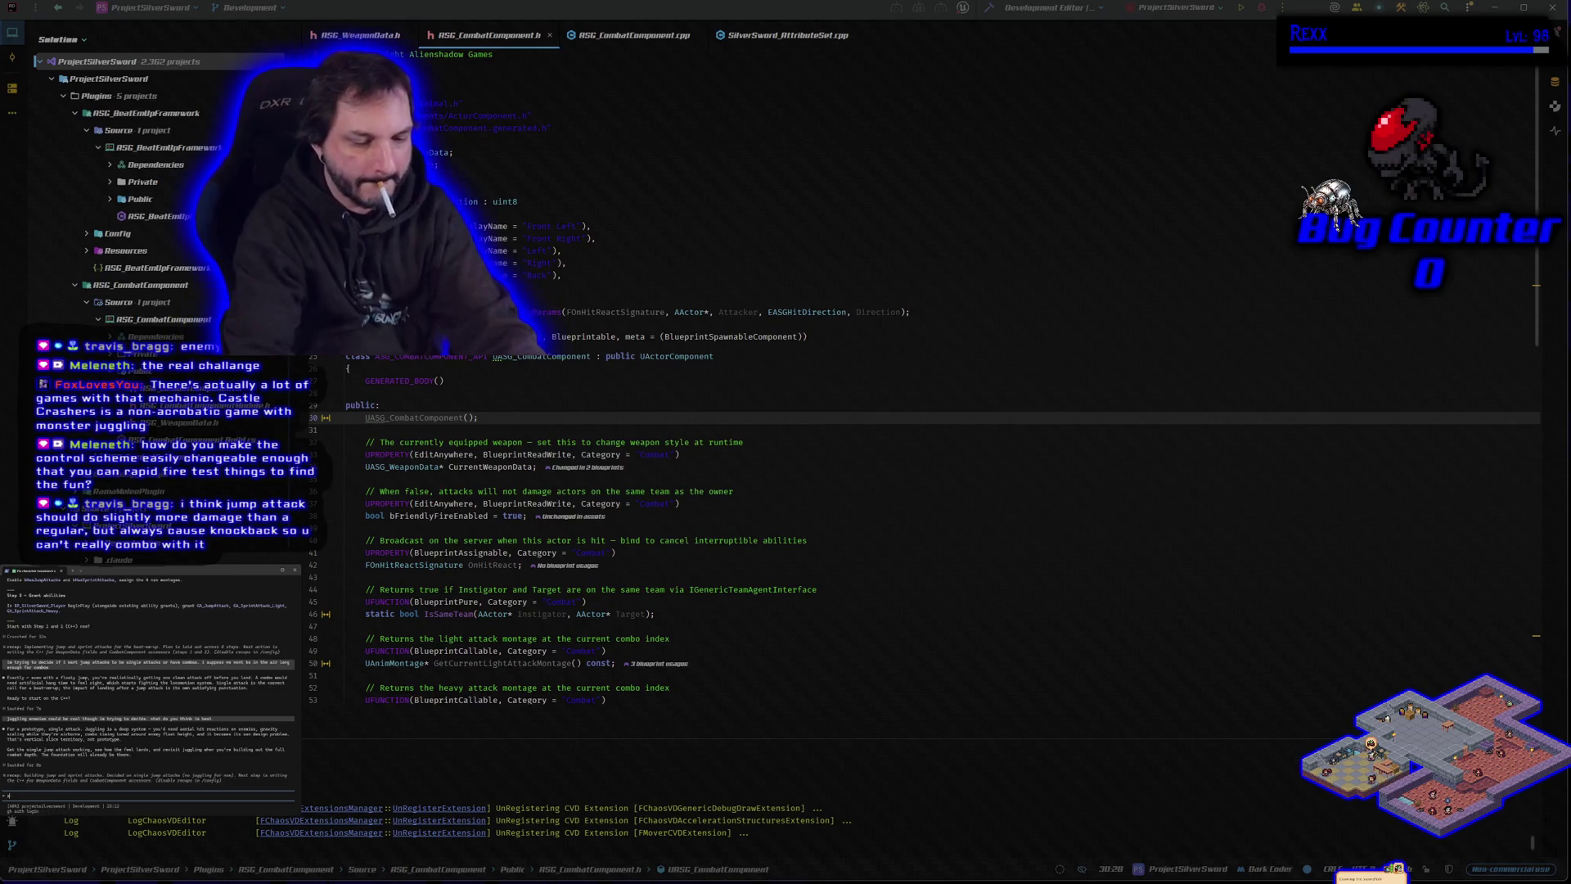
pyautogui.write('uld i')
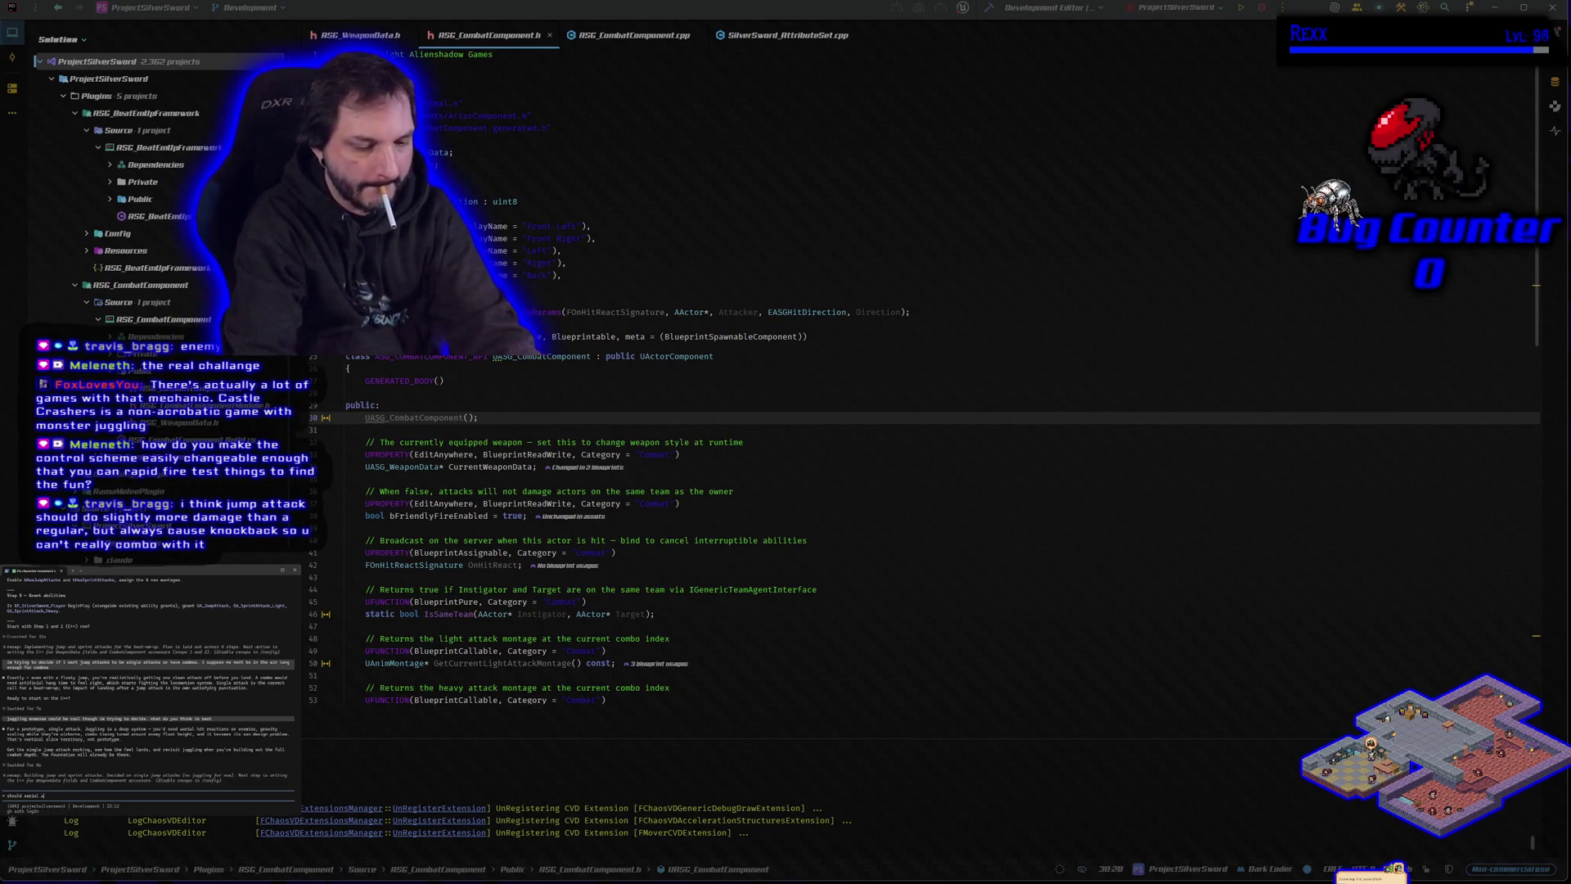
pyautogui.write('ttacks')
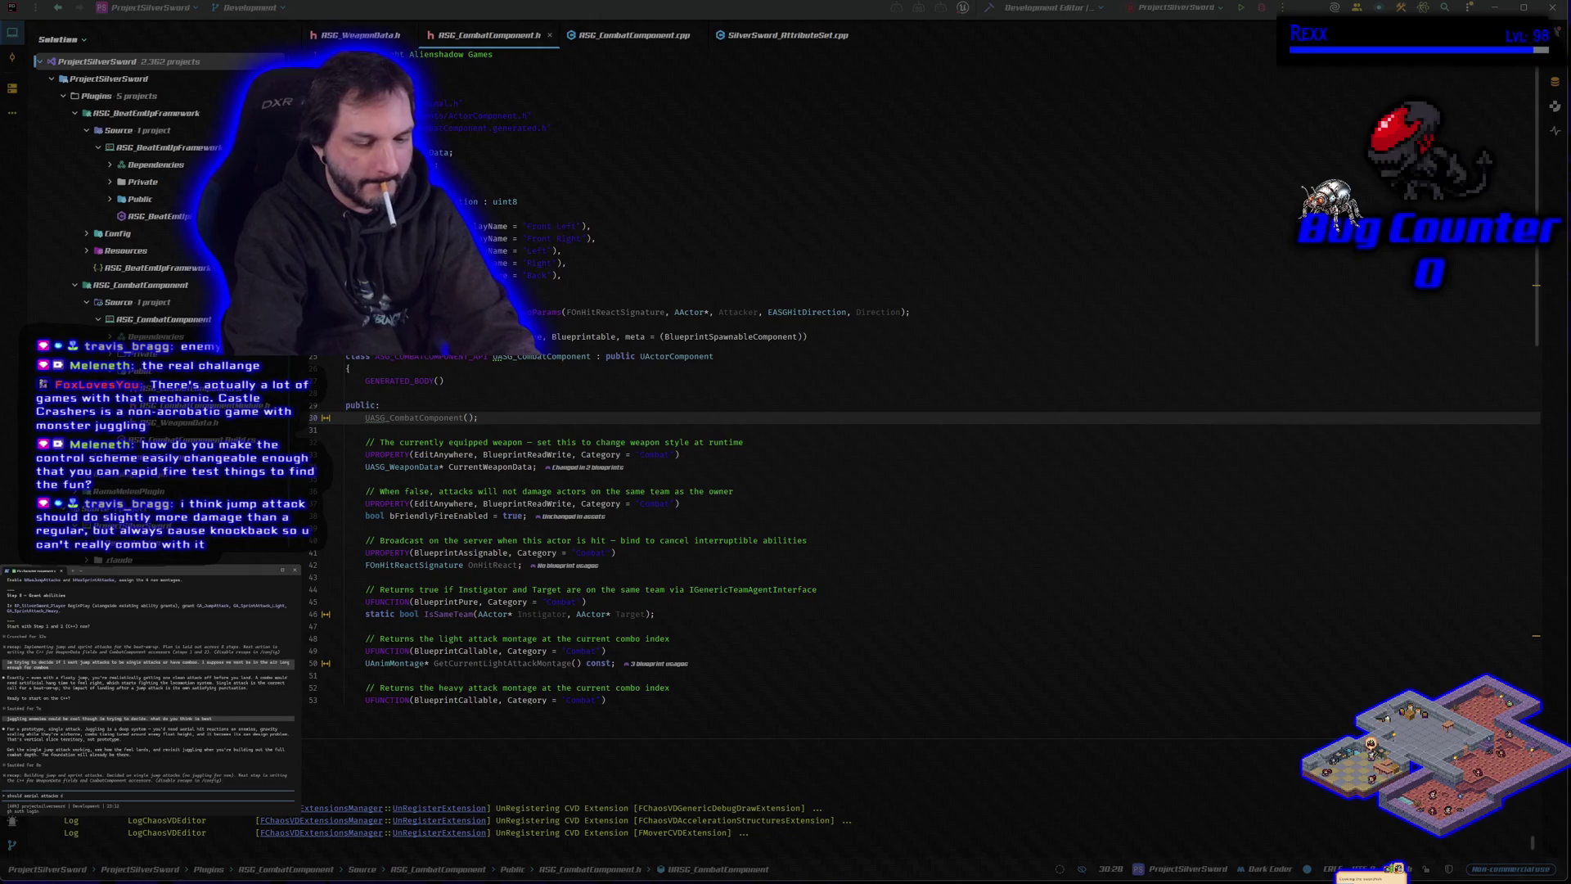
pyautogui.write('damage')
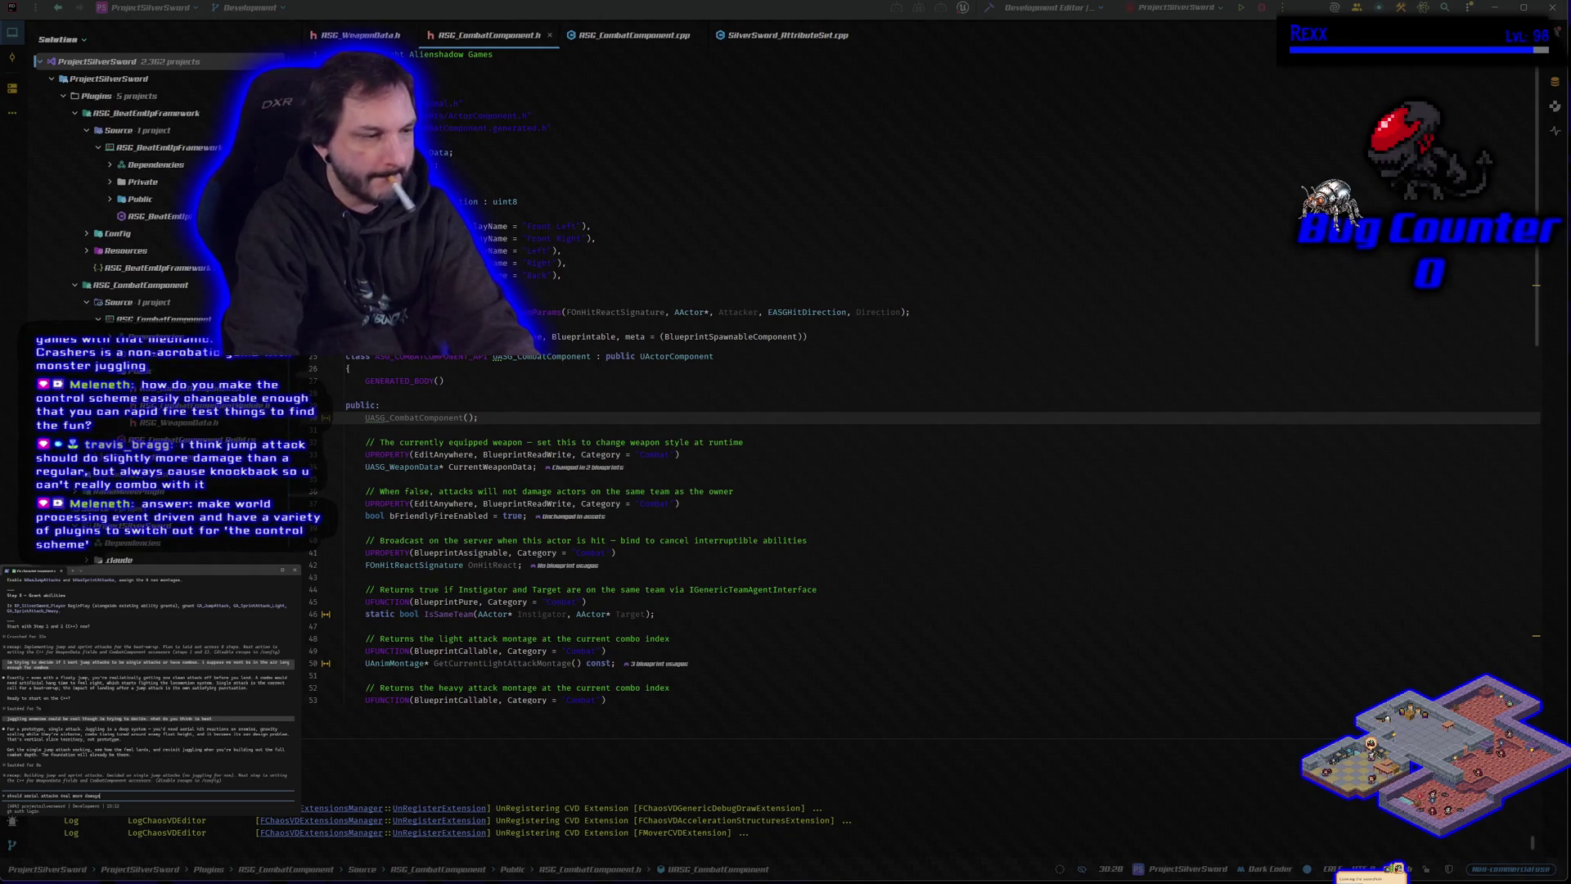
pyautogui.press('Return')
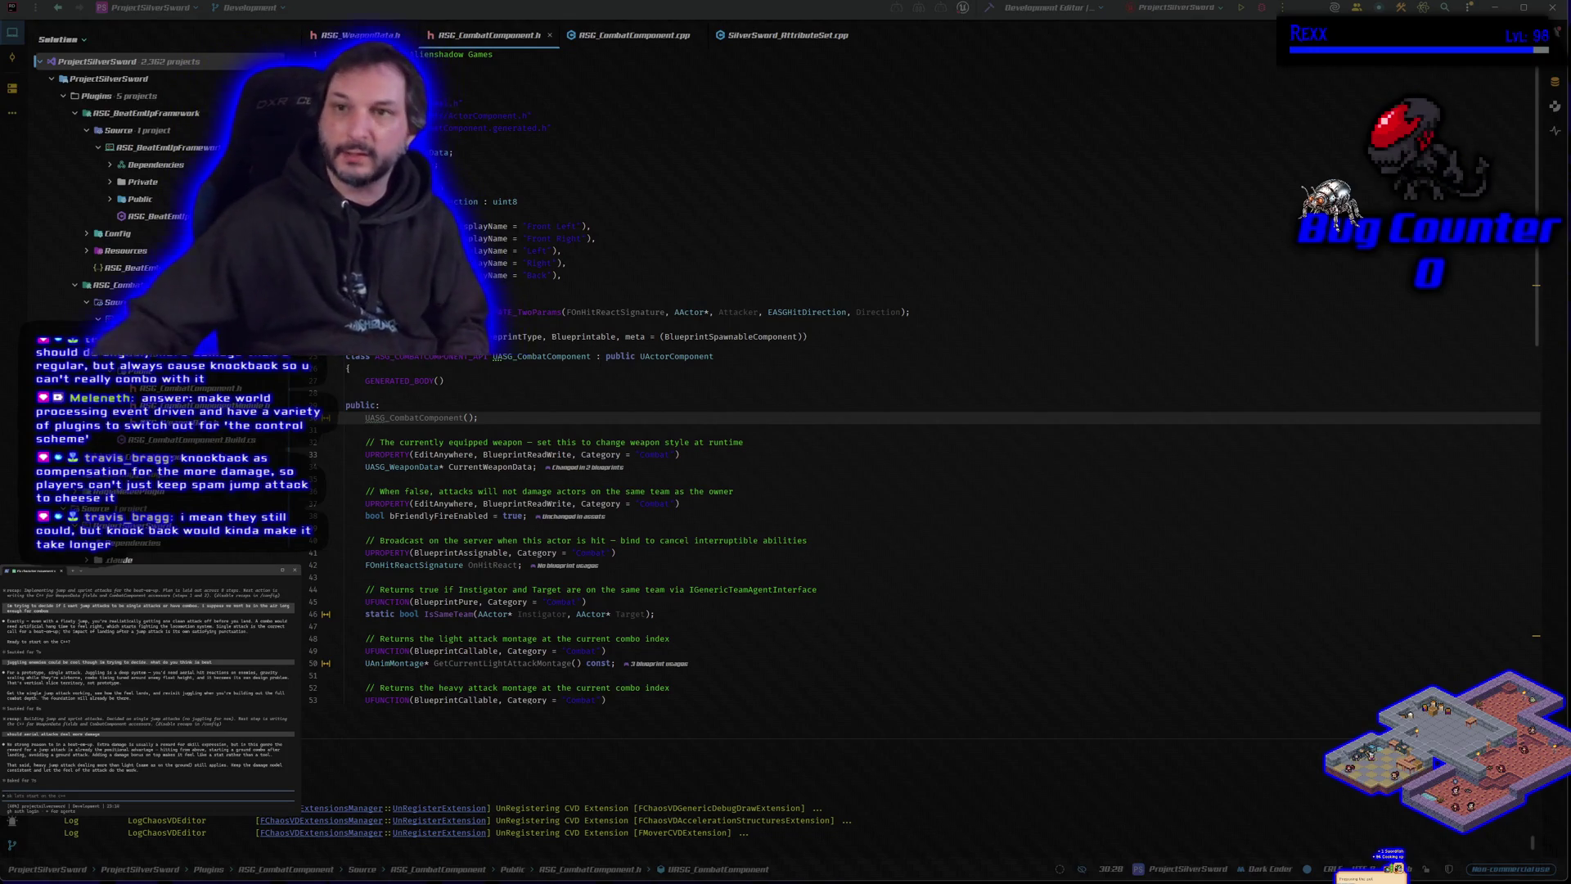
# Build the Silver Sword project and launch Unreal Editor, then bring up the BeatEmUpLevel level.
pyautogui.click(1264, 8)
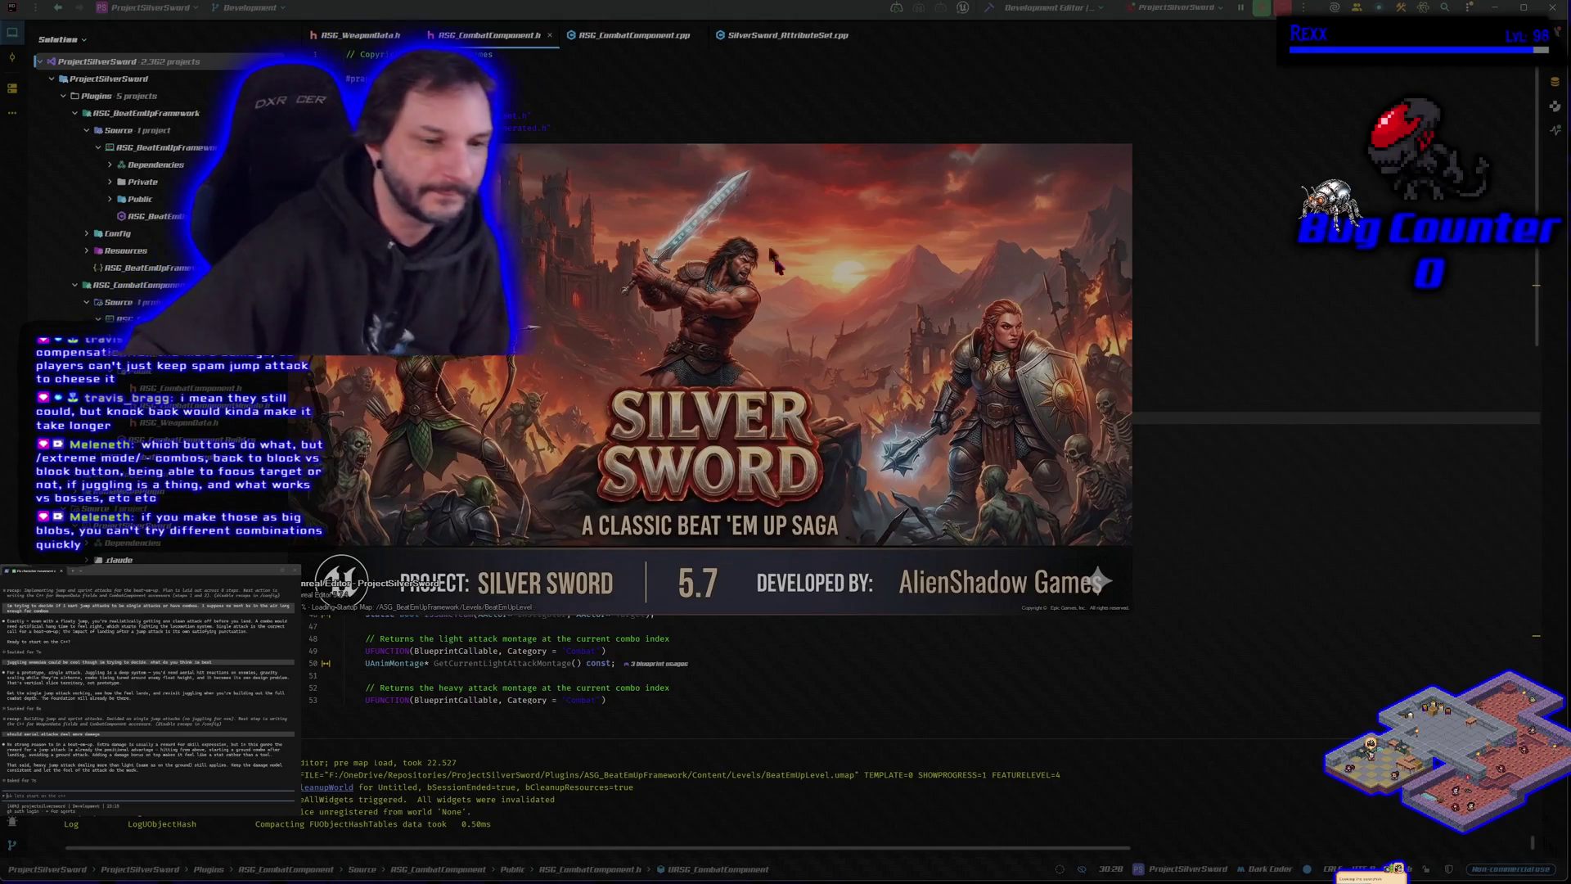
pyautogui.moveTo(592, 372); pyautogui.dragTo(720, 372)
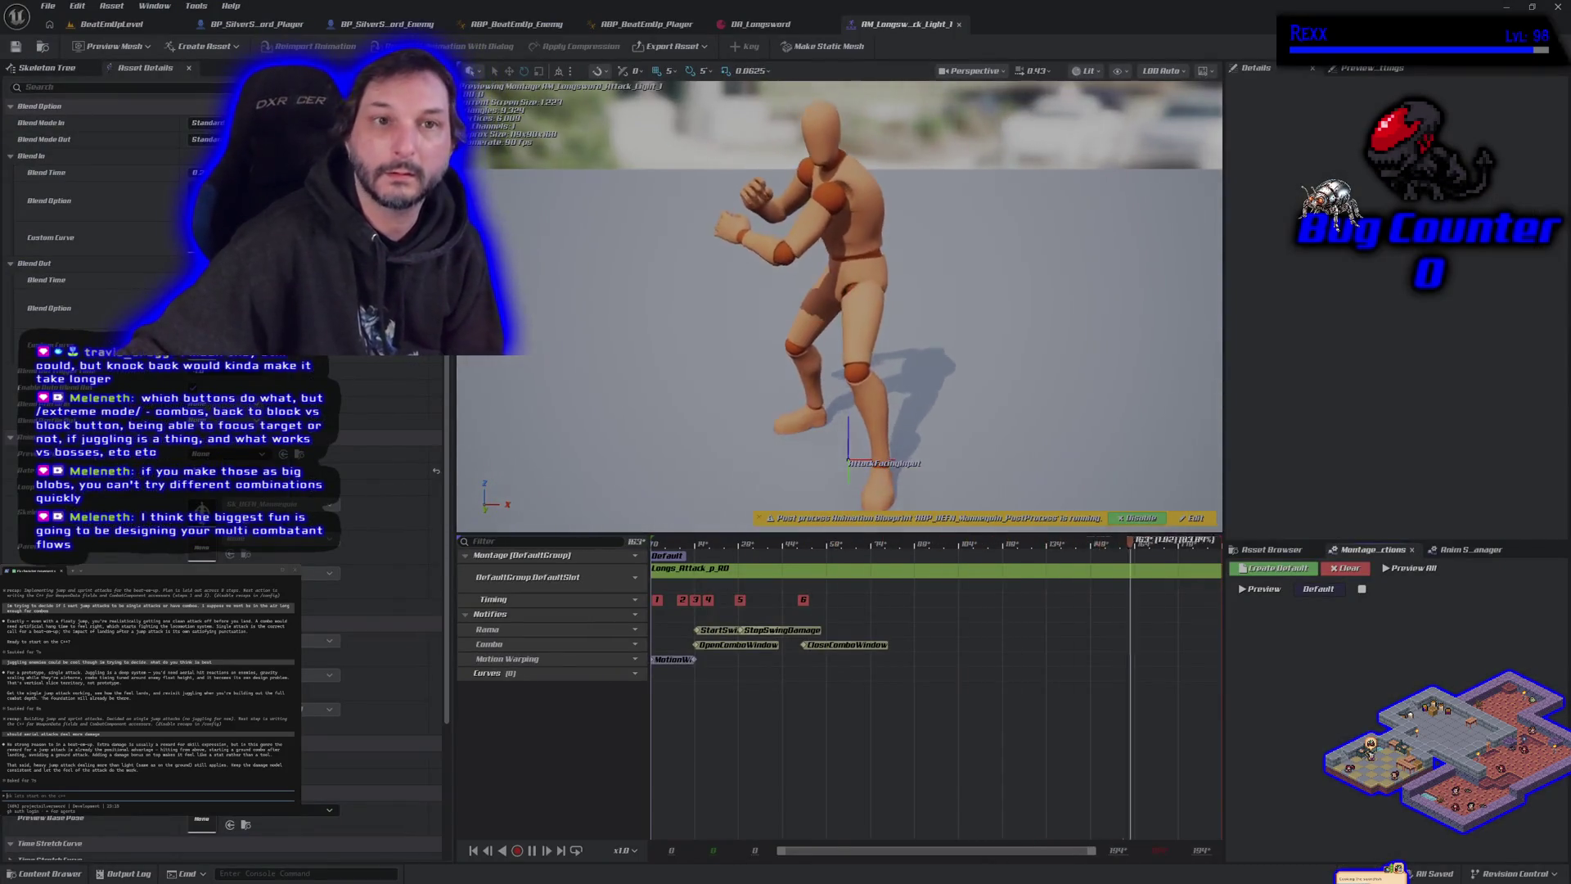
pyautogui.click(106, 23)
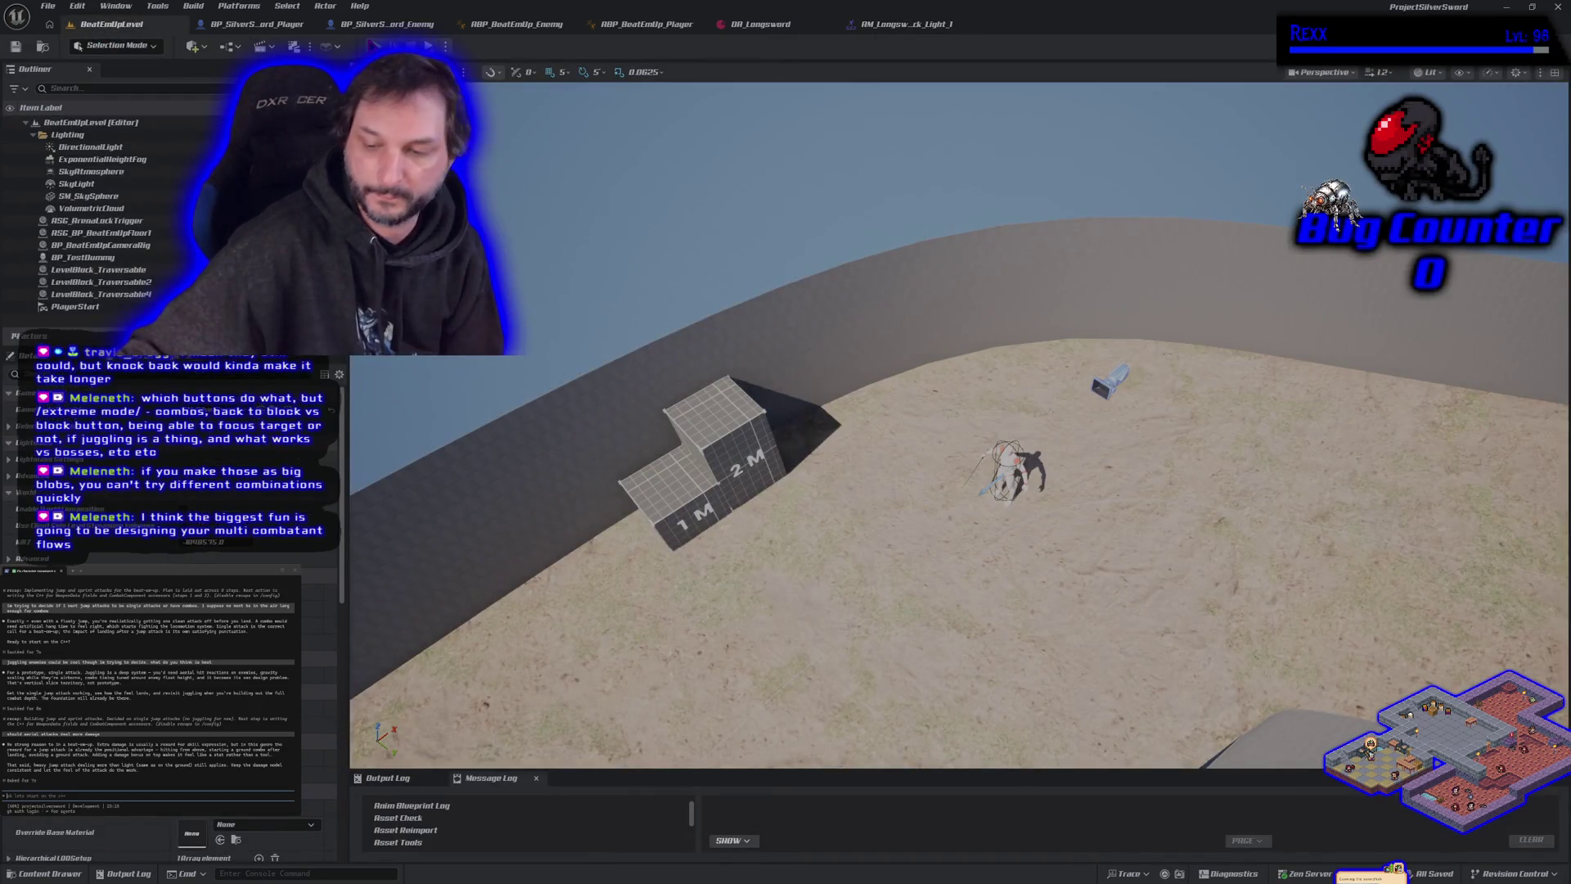
# Play BeatEmUpLevel in the editor, jump-attack repeatedly with the sword character, then stop.
pyautogui.hotkey('alt', 'p')
pyautogui.press('space')
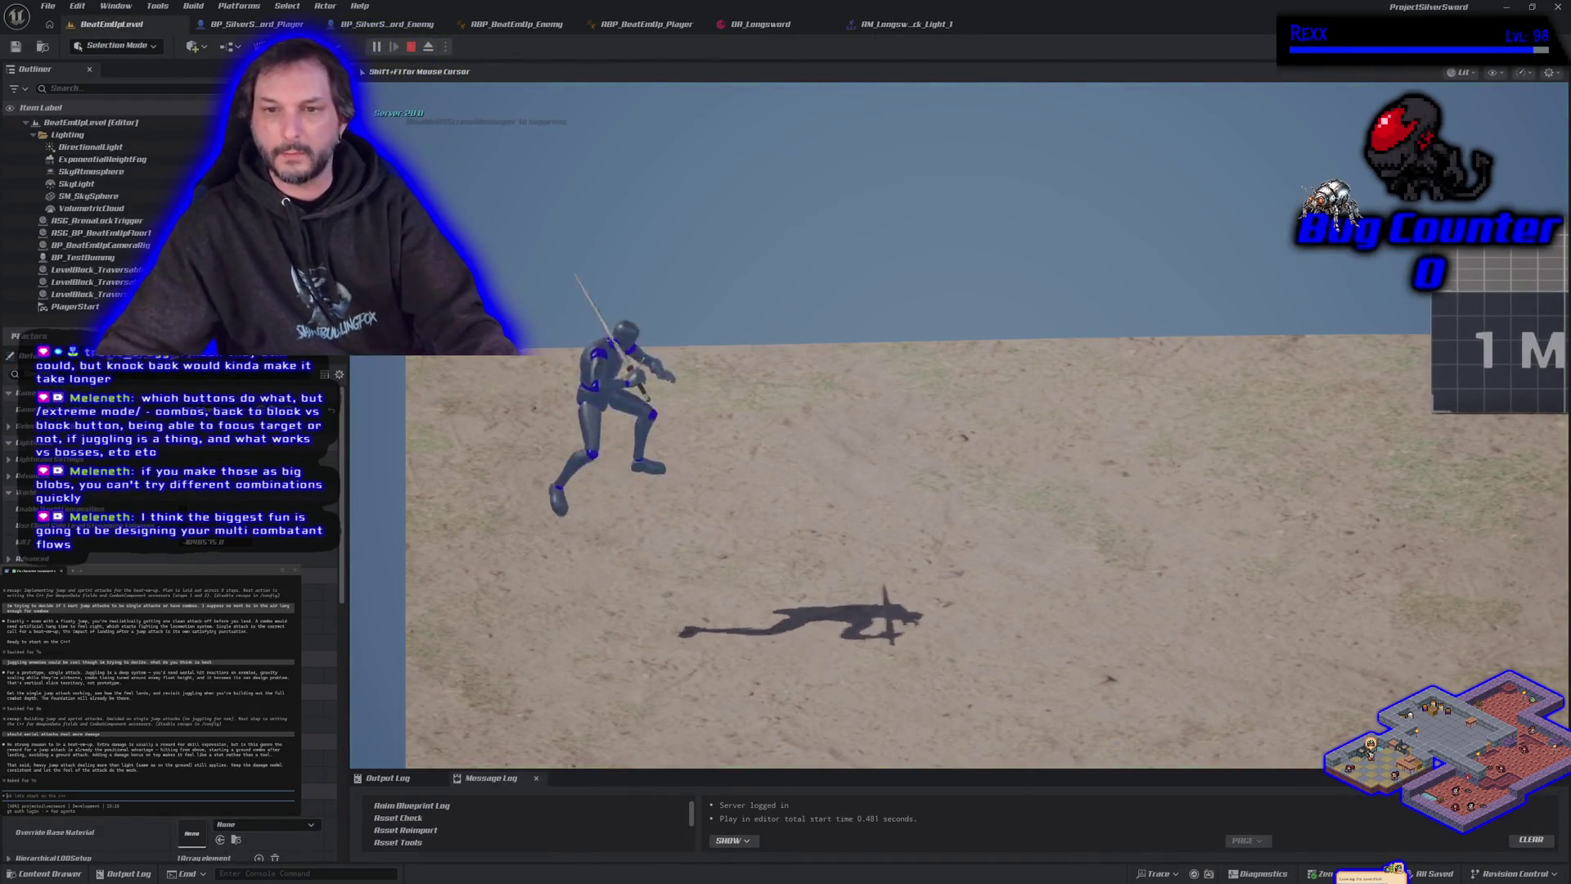
pyautogui.press('space')
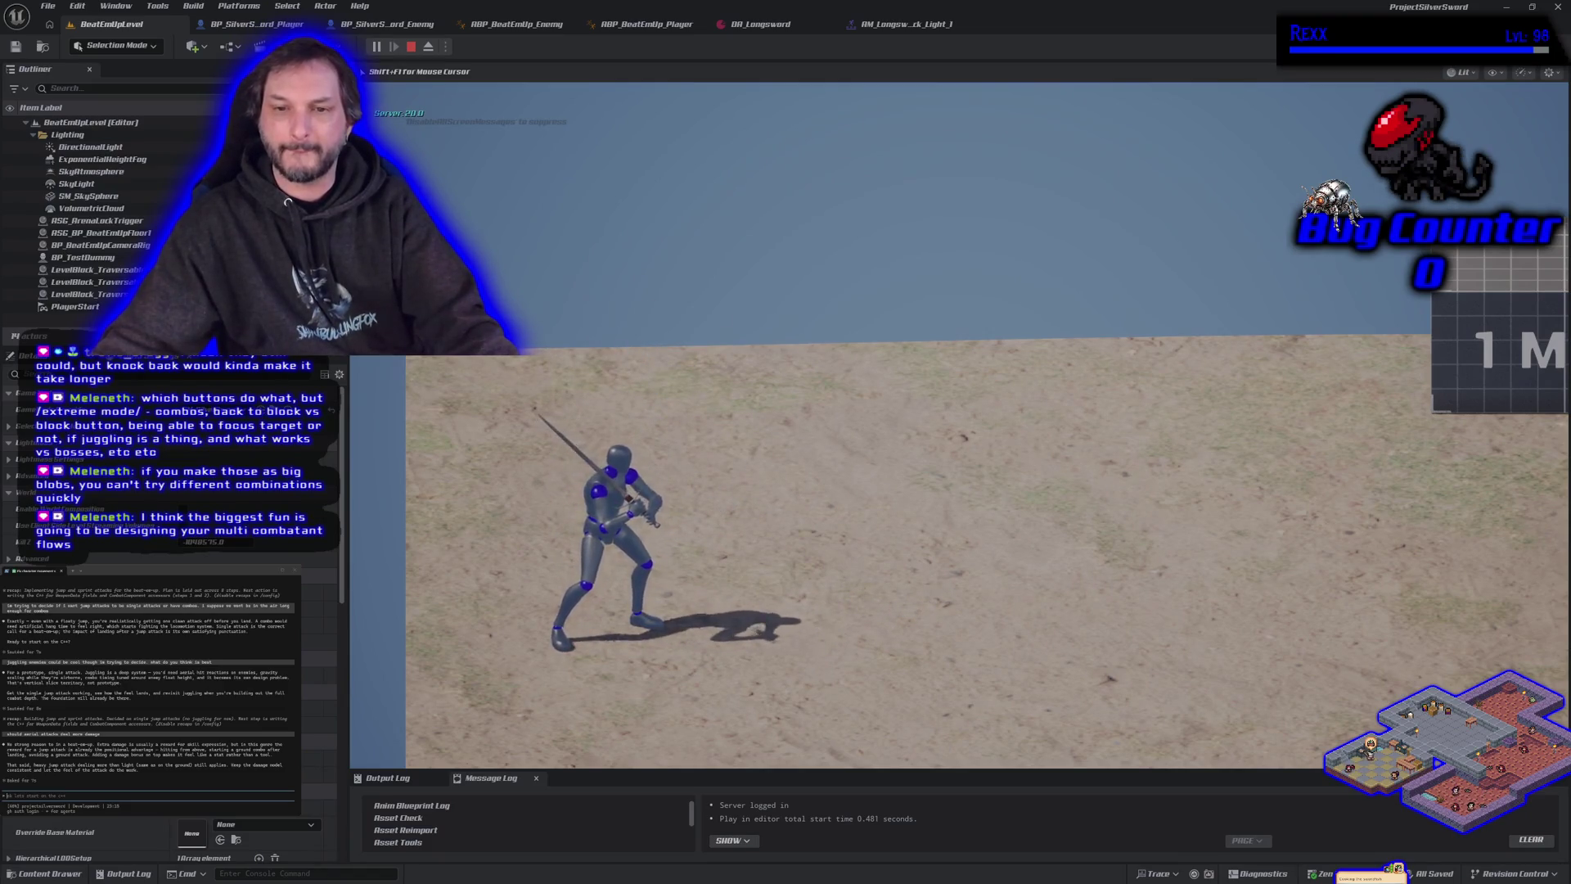
pyautogui.press('space')
pyautogui.press('space')
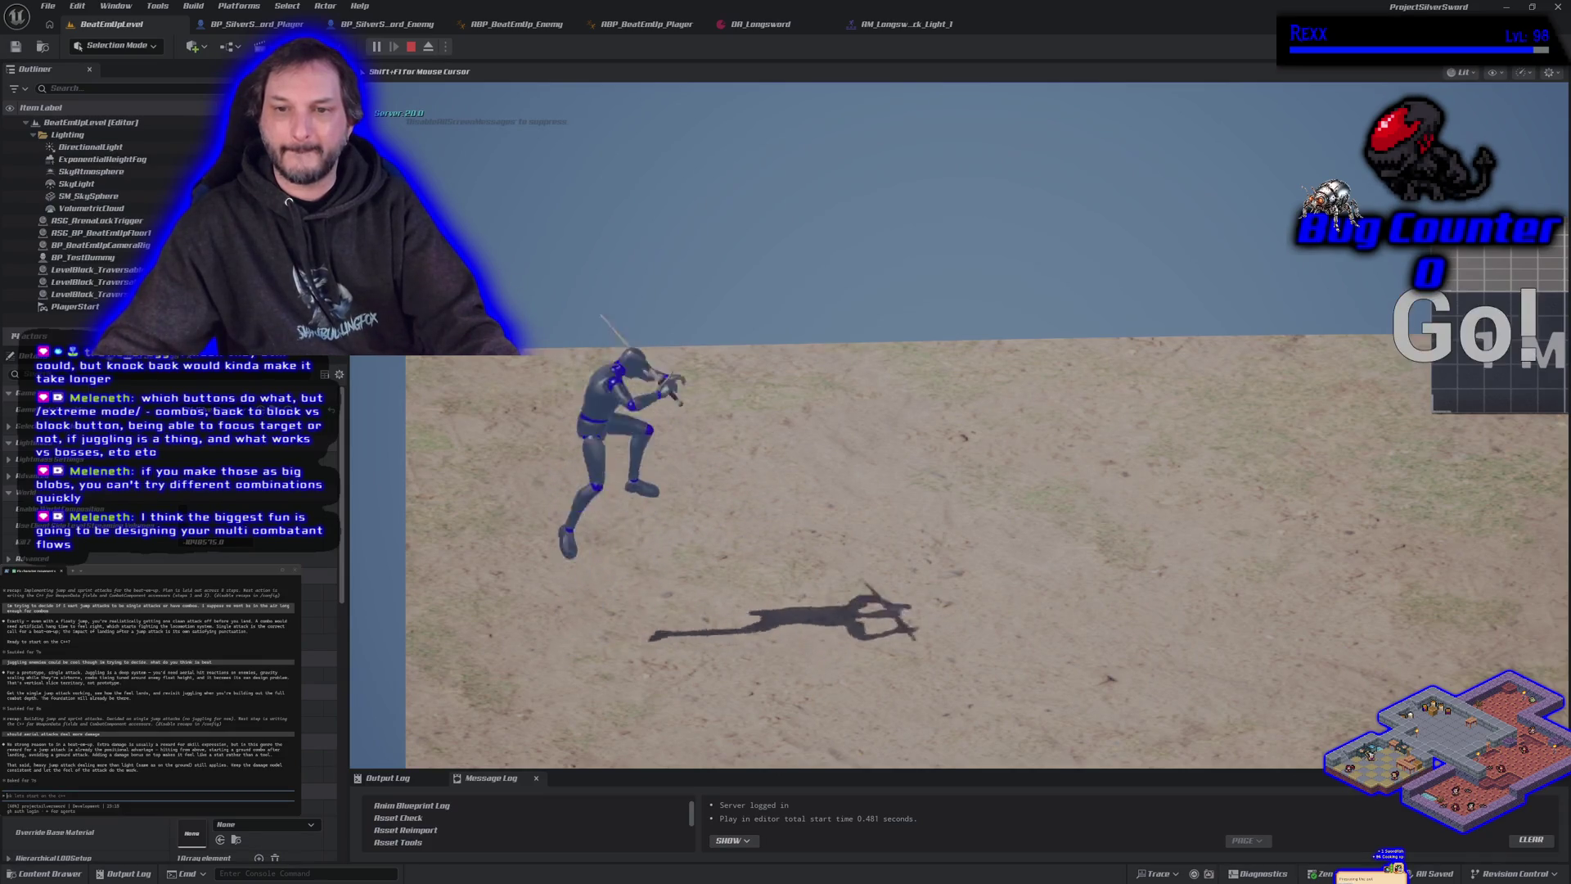
pyautogui.press('space')
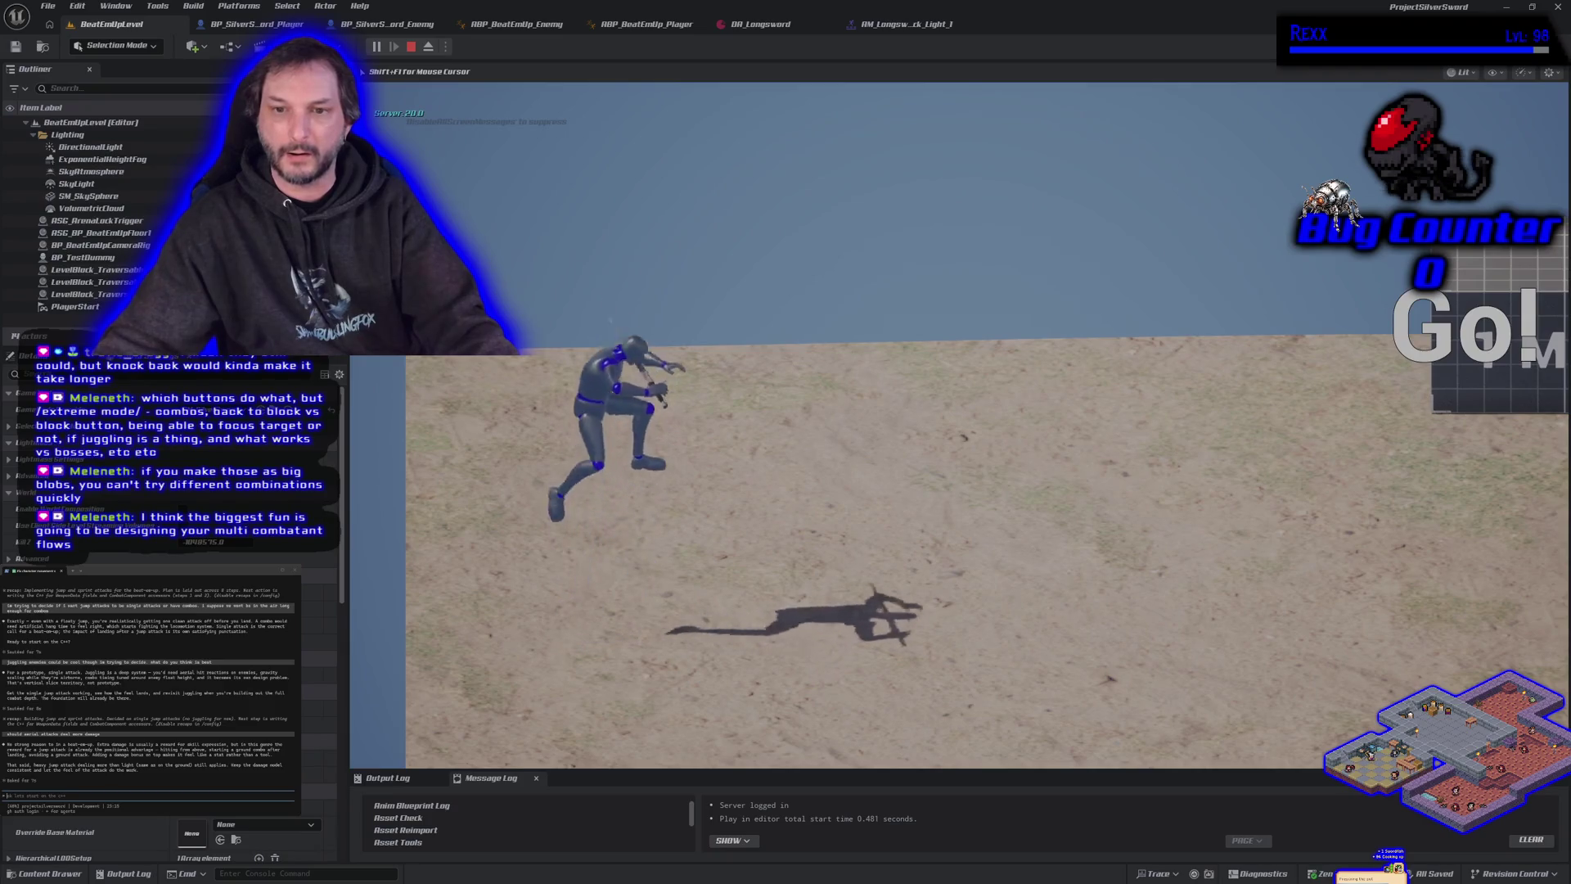
pyautogui.press('space')
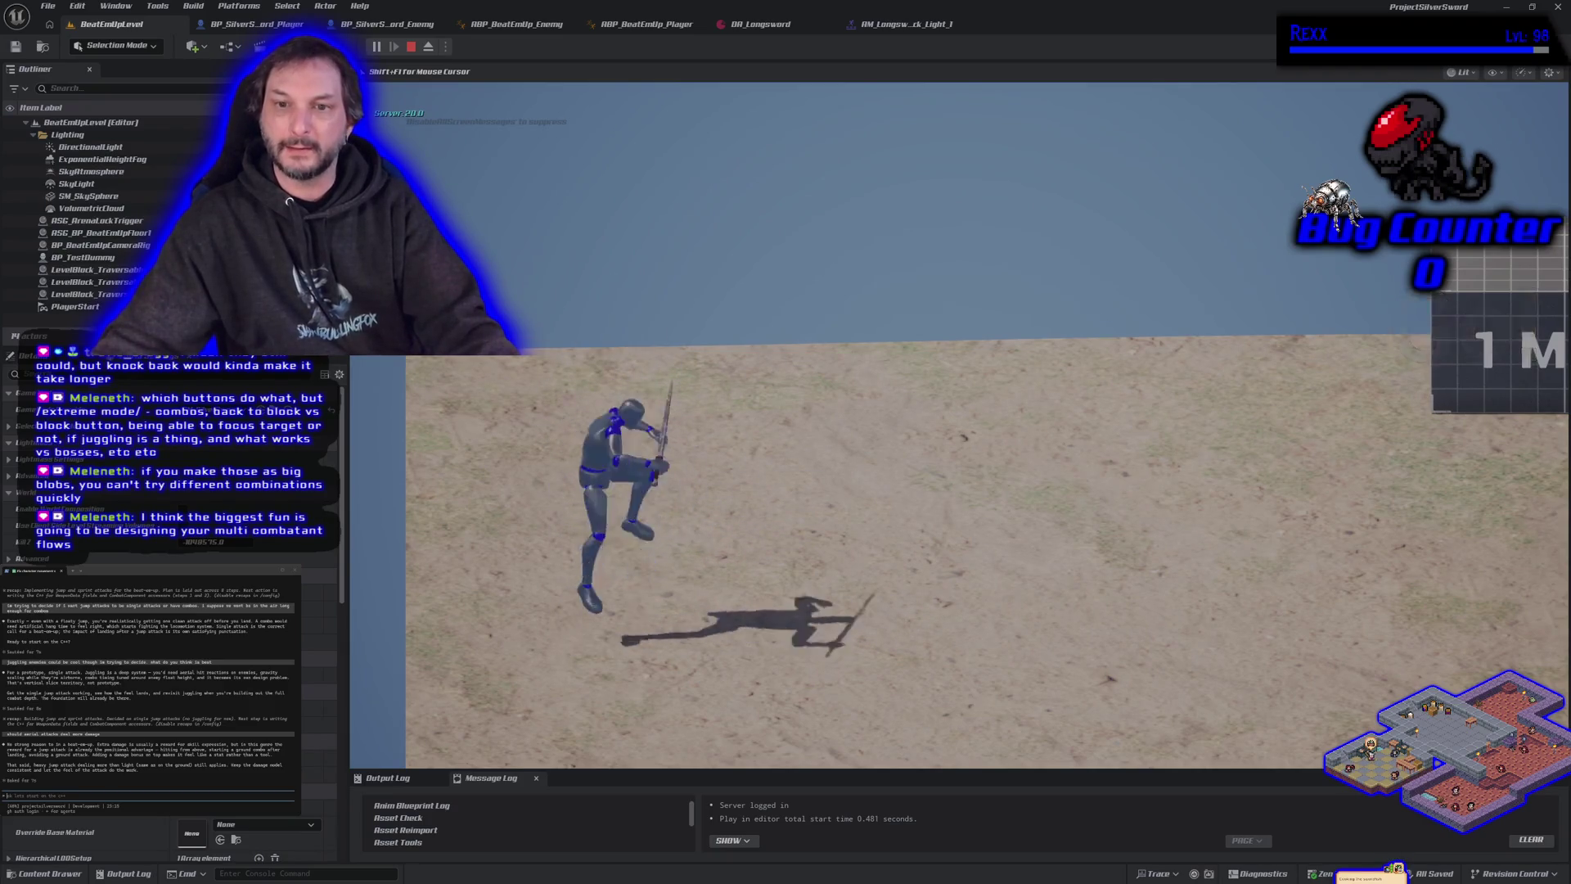
pyautogui.press('space')
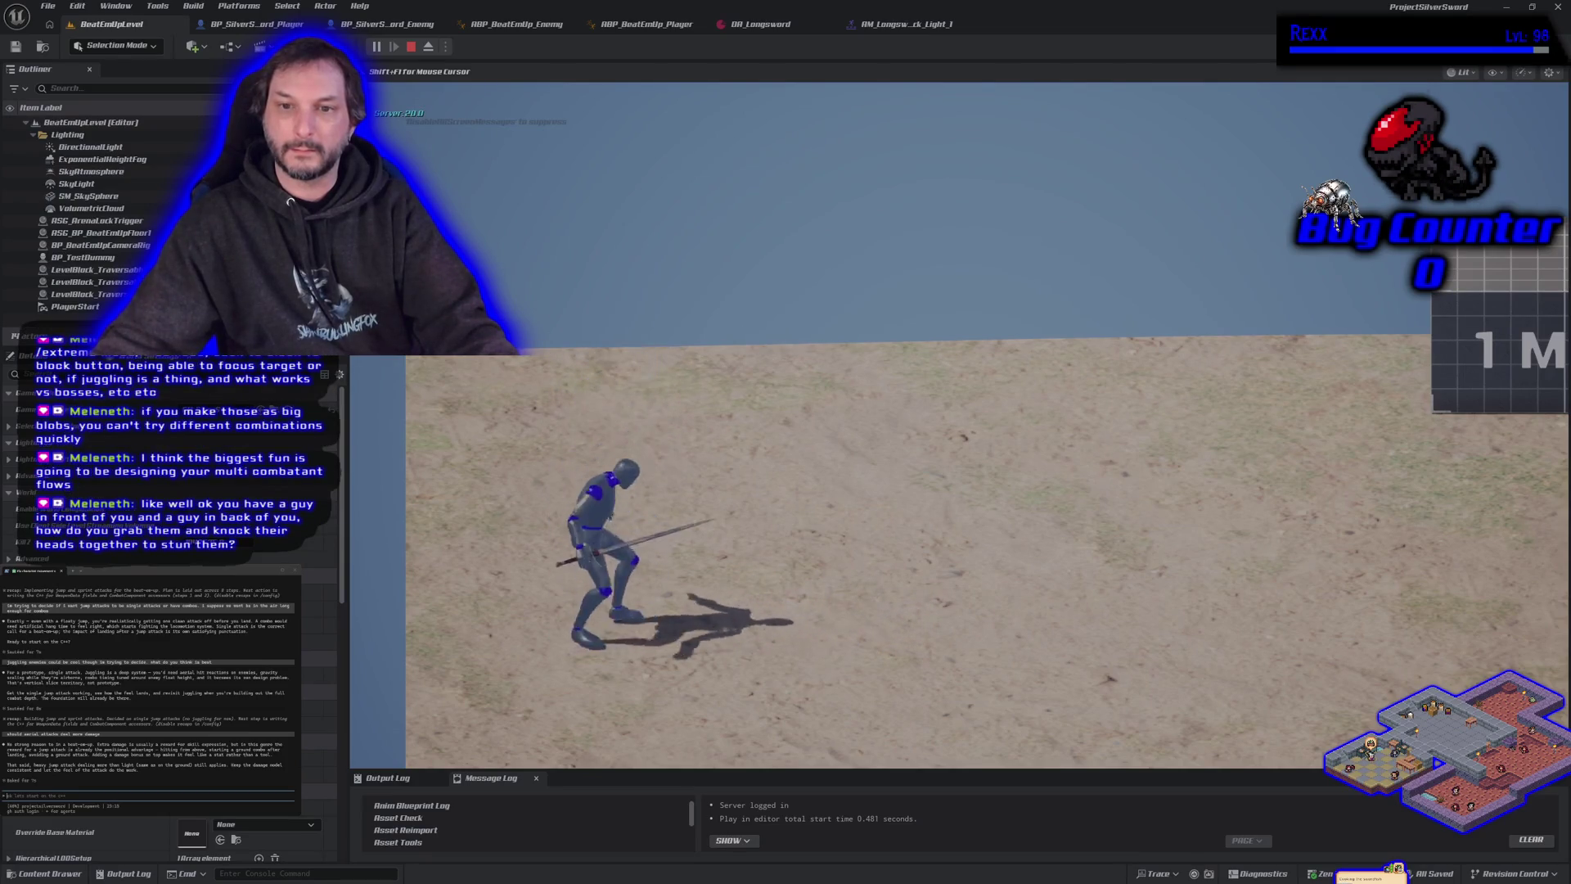
pyautogui.press('space')
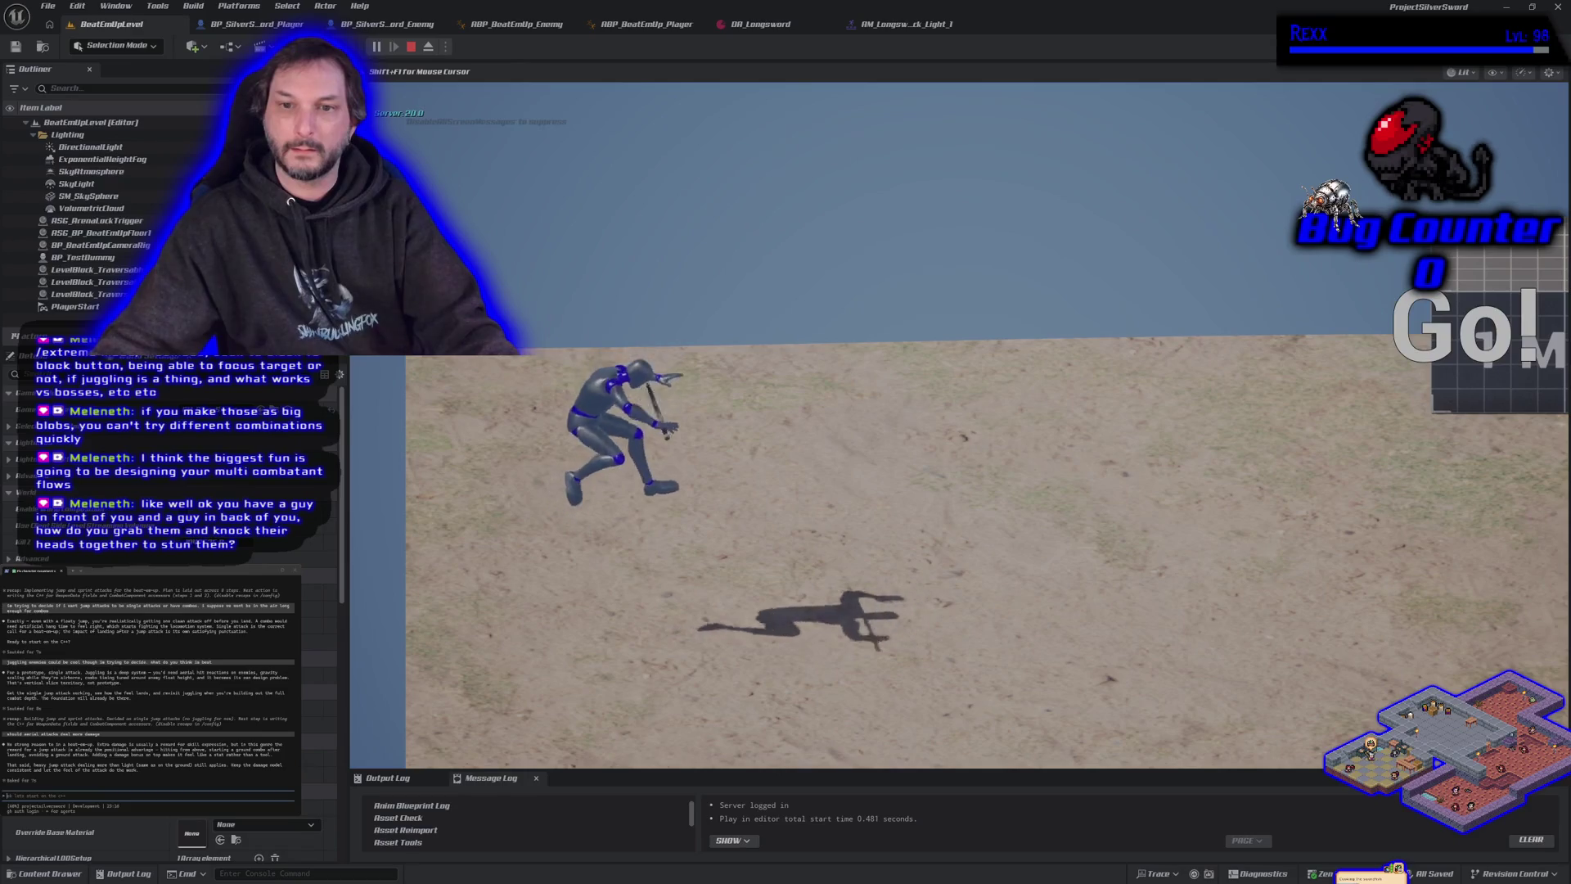
pyautogui.press('space')
pyautogui.press('space')
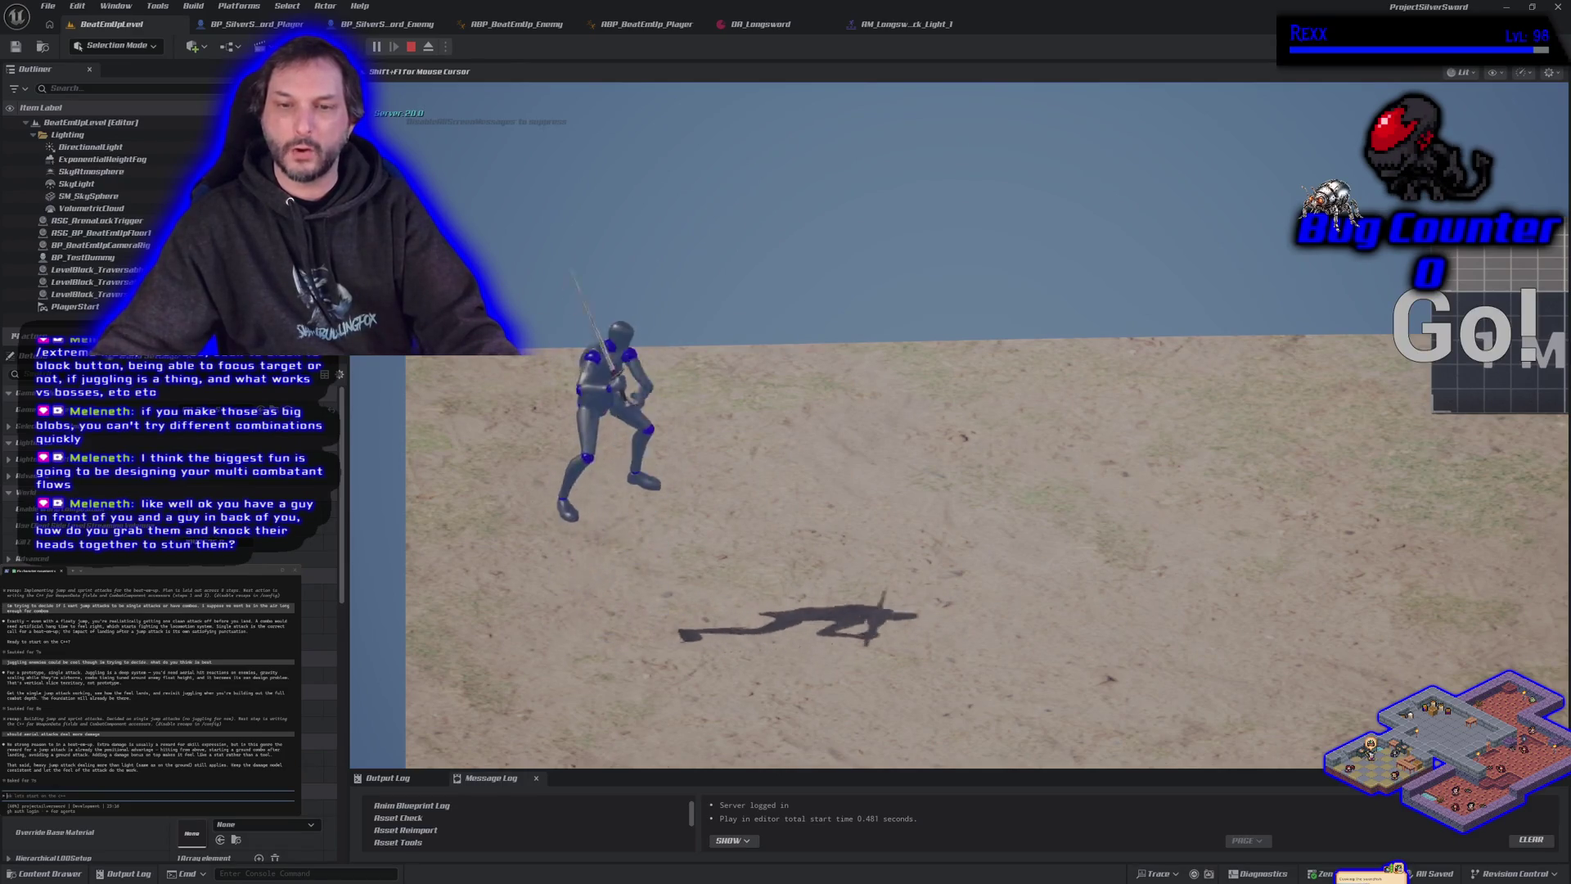
pyautogui.press('space')
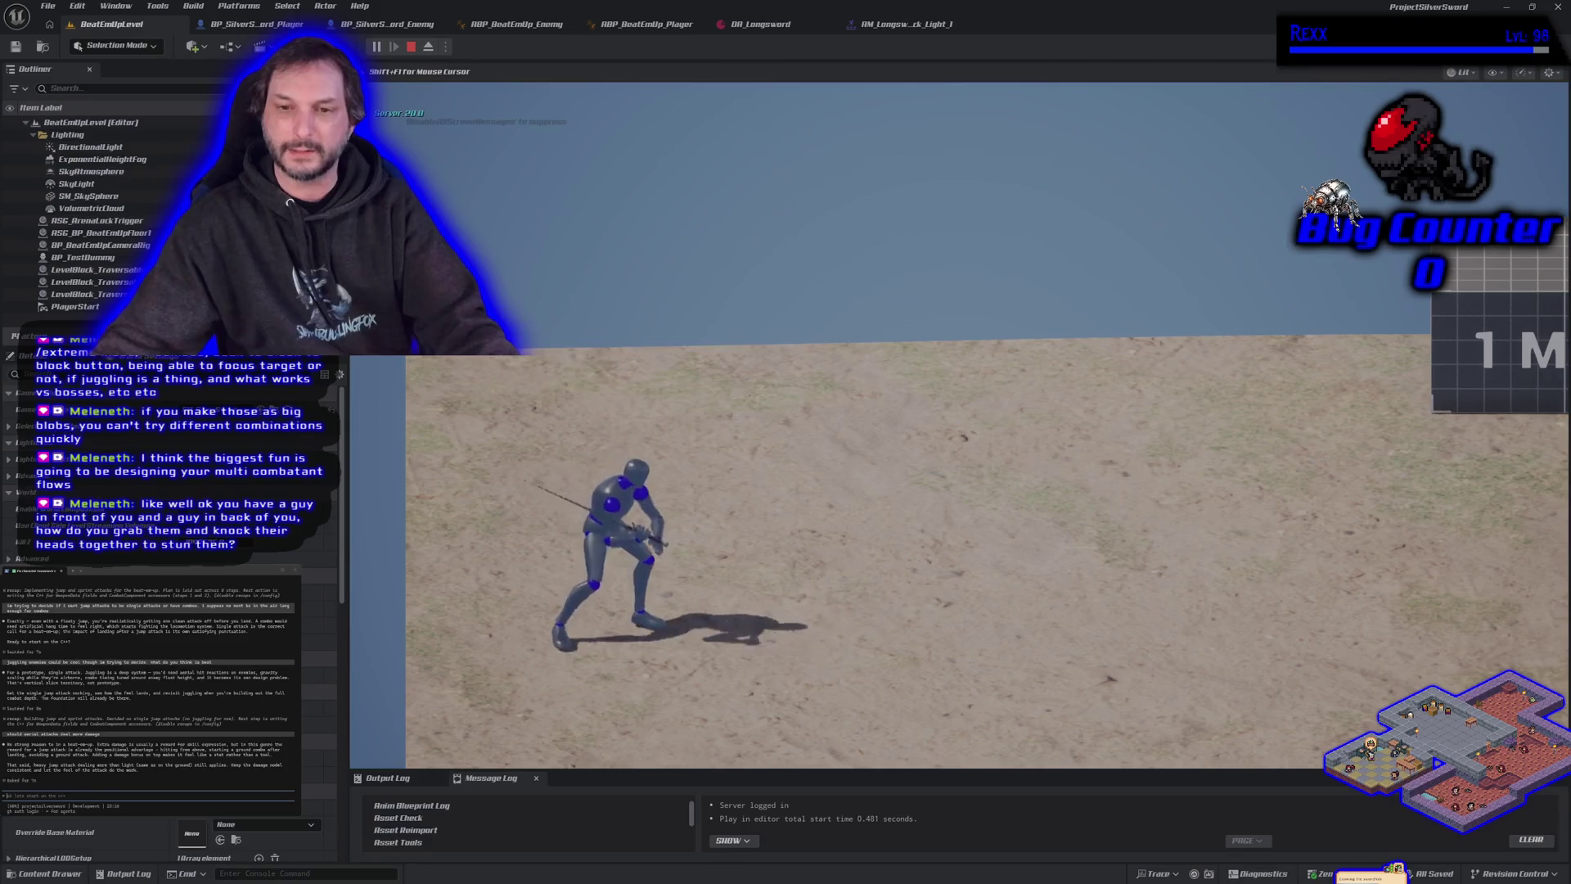
pyautogui.press('space')
pyautogui.press('space')
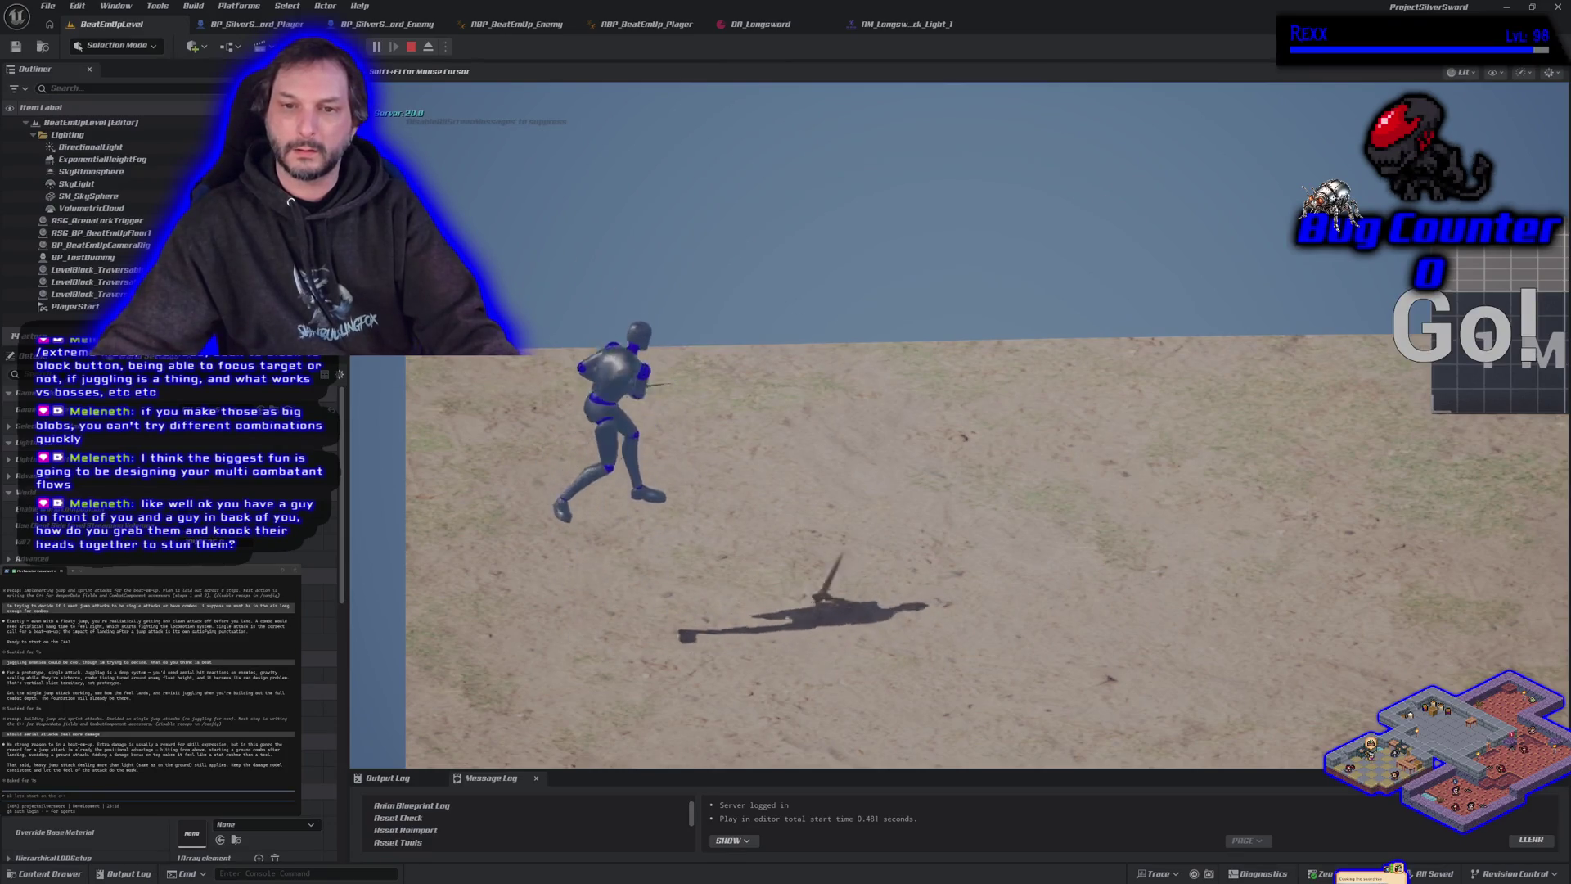
pyautogui.press('Escape')
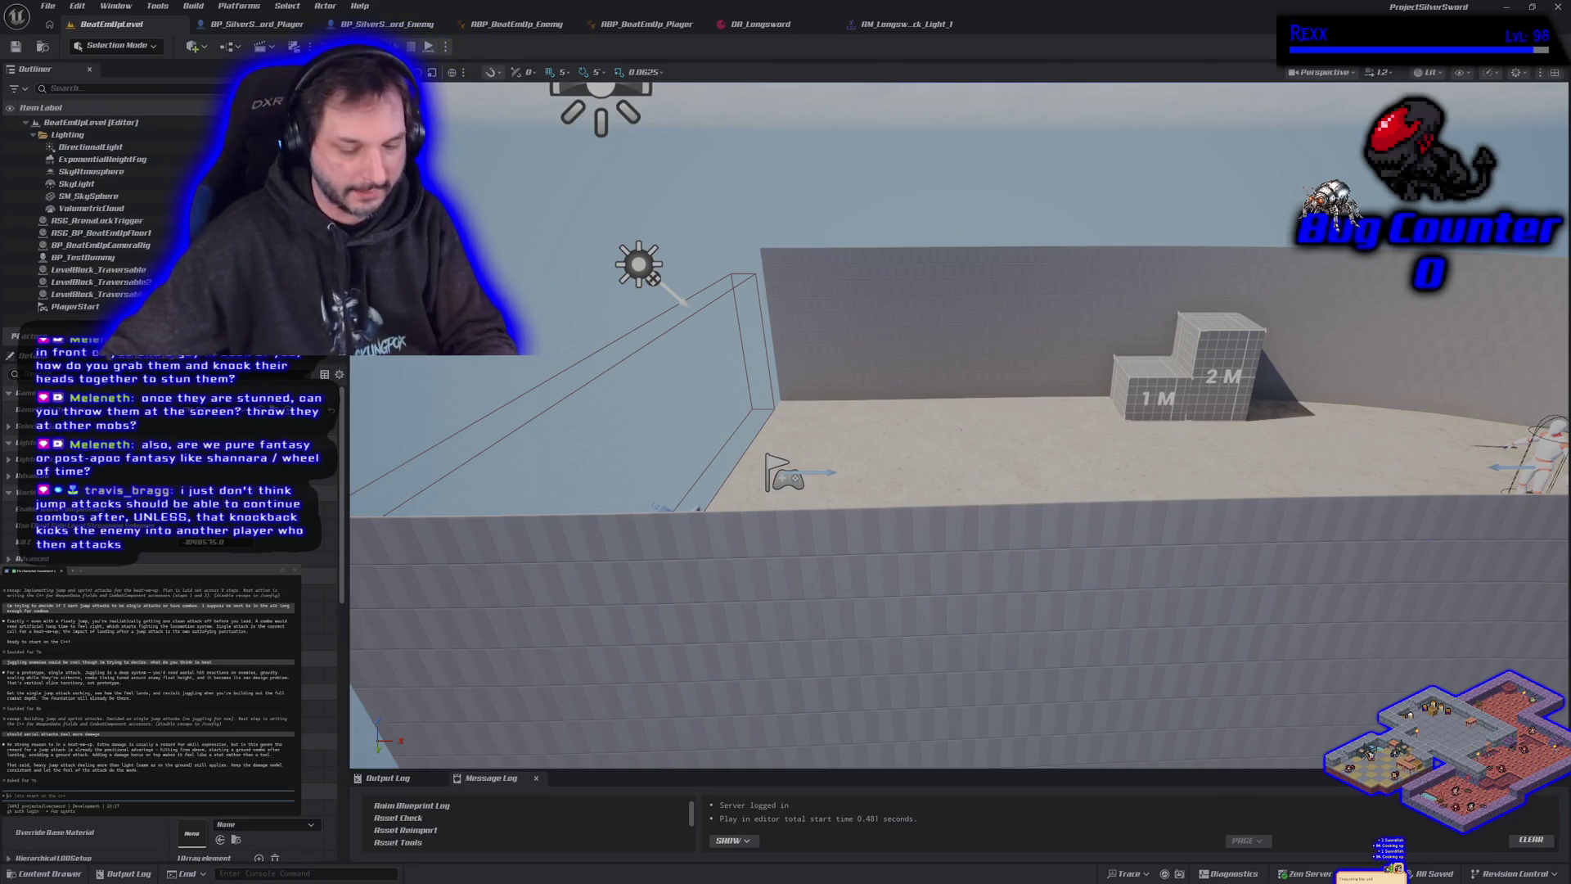
# Play the level again, repeatedly jumping and swinging, then run the character right and left.
pyautogui.hotkey('alt', 'p')
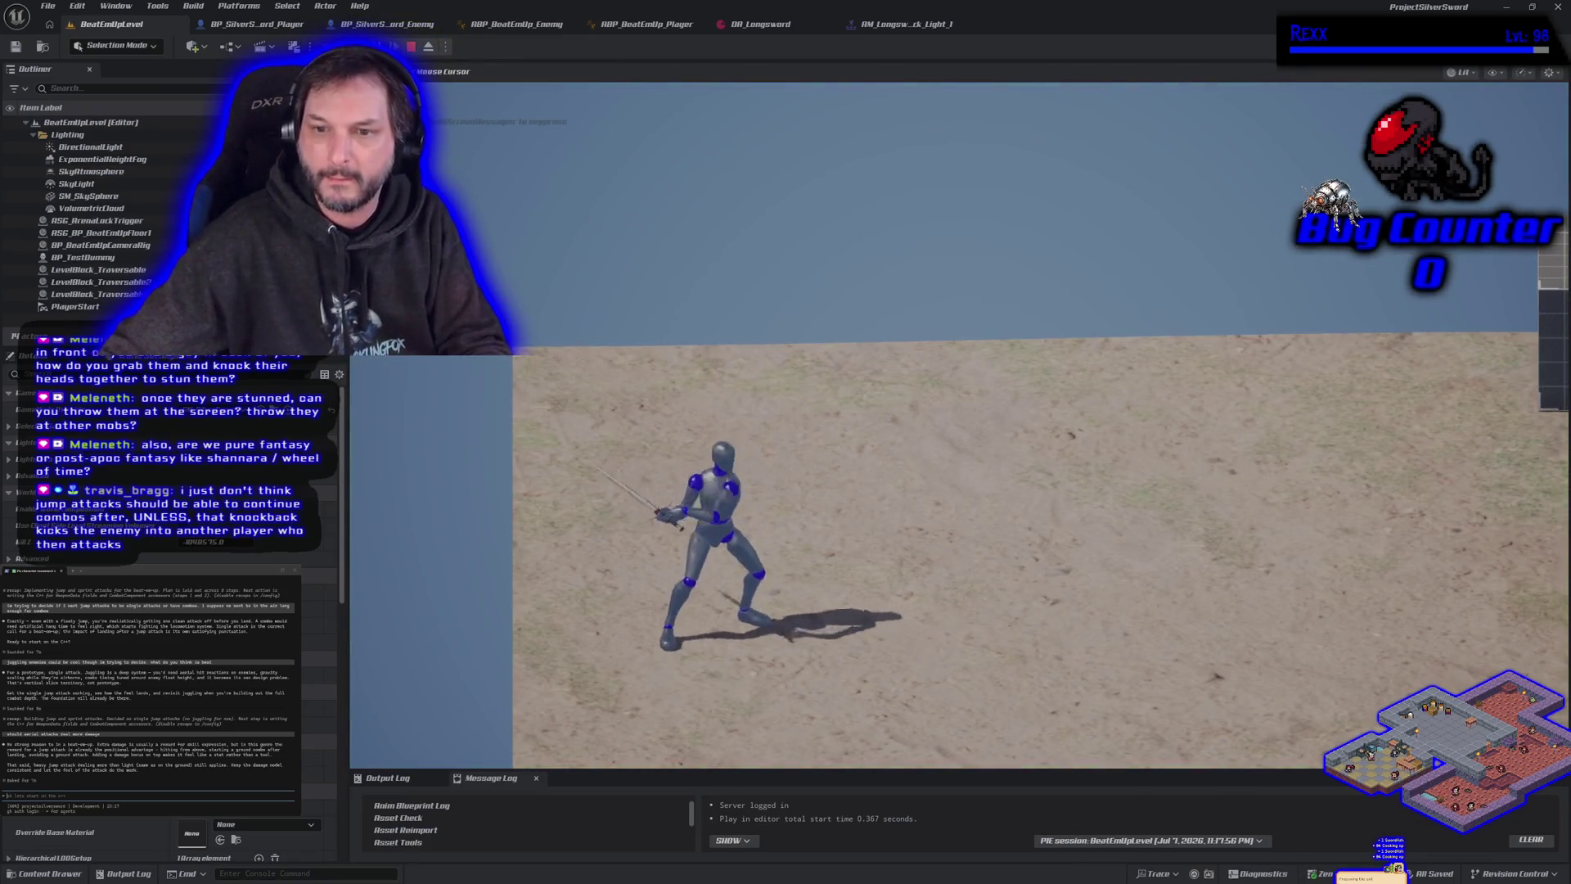
pyautogui.press('space')
pyautogui.press('space')
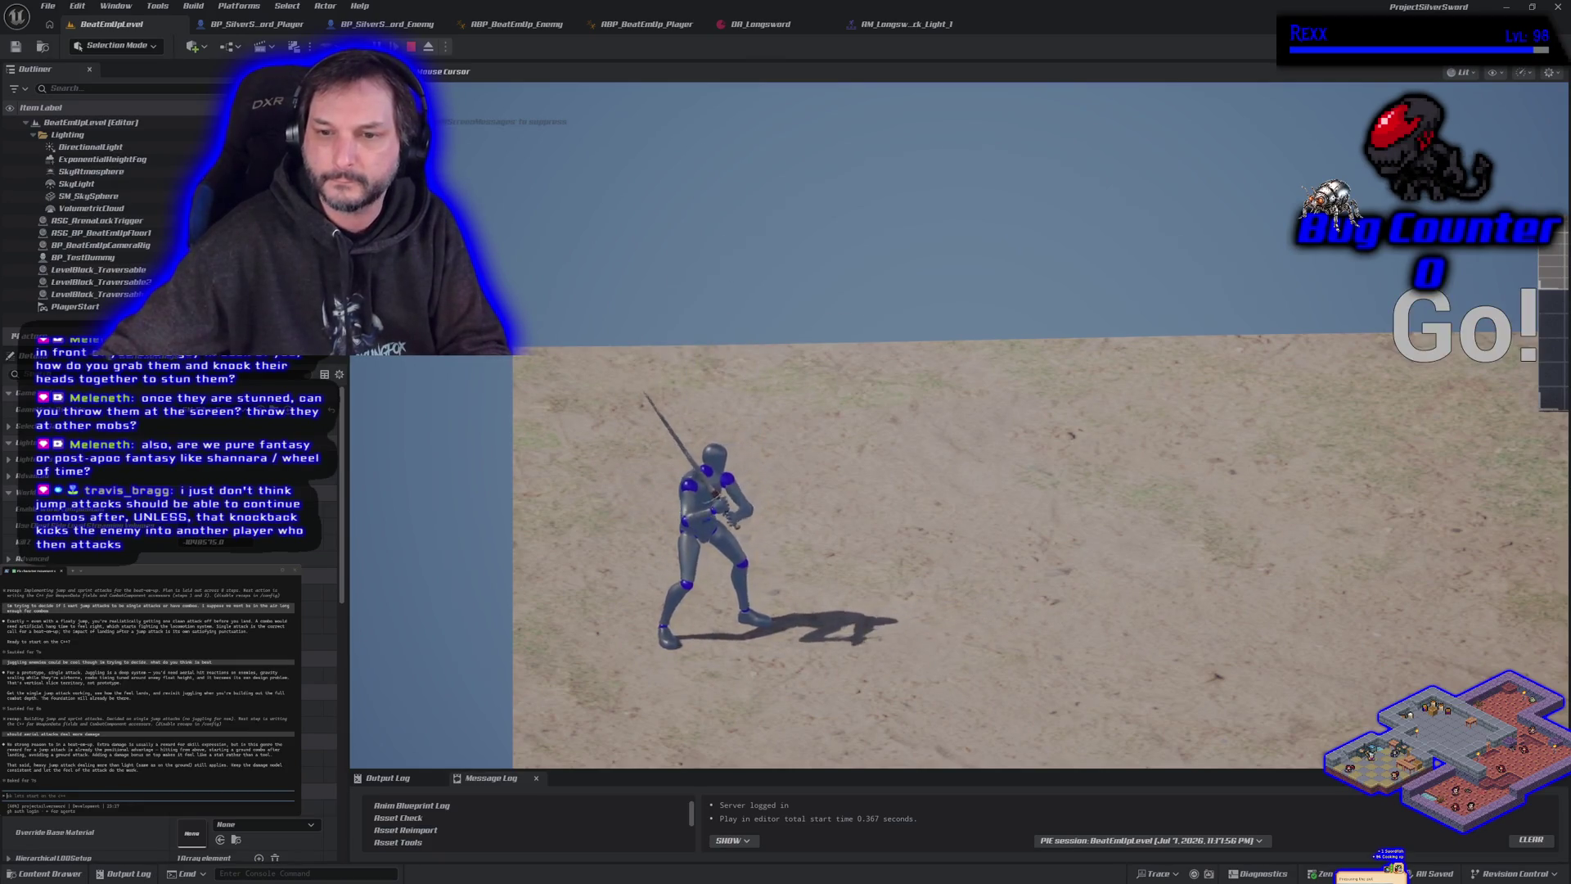
pyautogui.press('space')
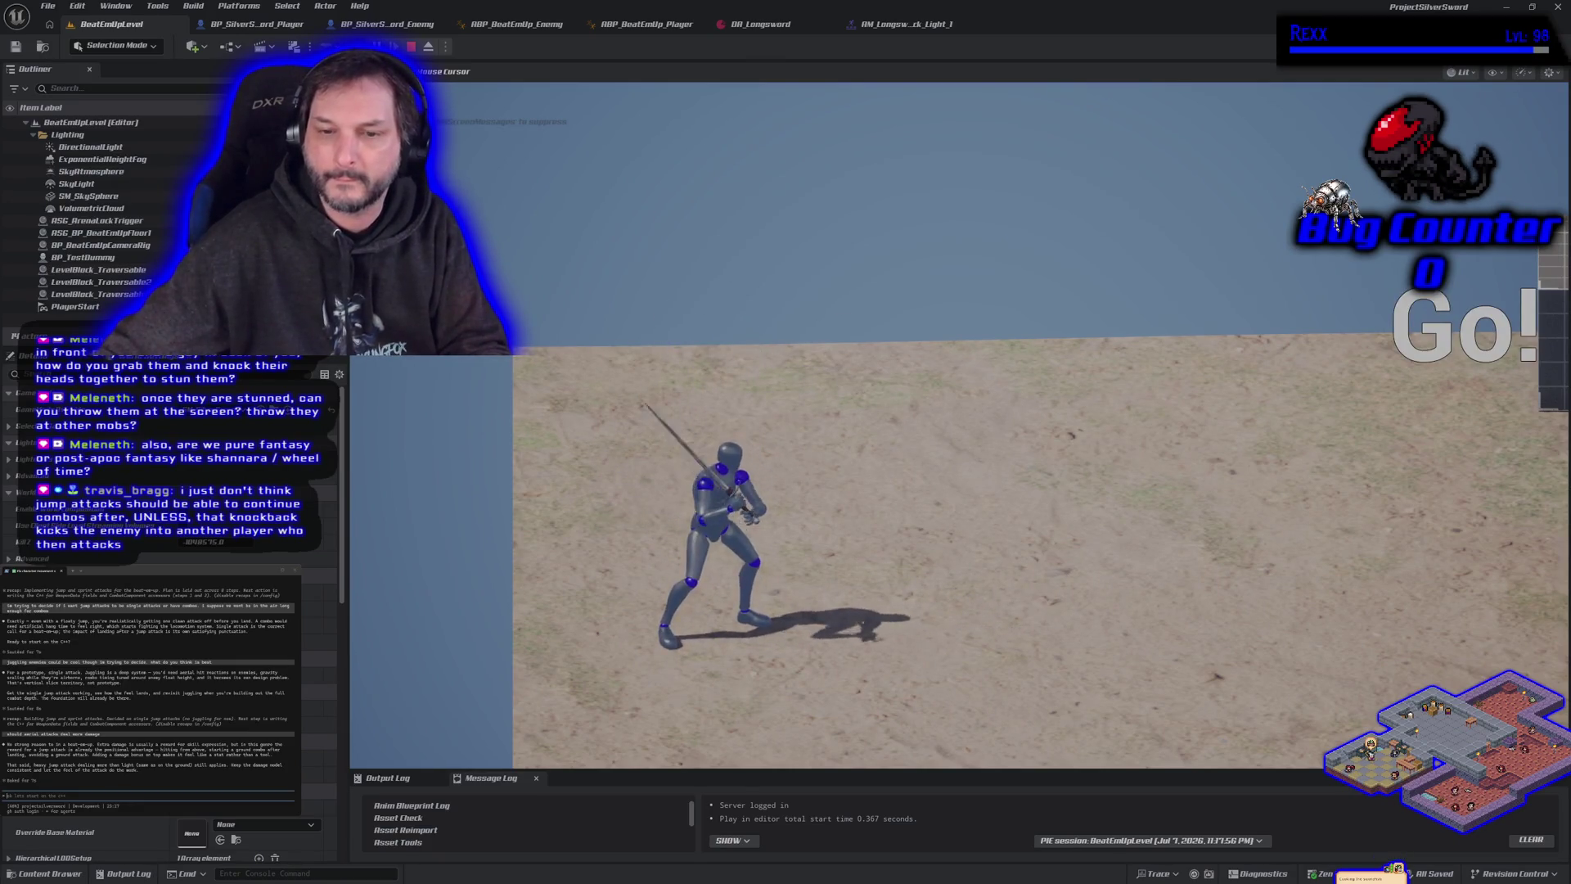
pyautogui.press('space')
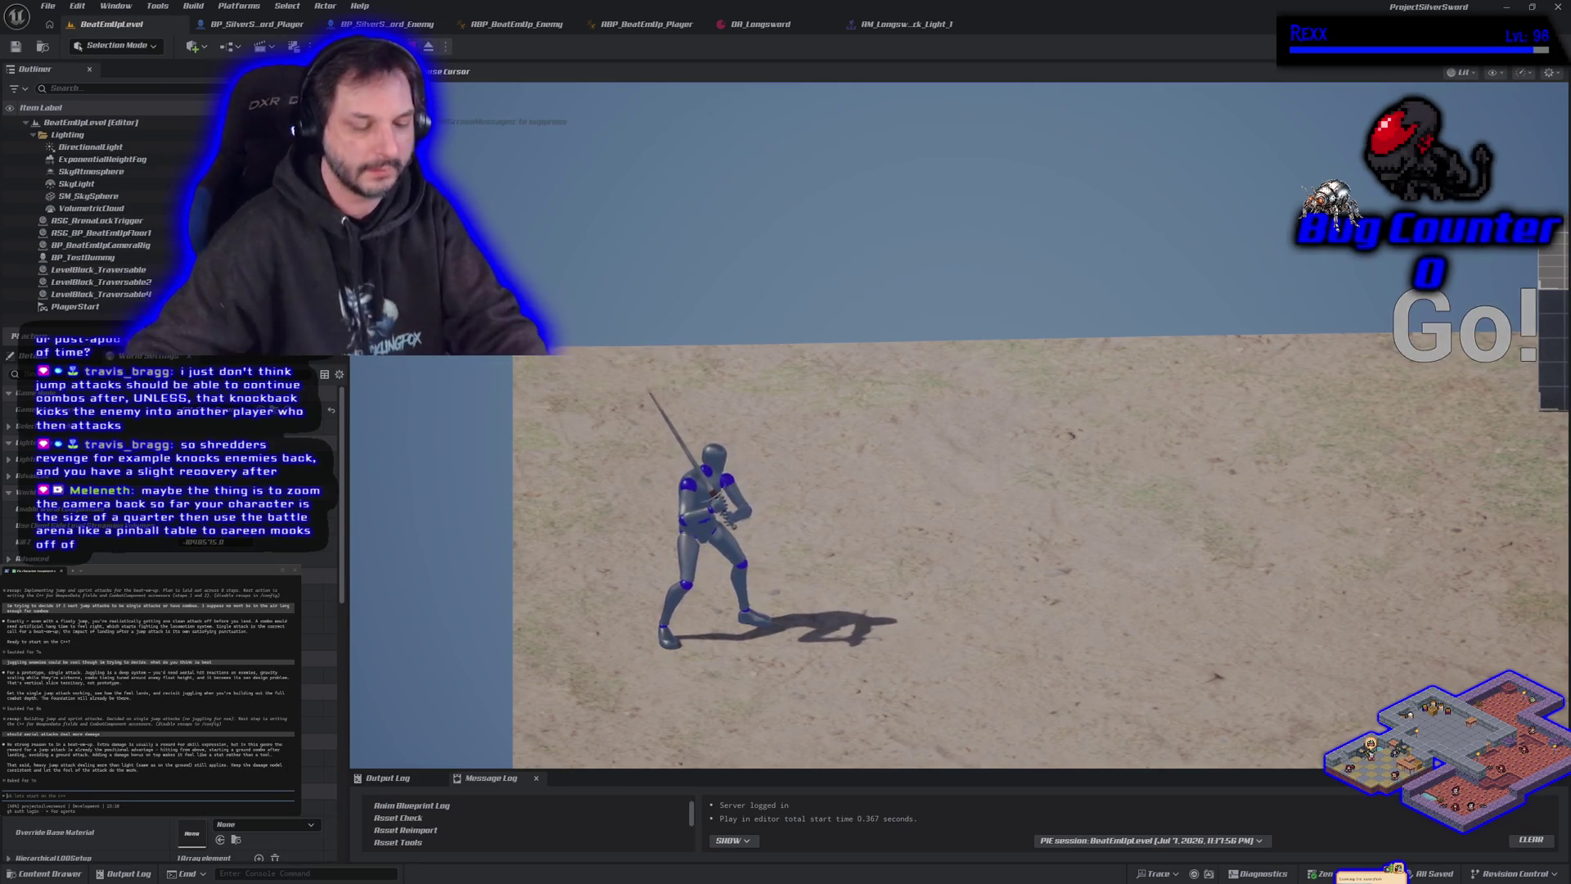
pyautogui.press('space')
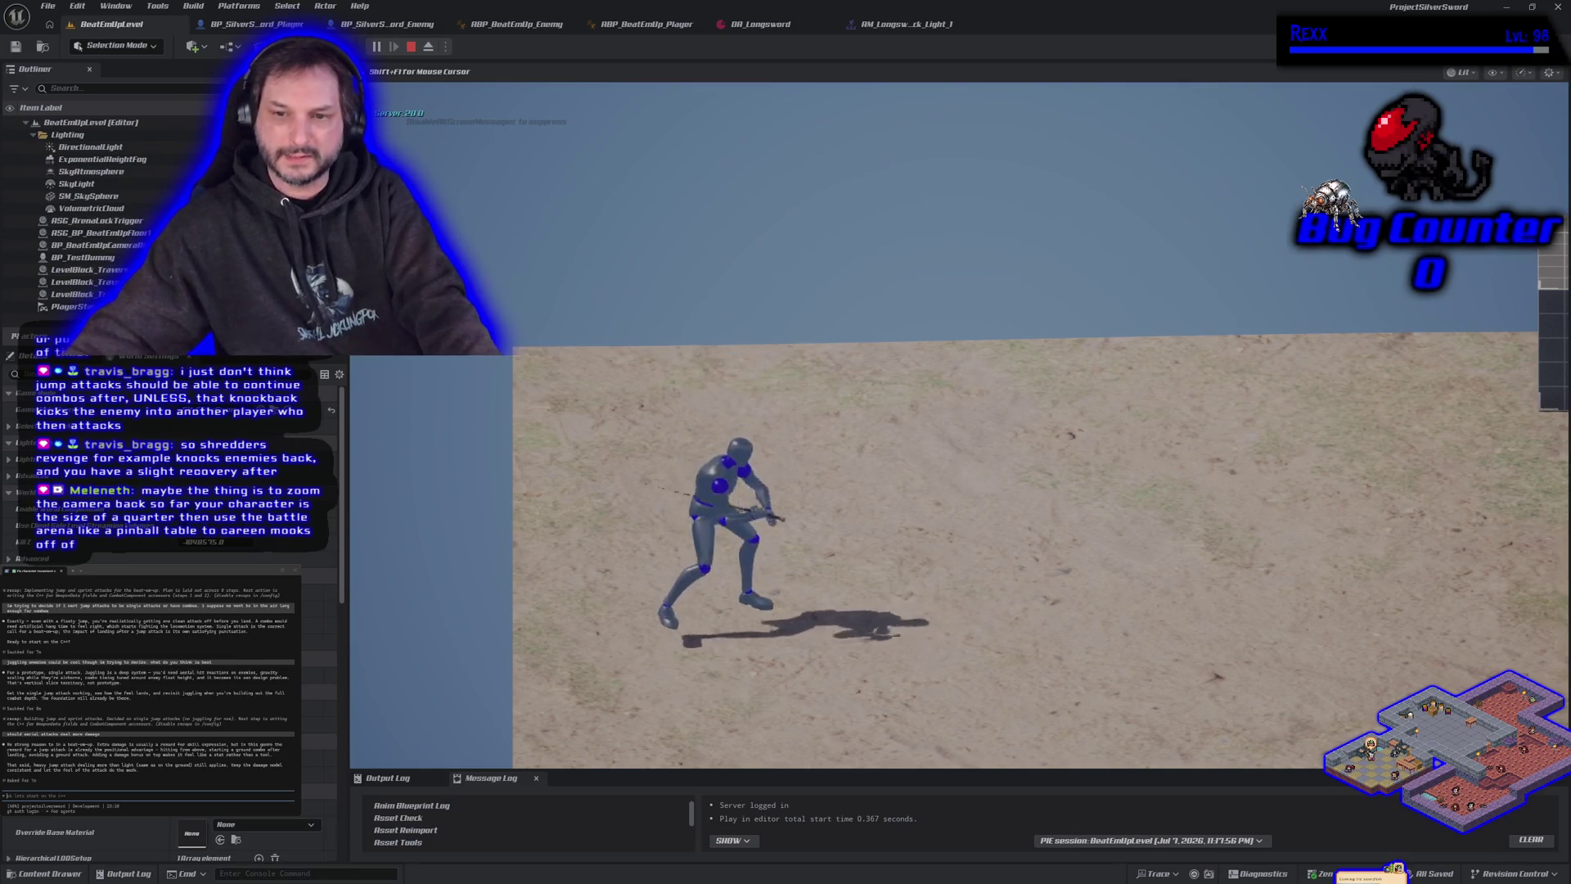
pyautogui.press('space')
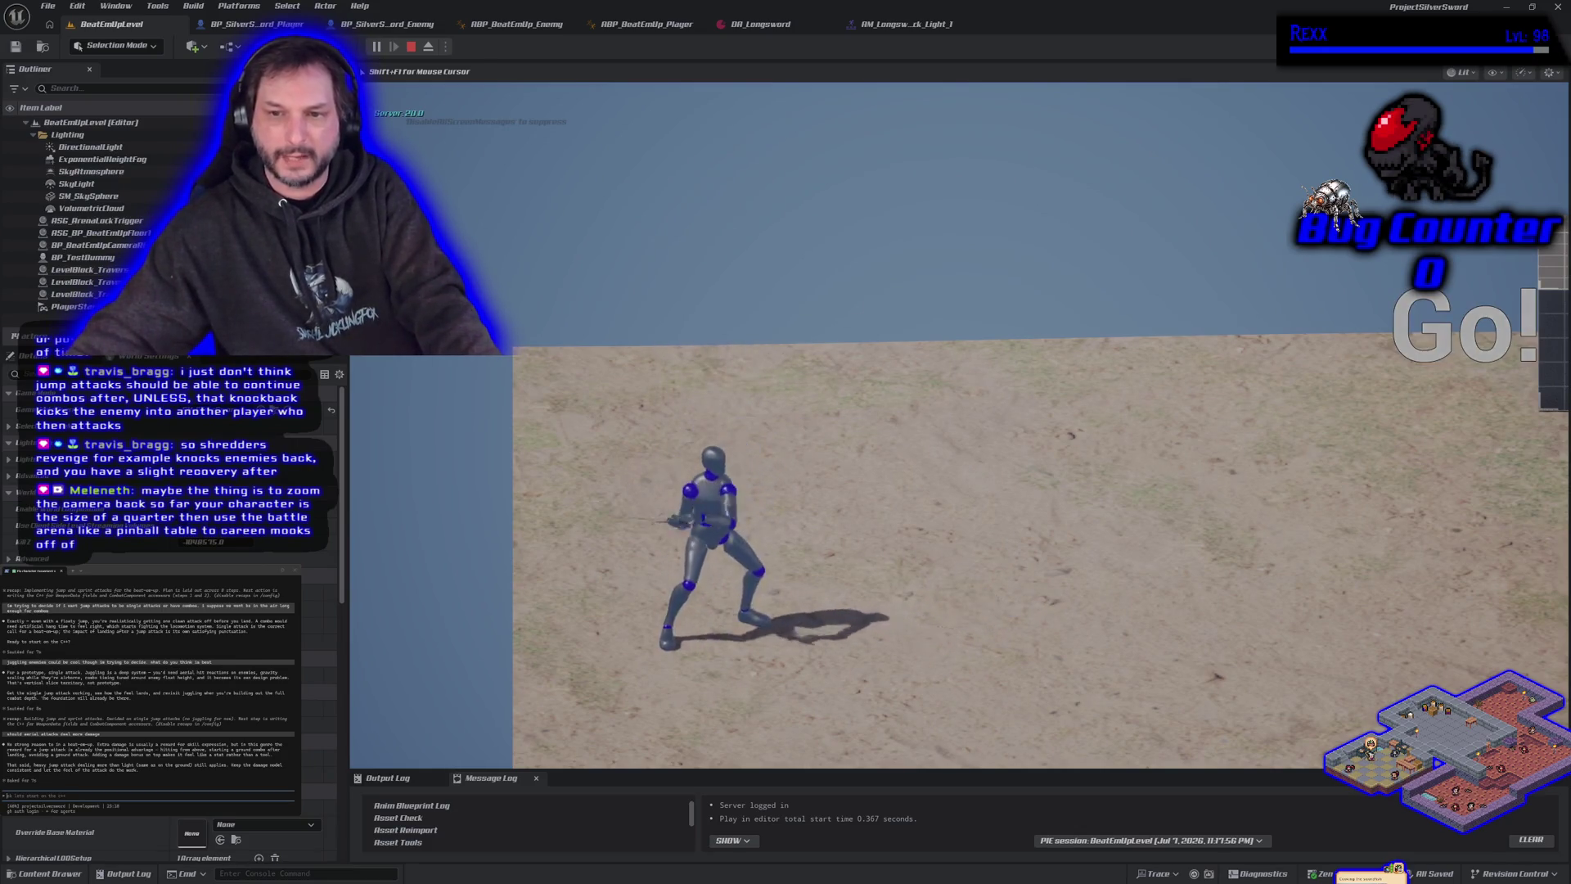
pyautogui.press('space')
pyautogui.press('space')
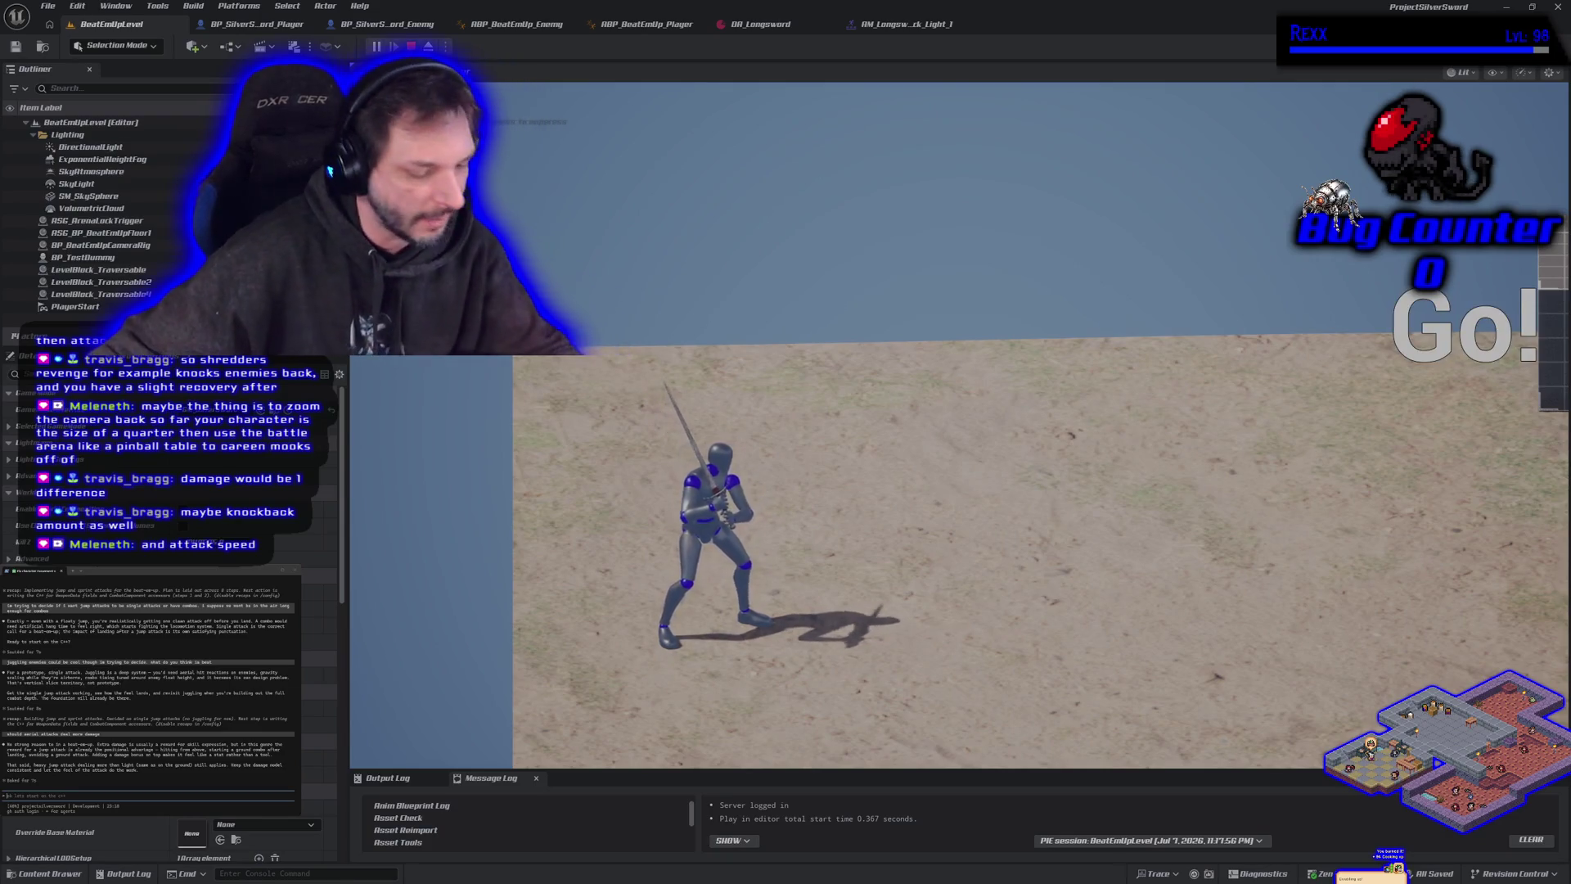
pyautogui.press('space')
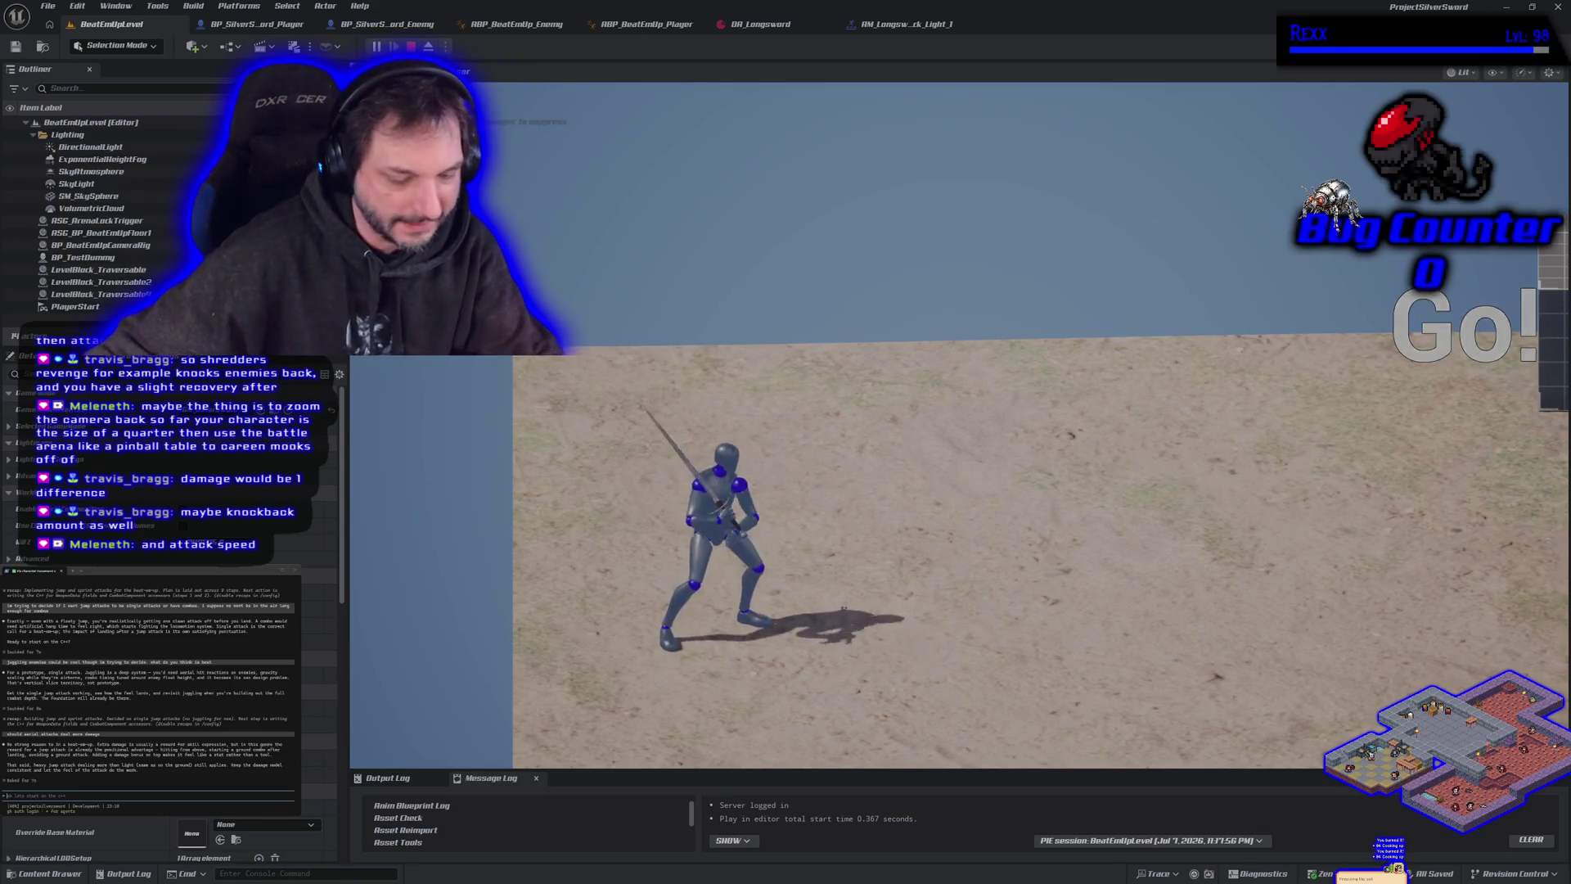
pyautogui.press('space')
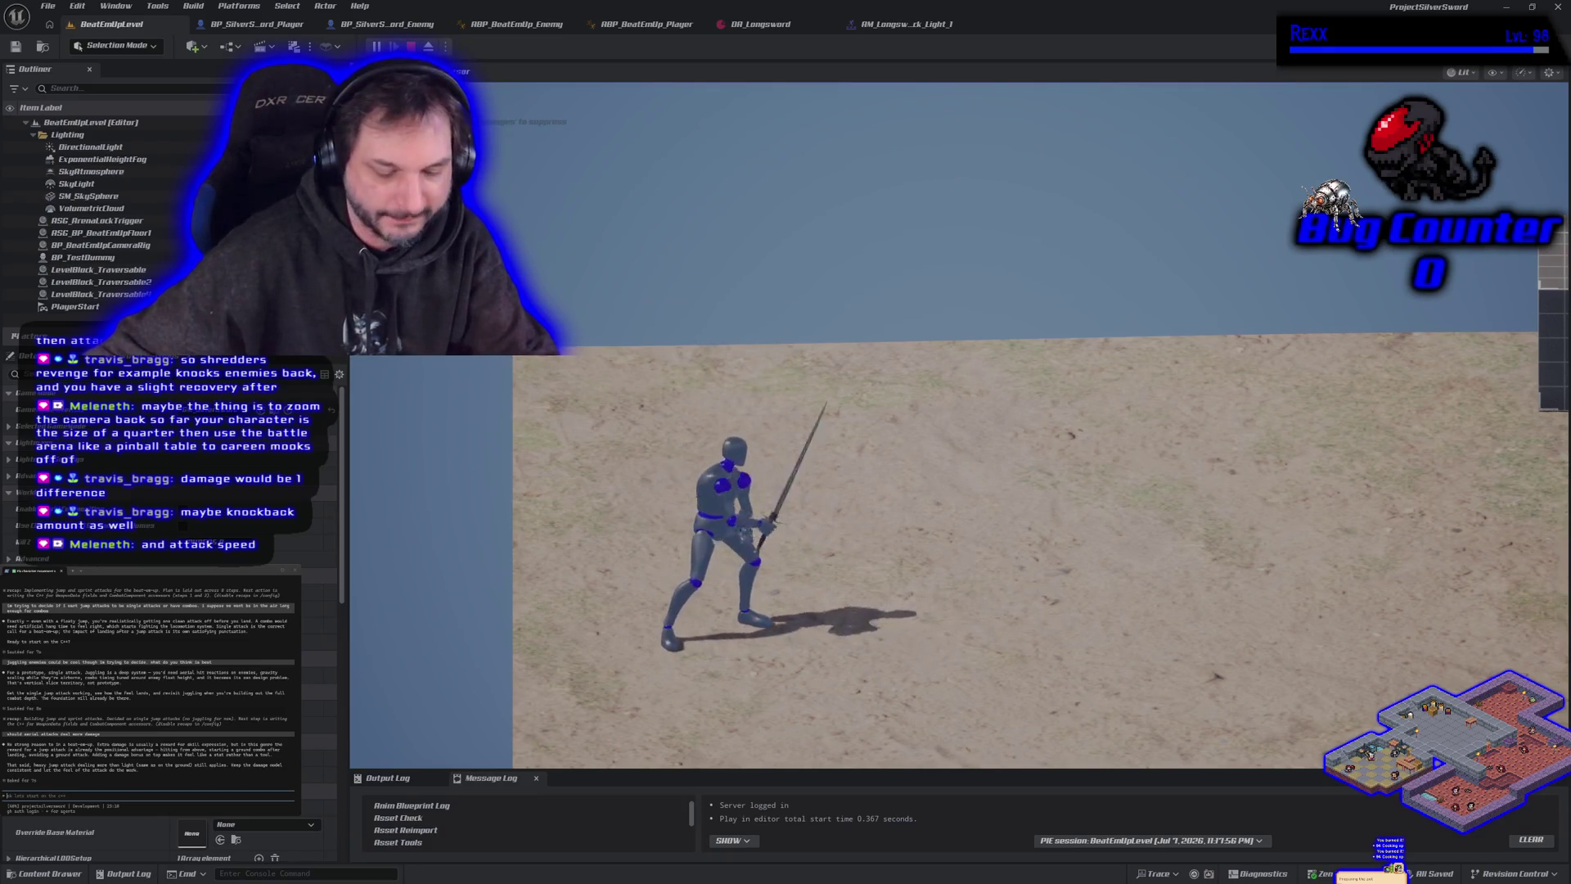
pyautogui.press('d')
pyautogui.press('space')
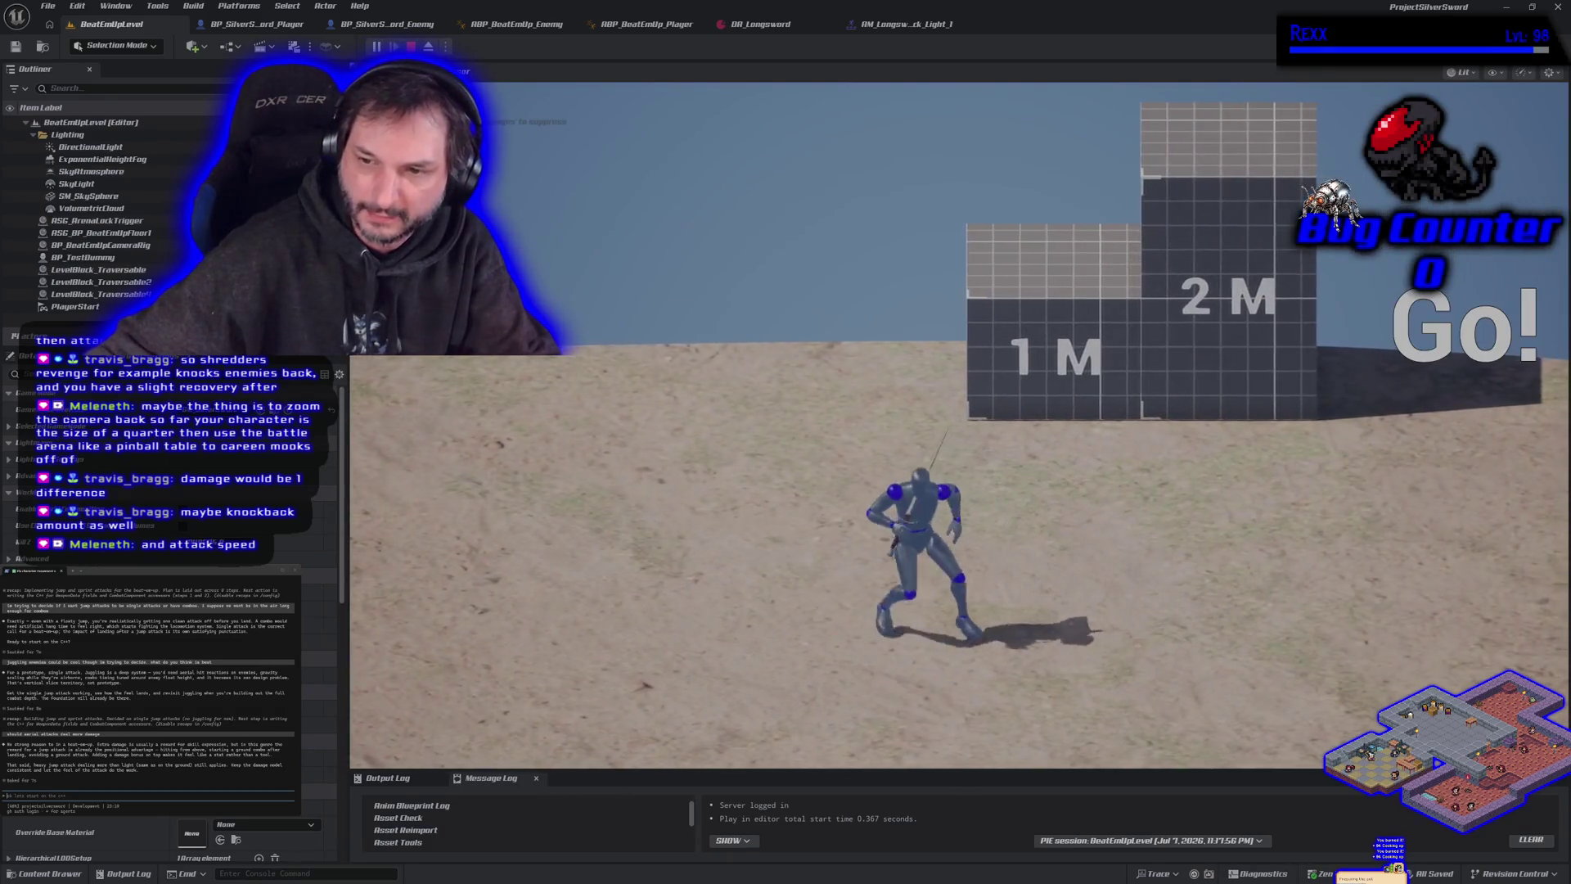
pyautogui.press('a')
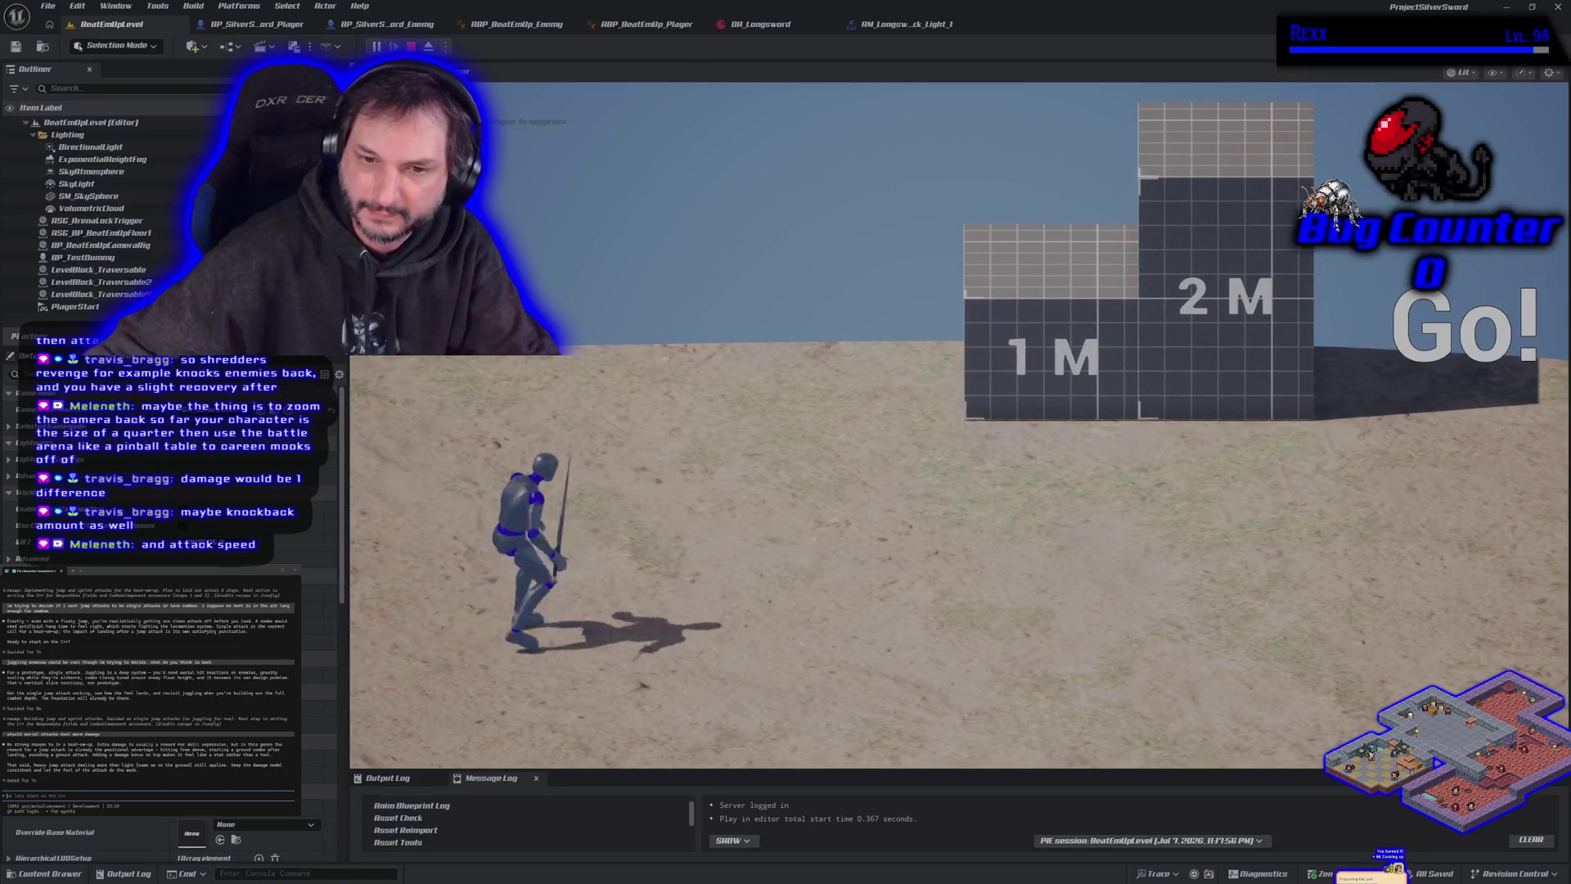
pyautogui.click(958, 425)
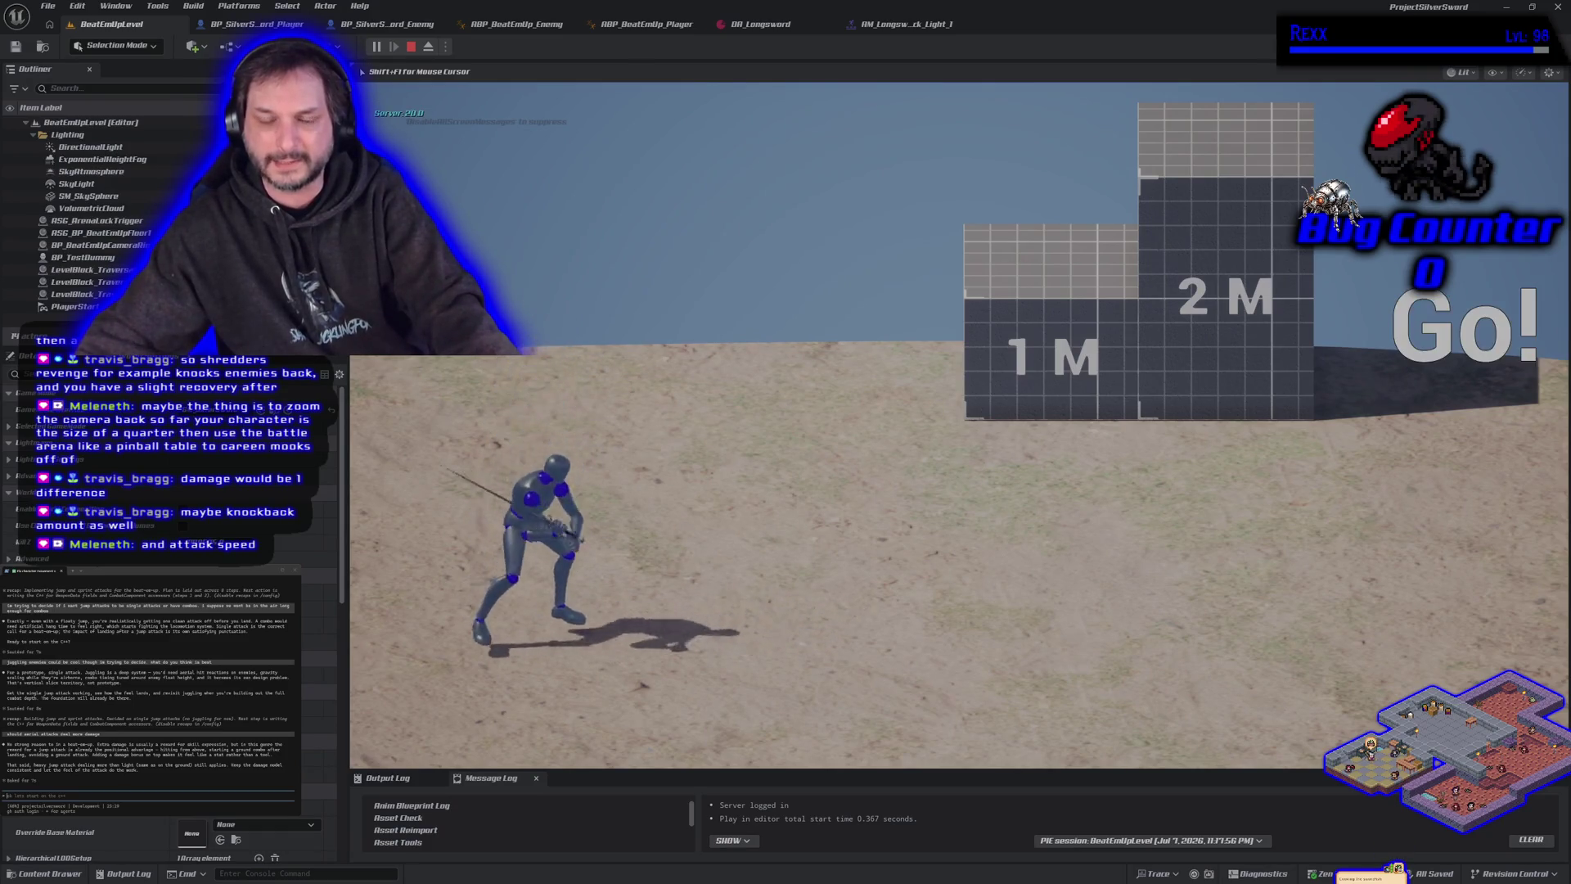
pyautogui.press('space')
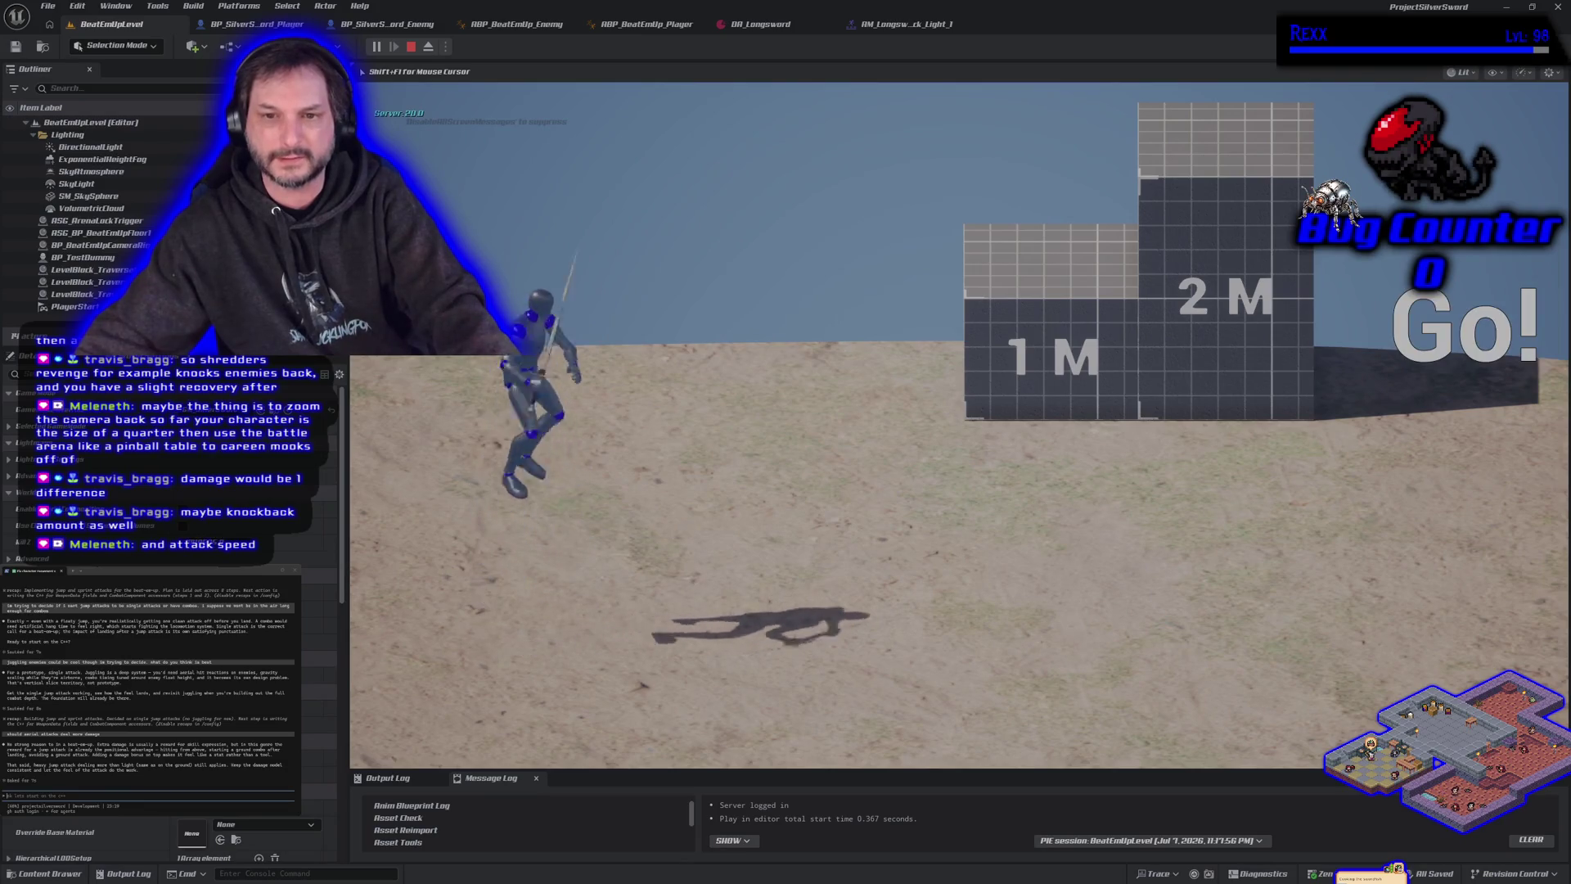
pyautogui.press('space')
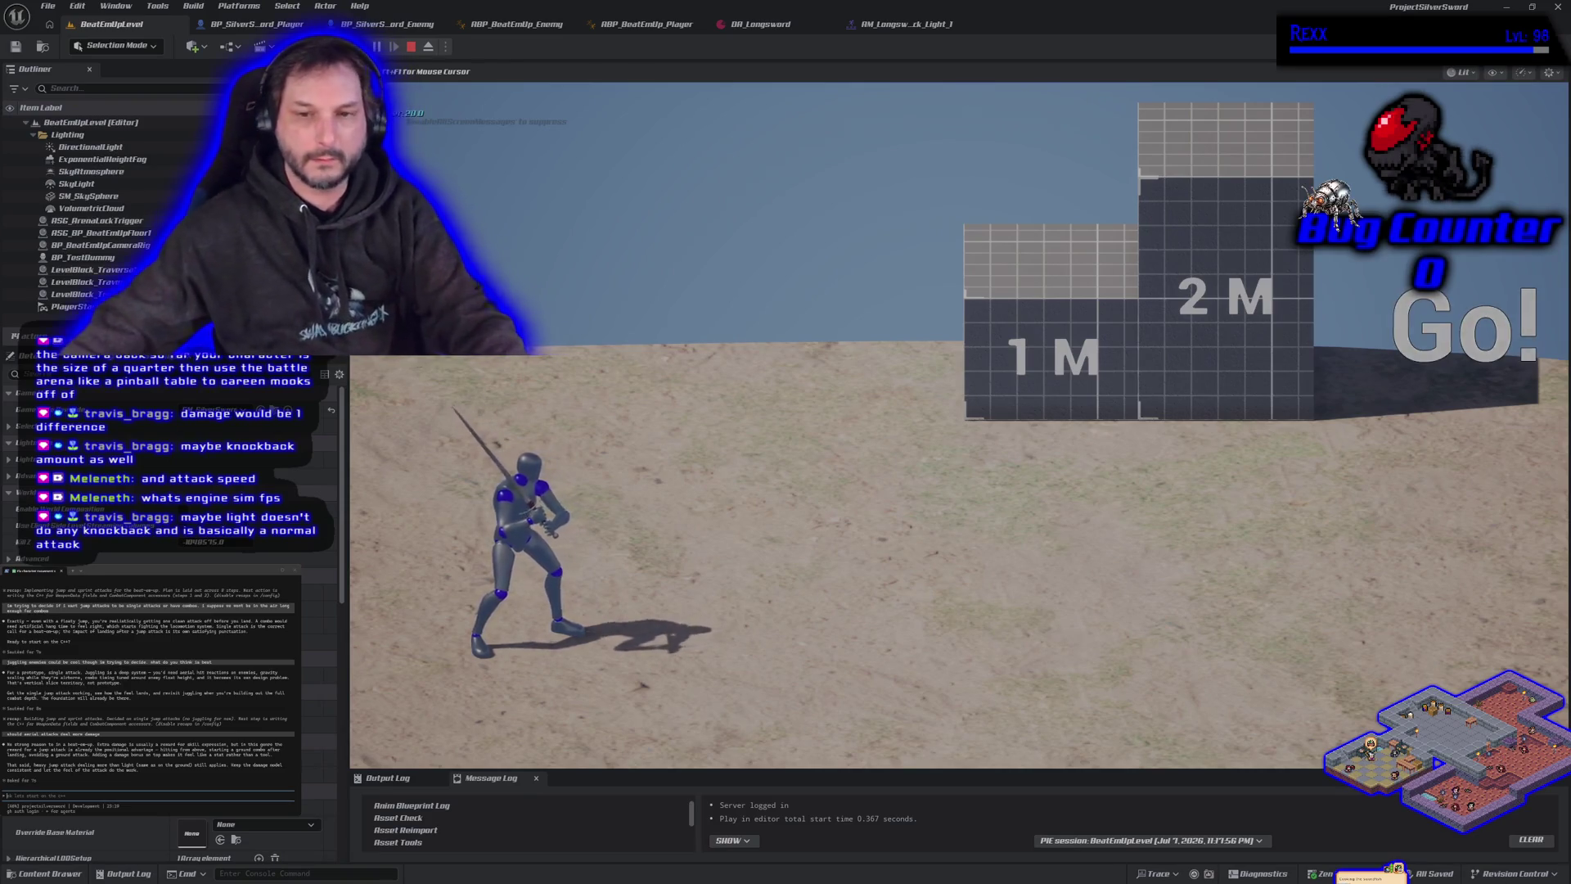
pyautogui.press('space')
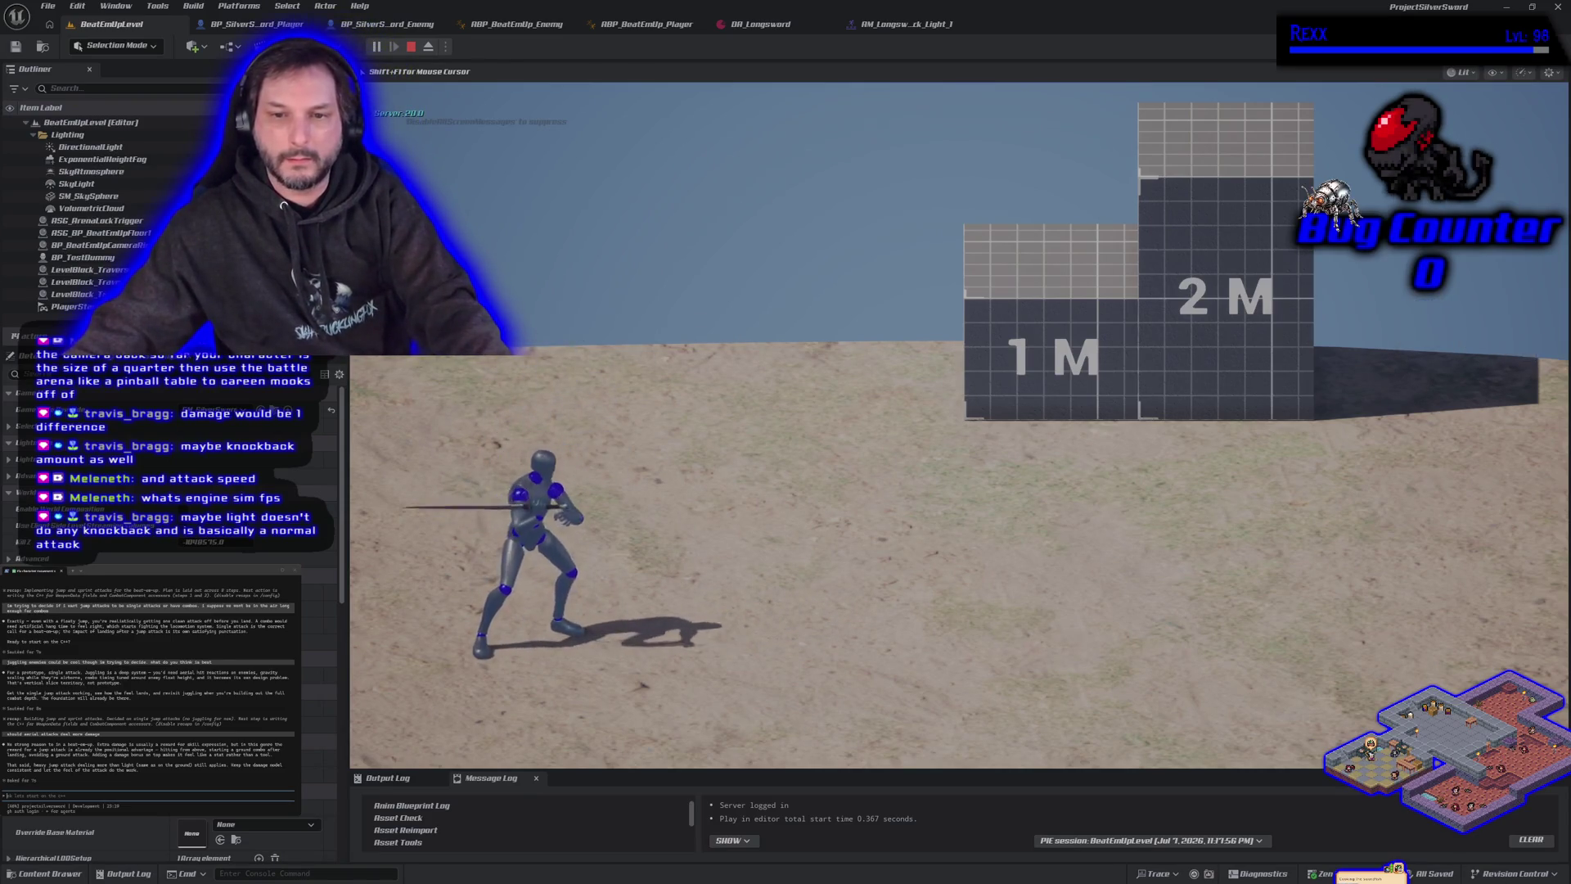
pyautogui.press('space')
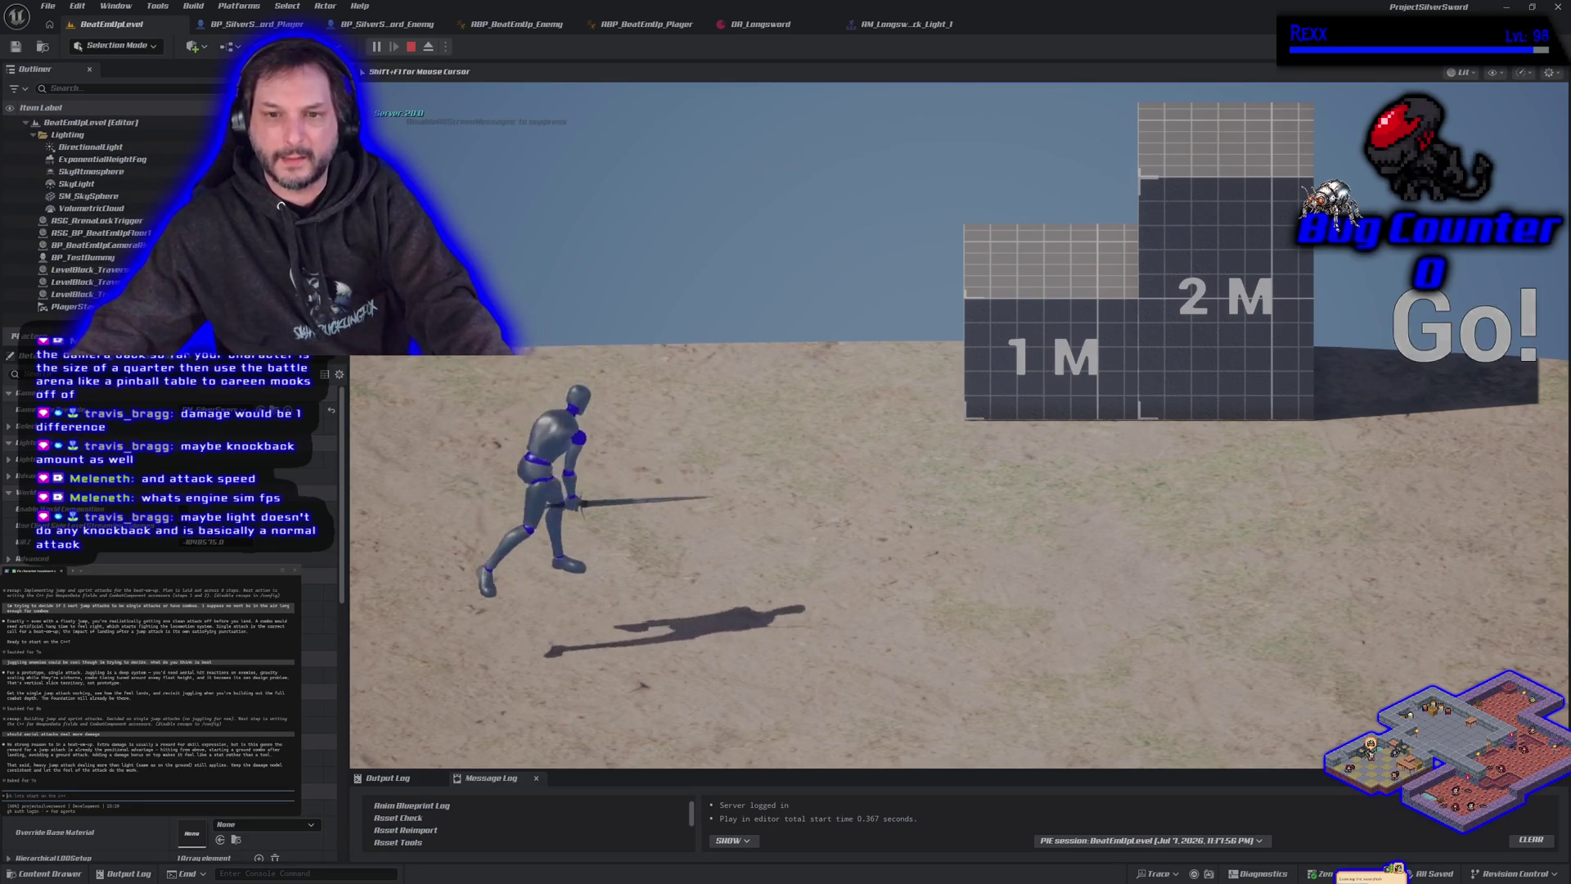
pyautogui.press('space')
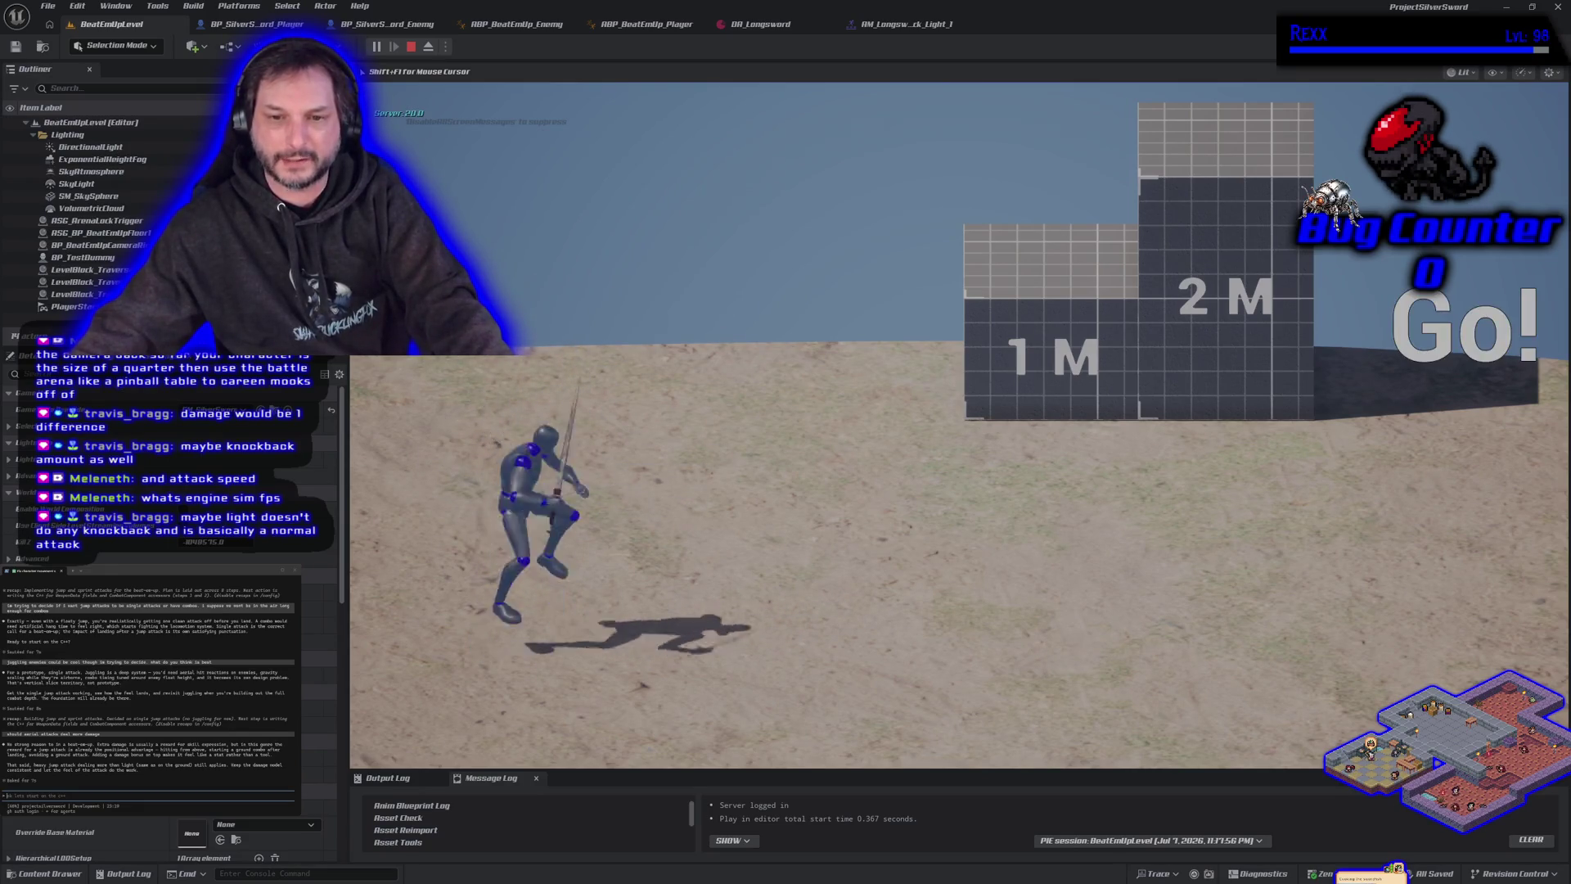
pyautogui.click(960, 424)
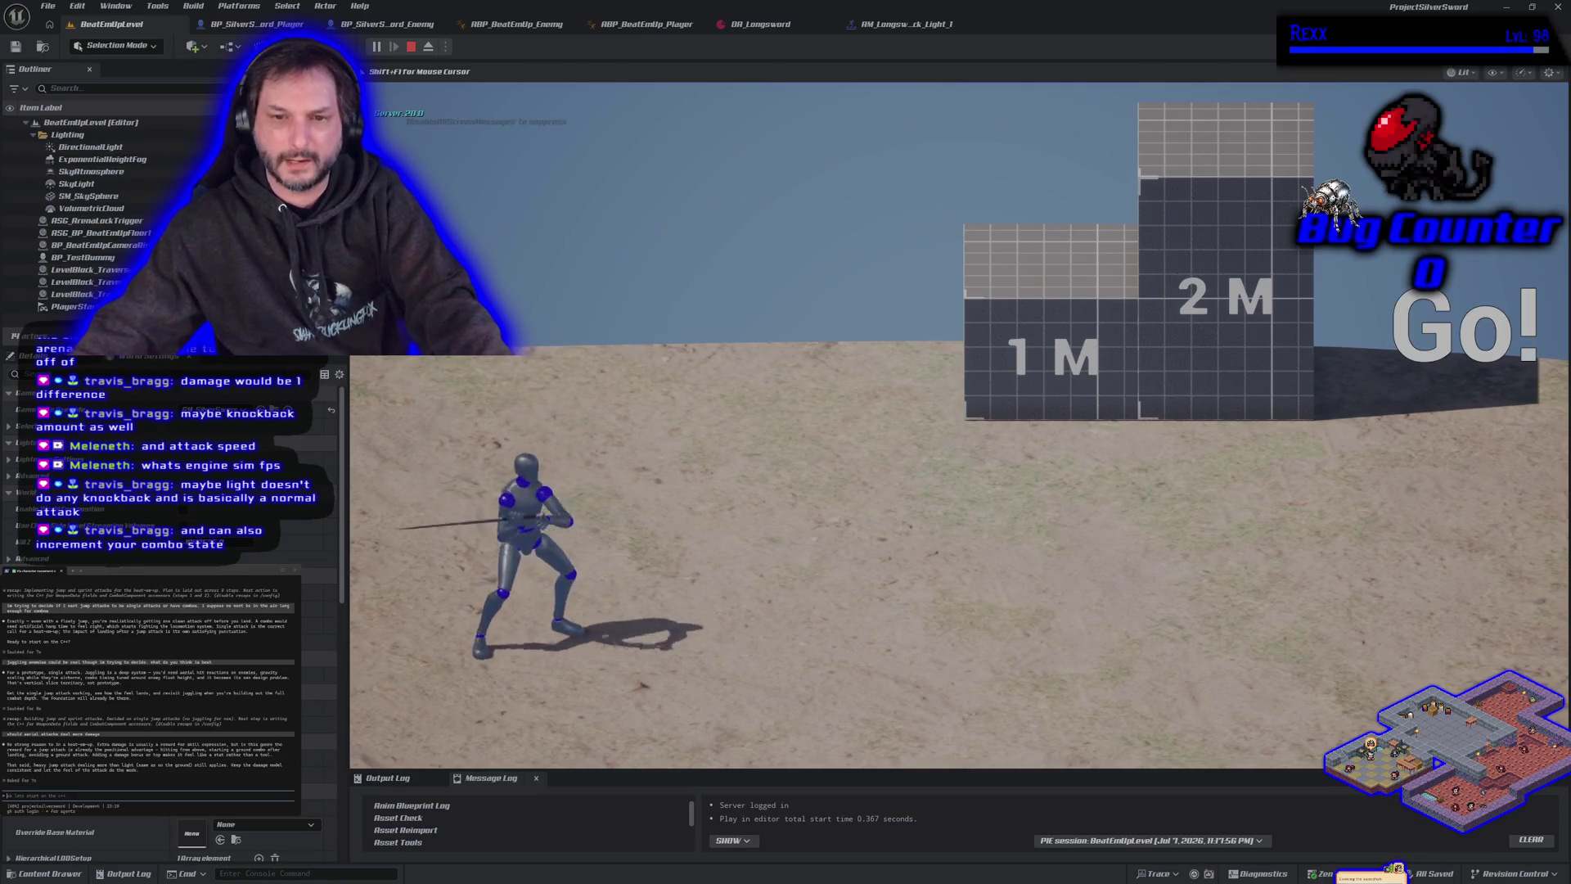
pyautogui.press('space')
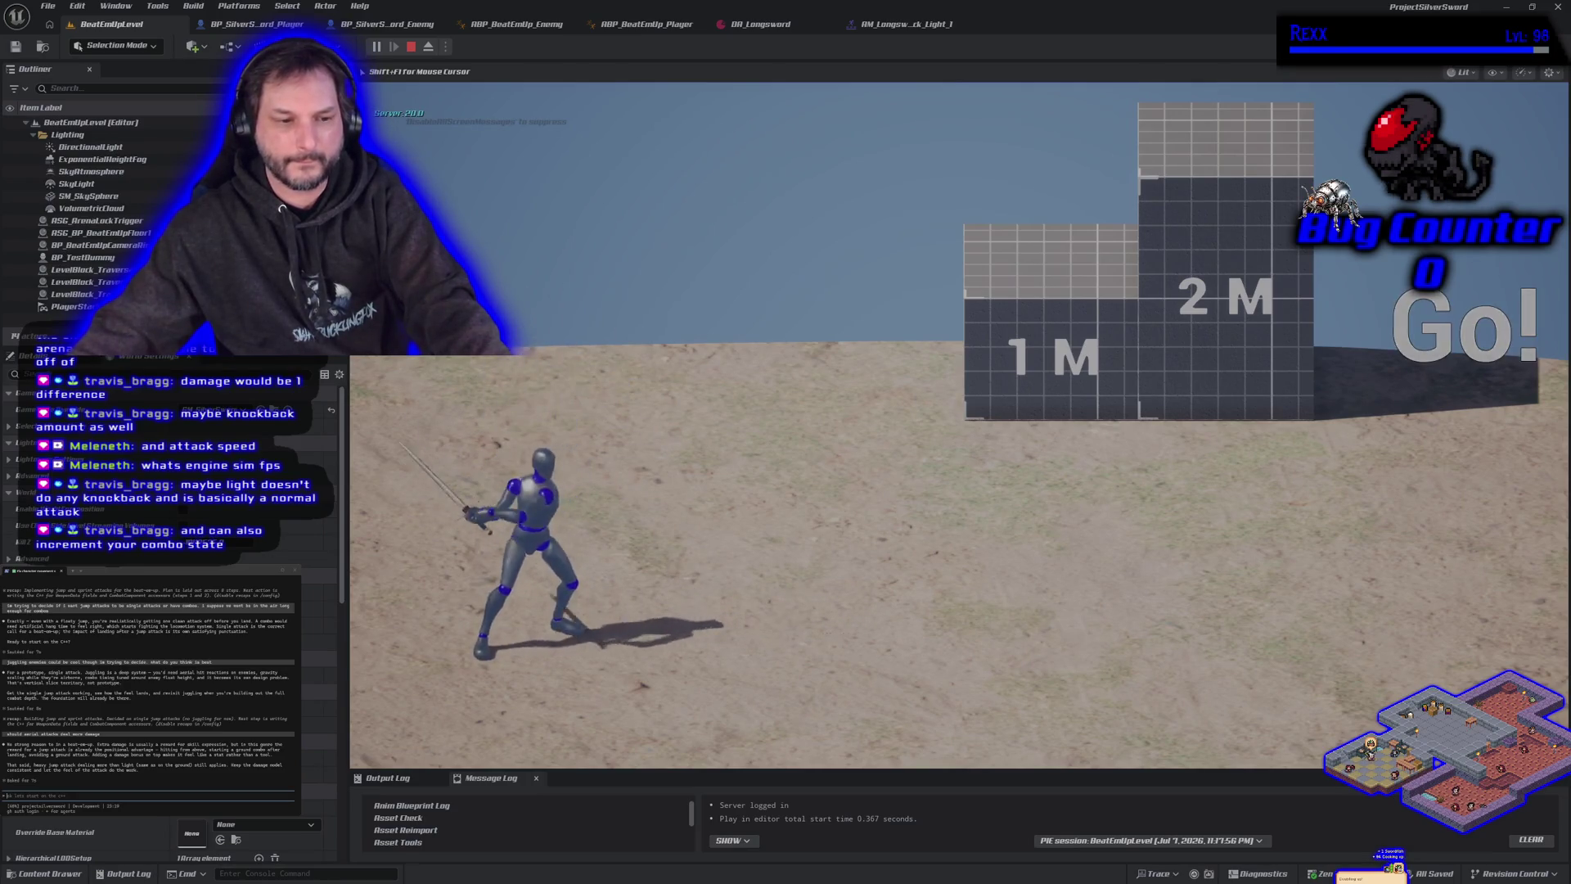
pyautogui.press('j')
pyautogui.press('space')
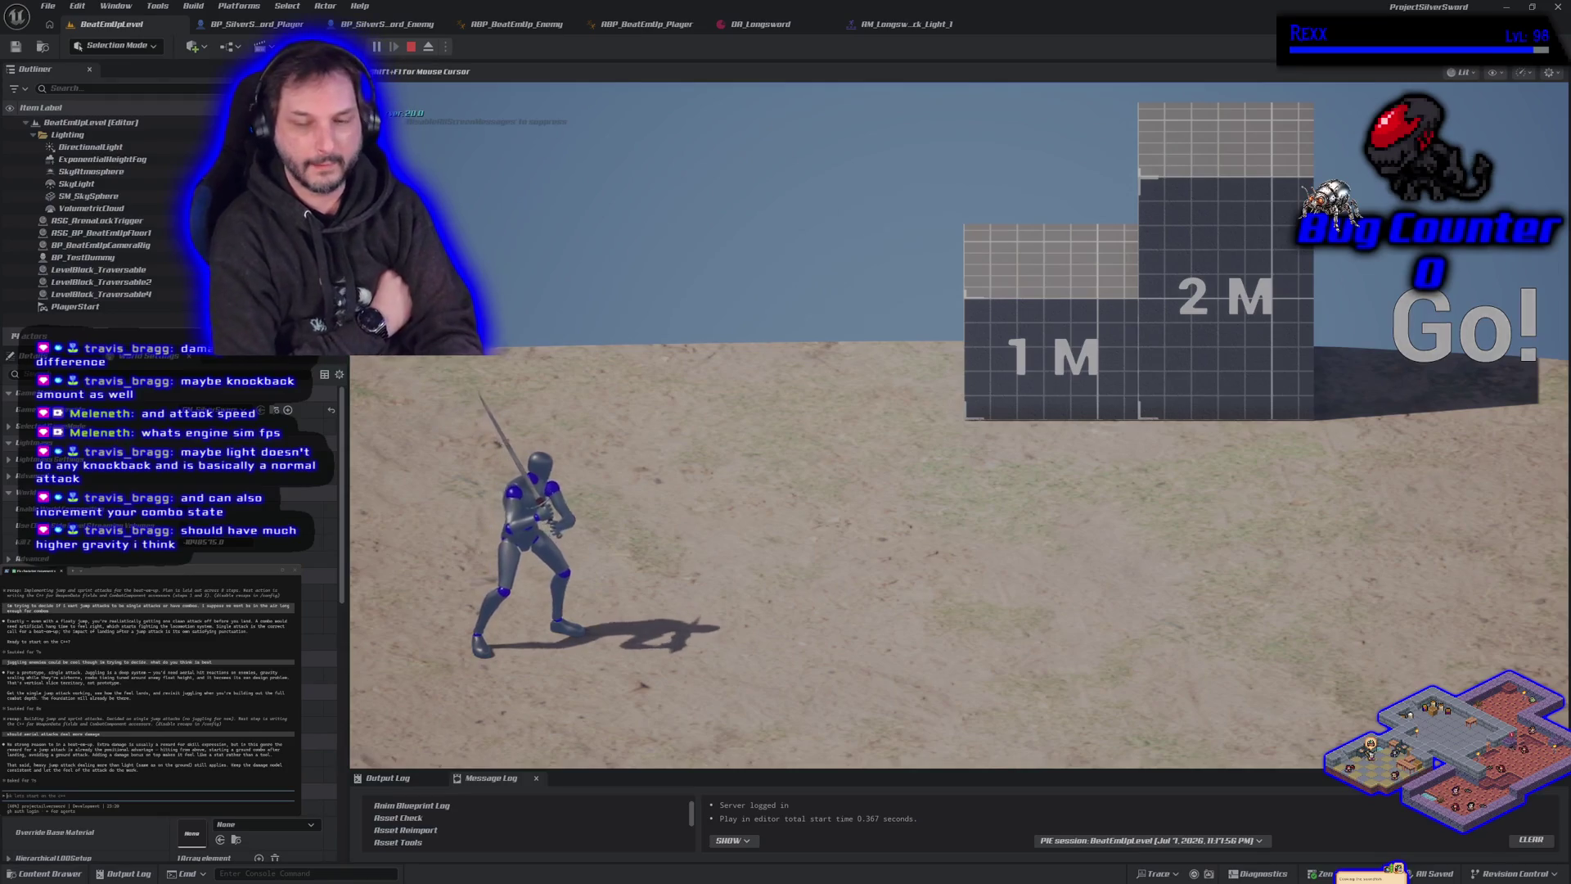
pyautogui.press('space')
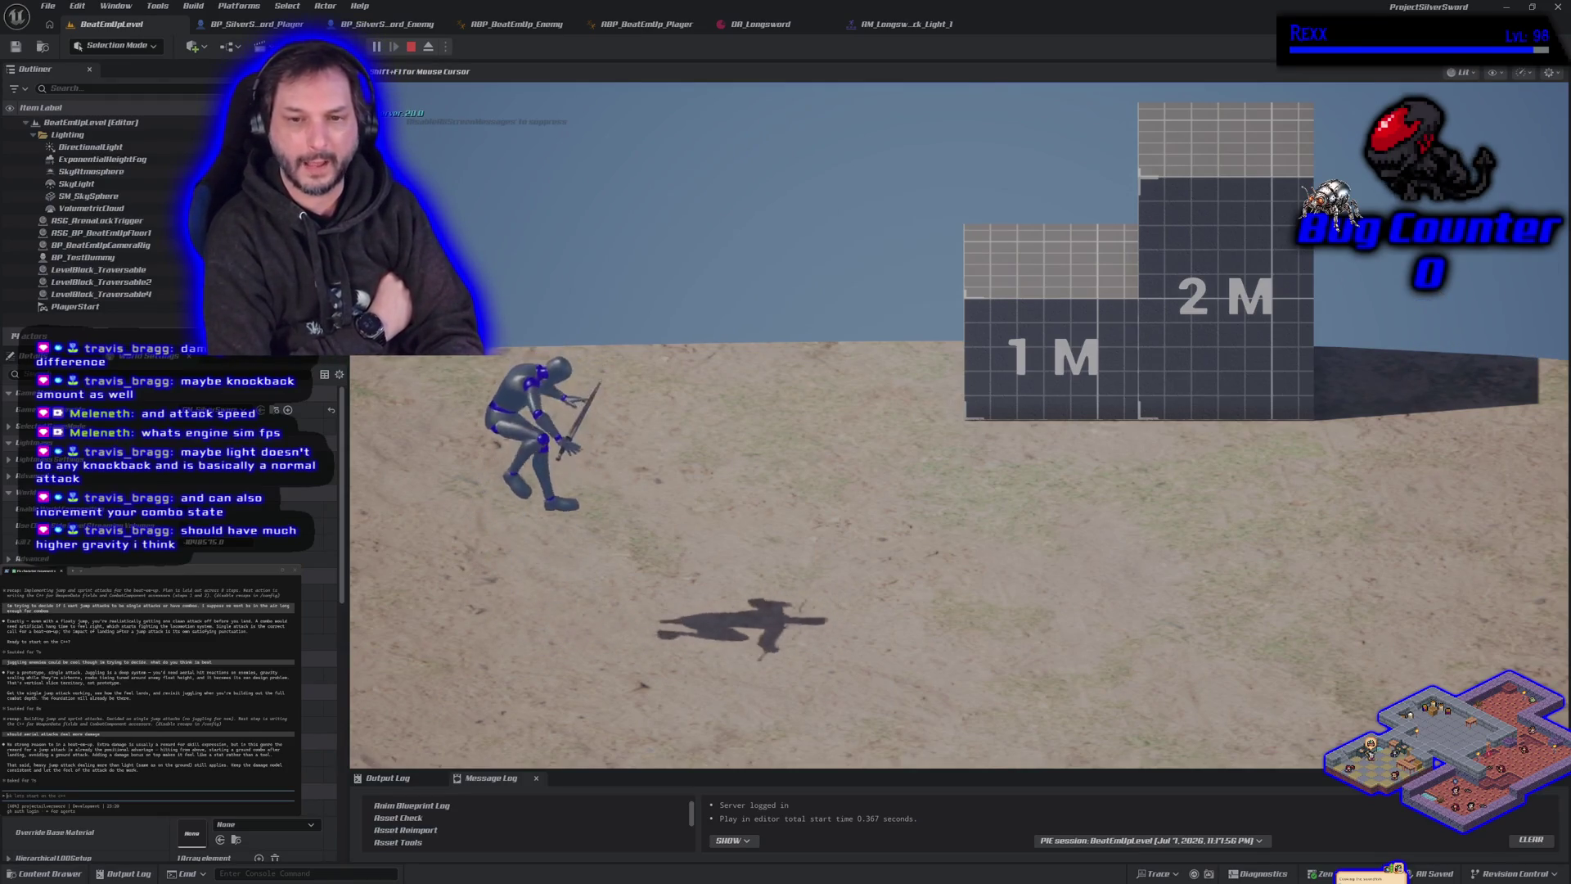
pyautogui.press('space')
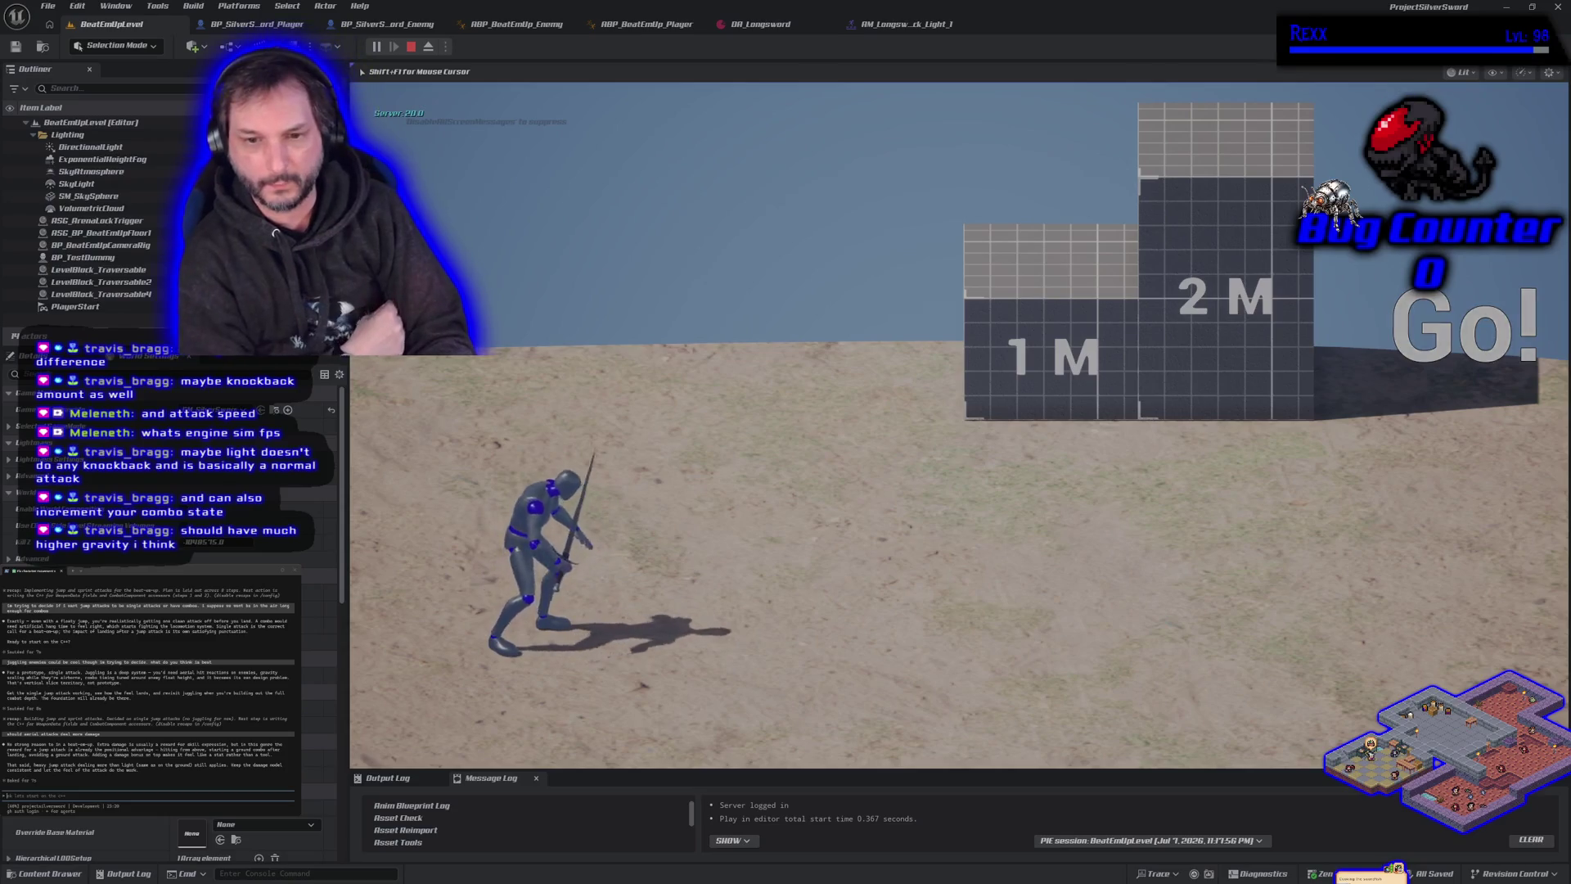
pyautogui.press('space')
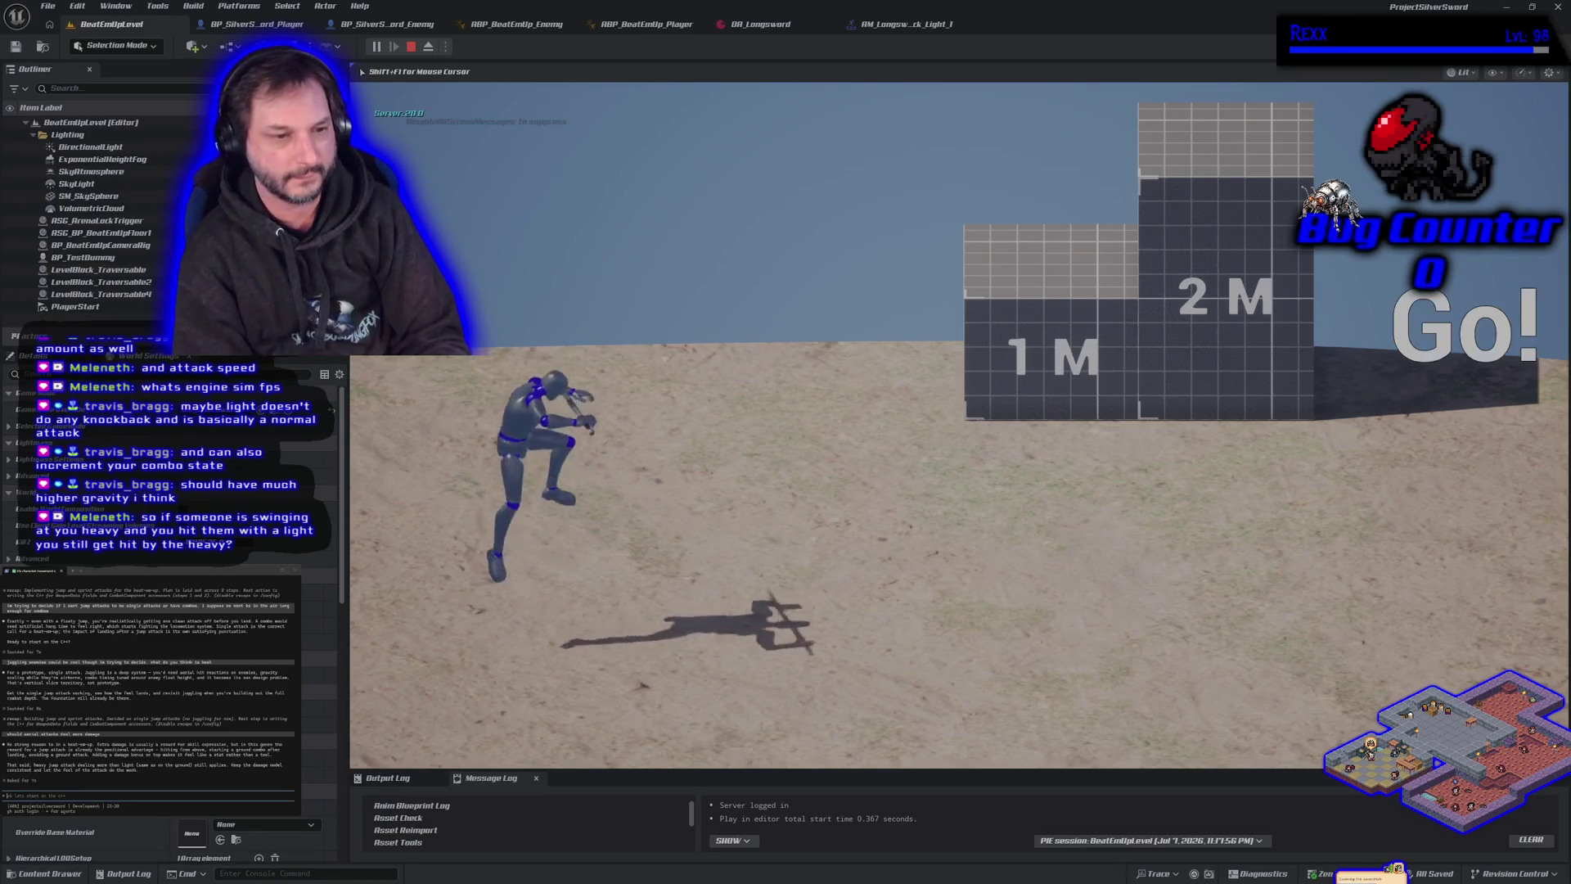
pyautogui.press('space')
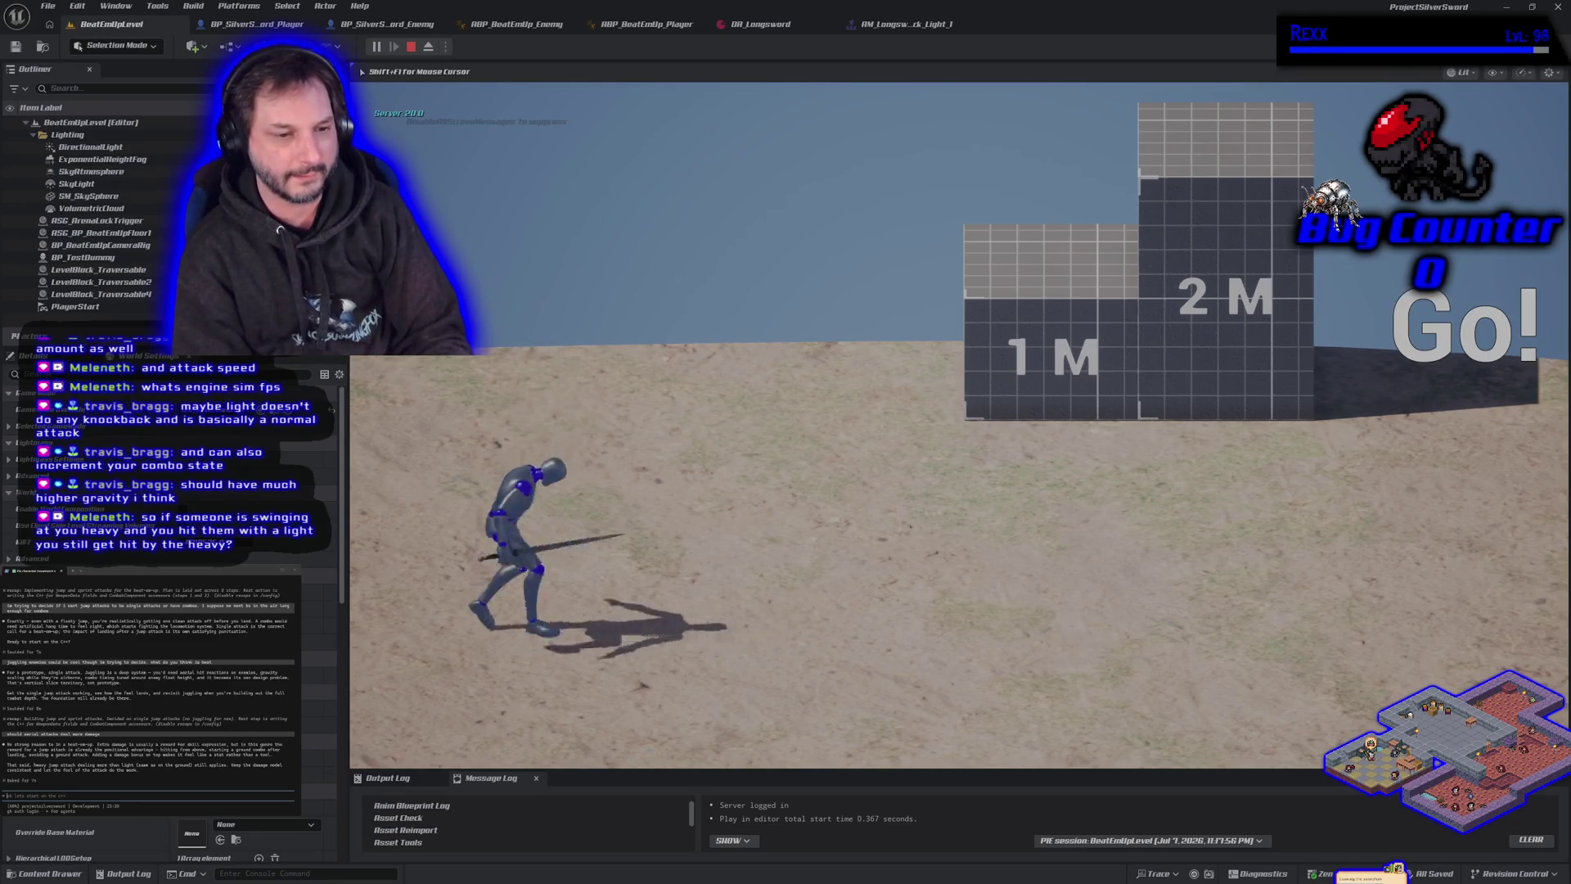
pyautogui.press('space')
pyautogui.press('space')
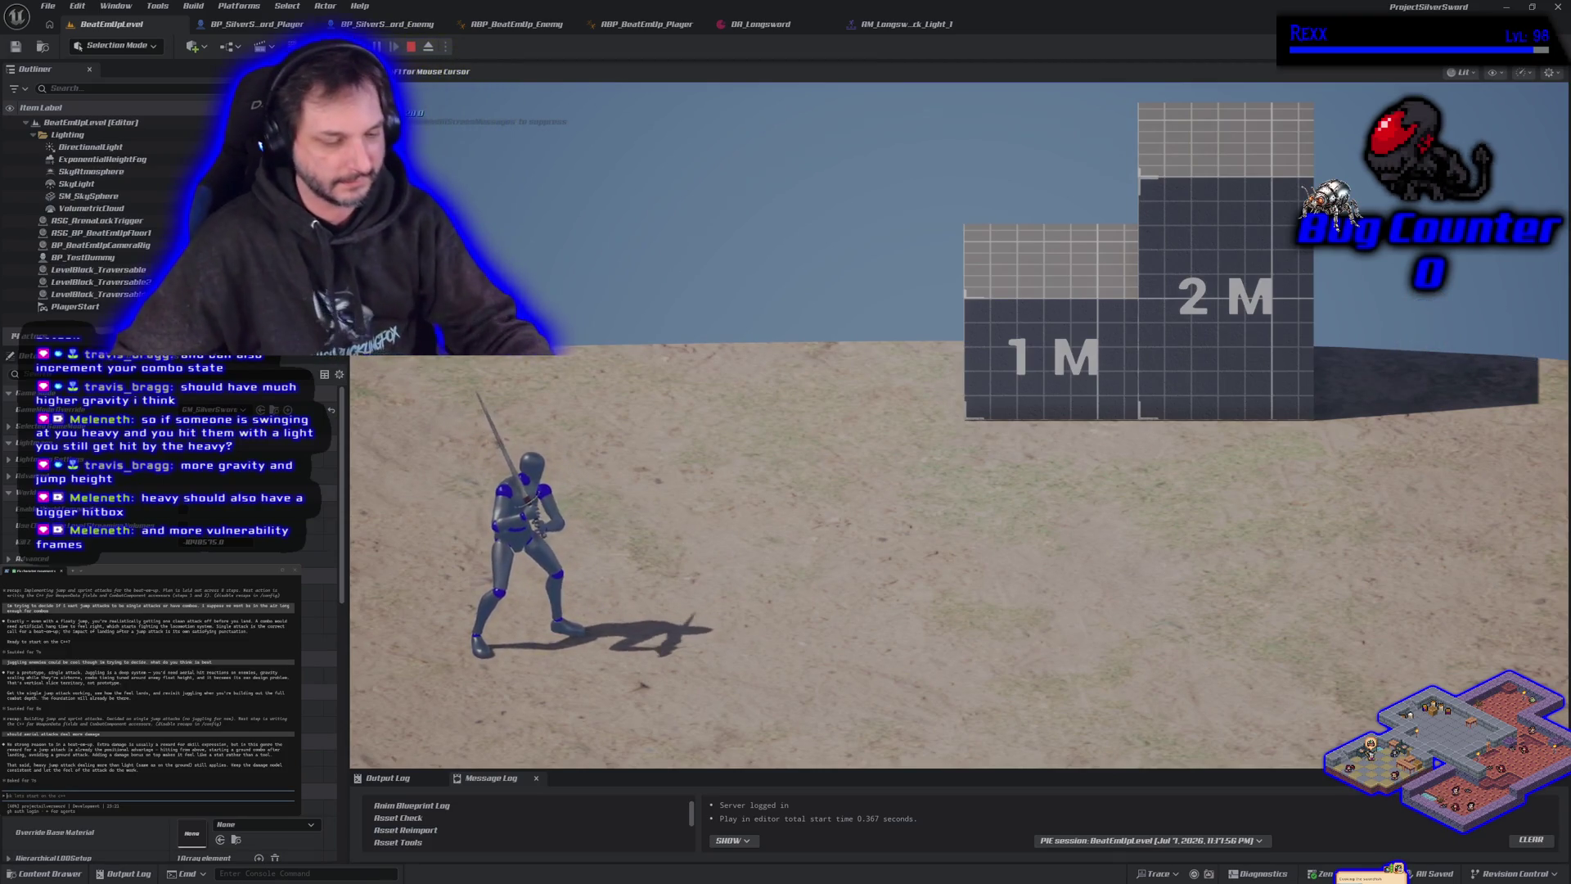
# Stop play and enable Draw Shapes on RamaMeleeWeapon in BP_SilverSword_Player.
pyautogui.press('Escape')
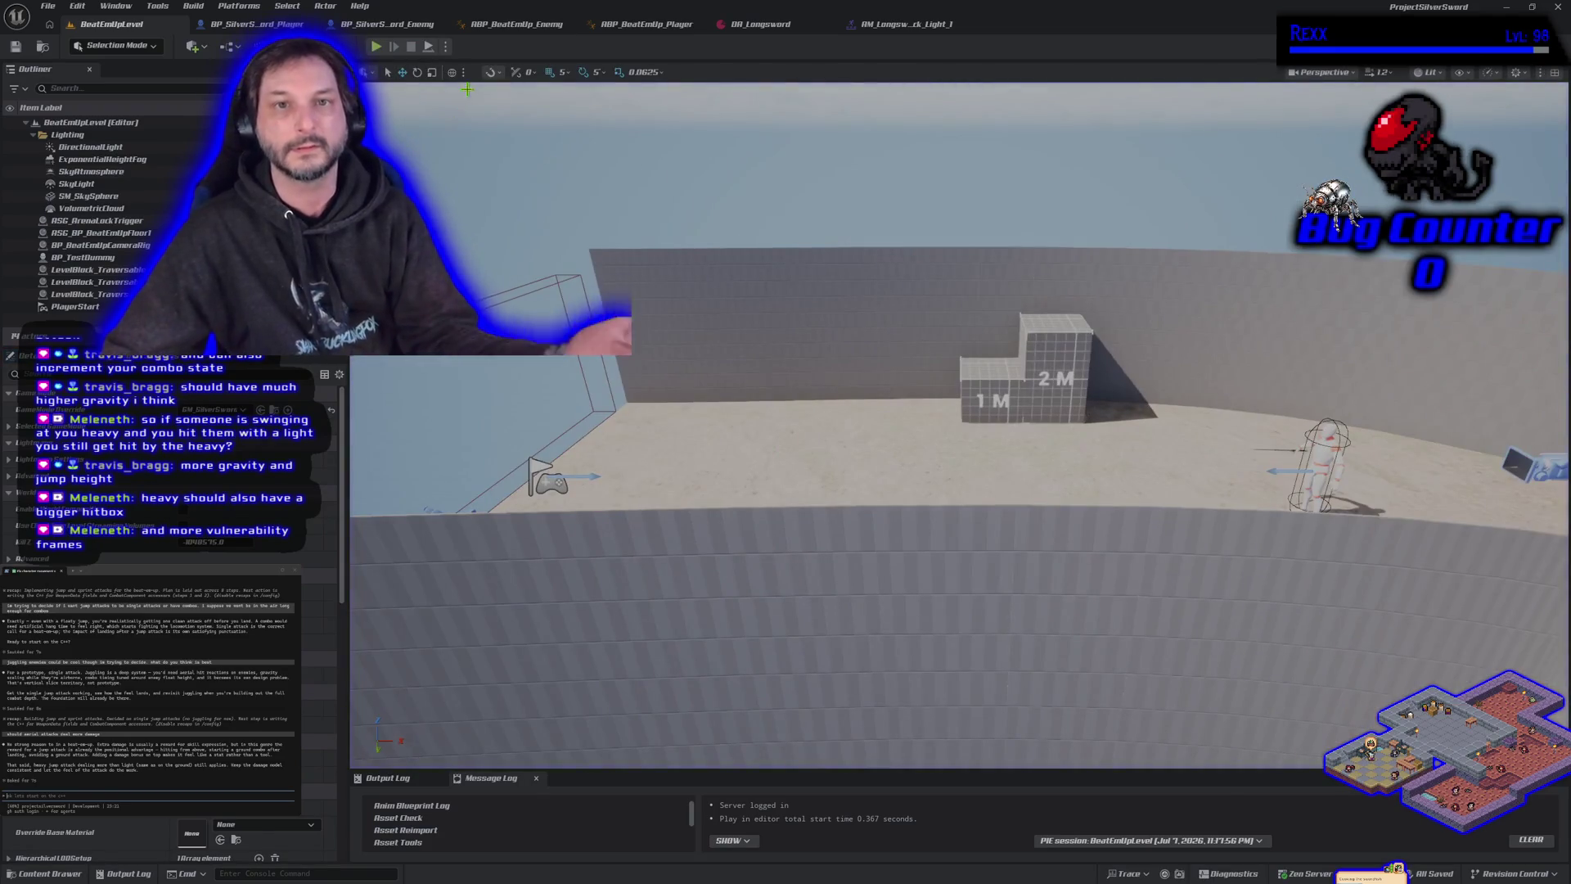
pyautogui.click(254, 24)
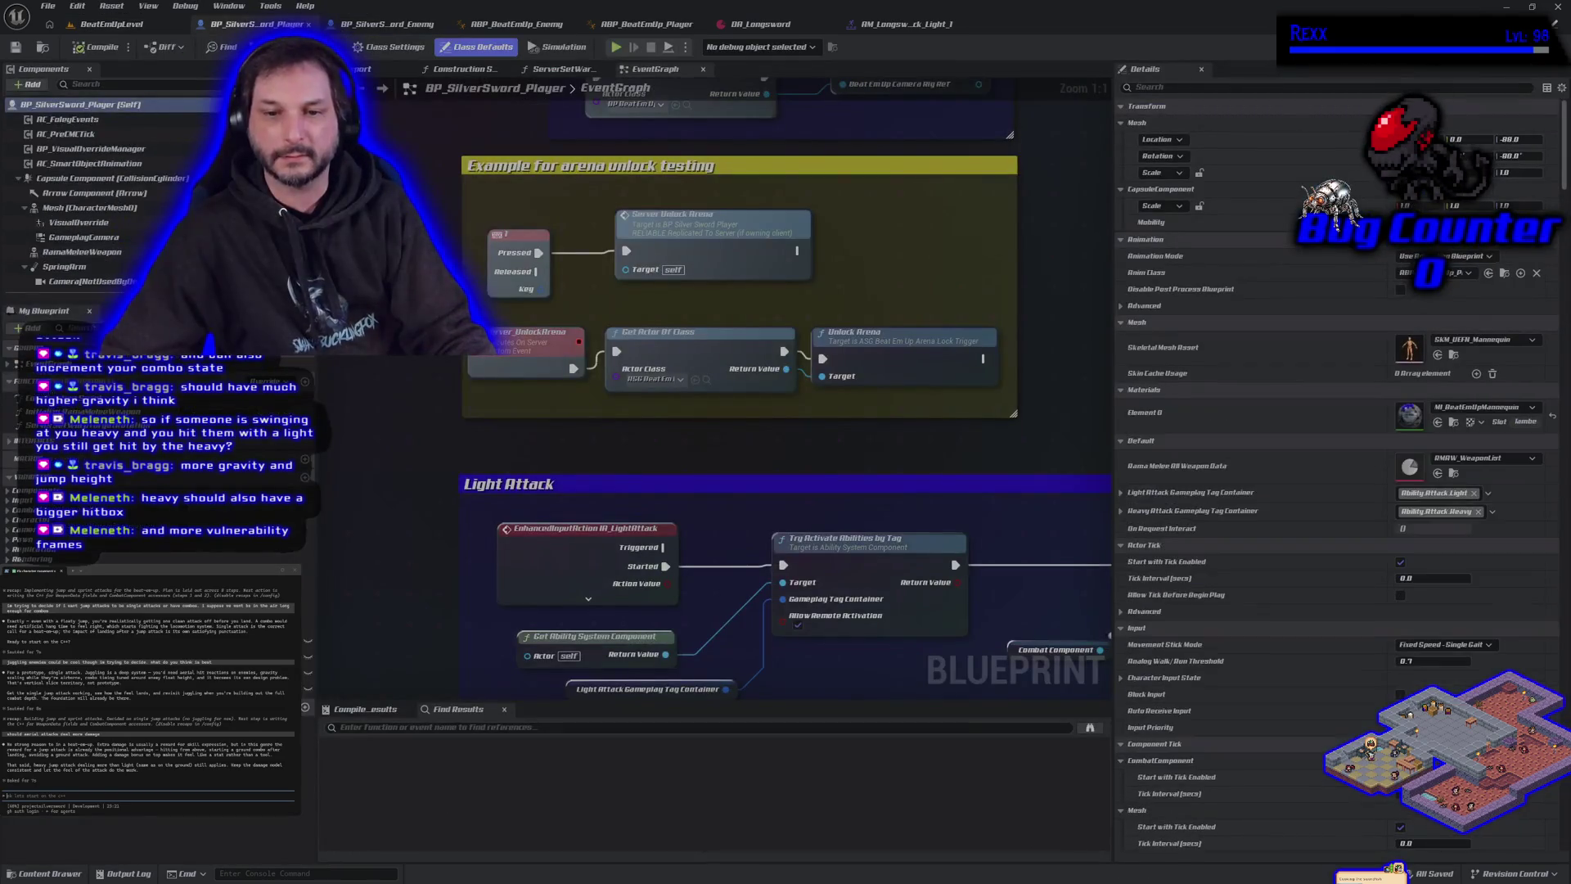
pyautogui.click(364, 68)
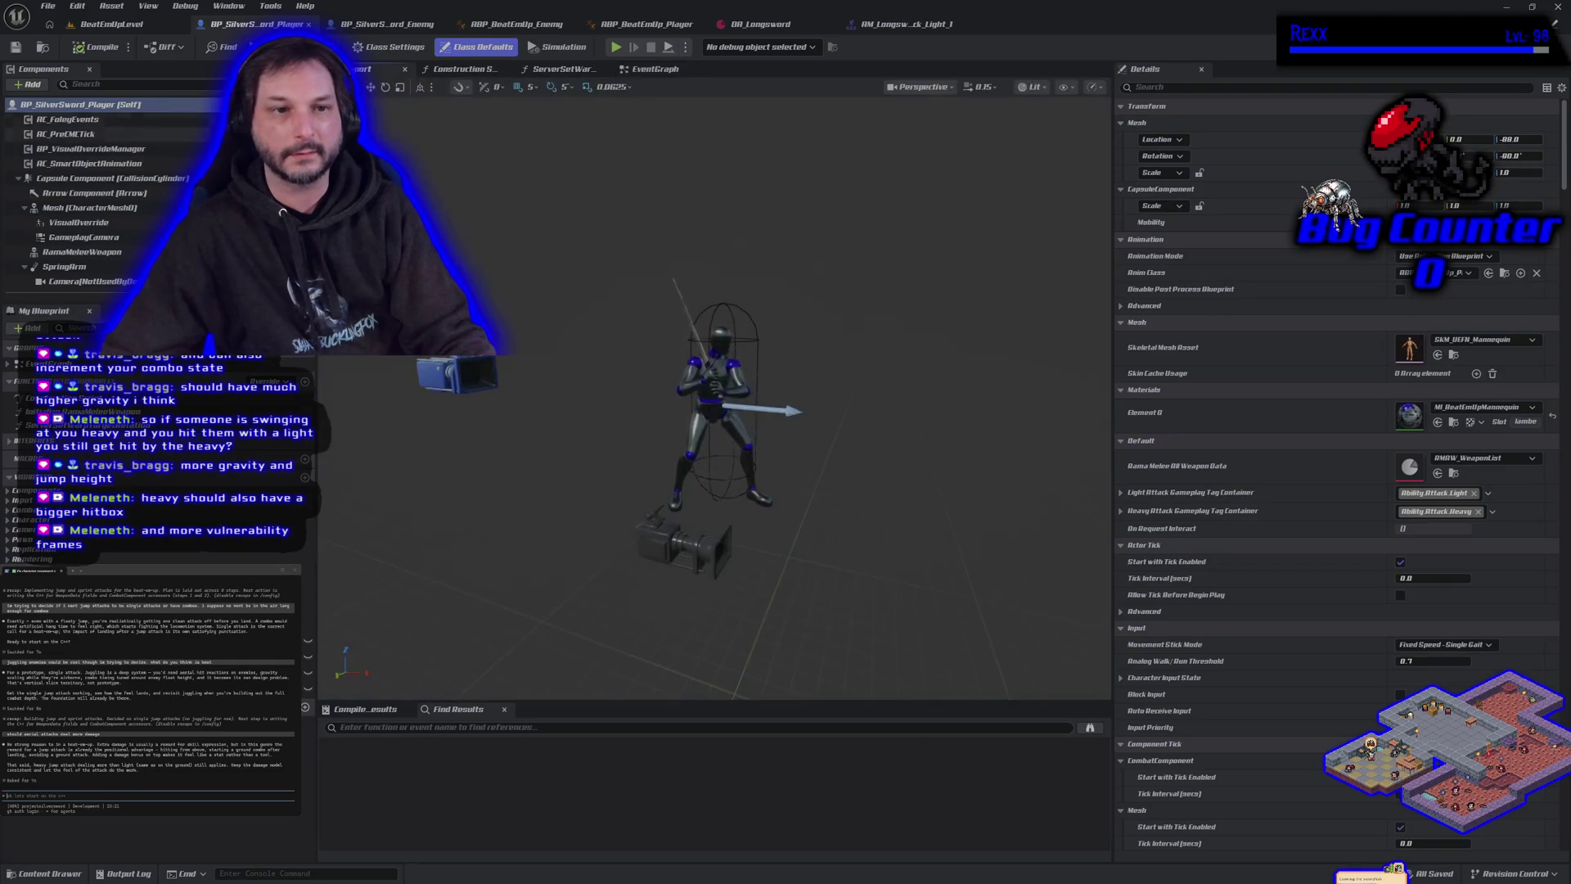
pyautogui.click(81, 252)
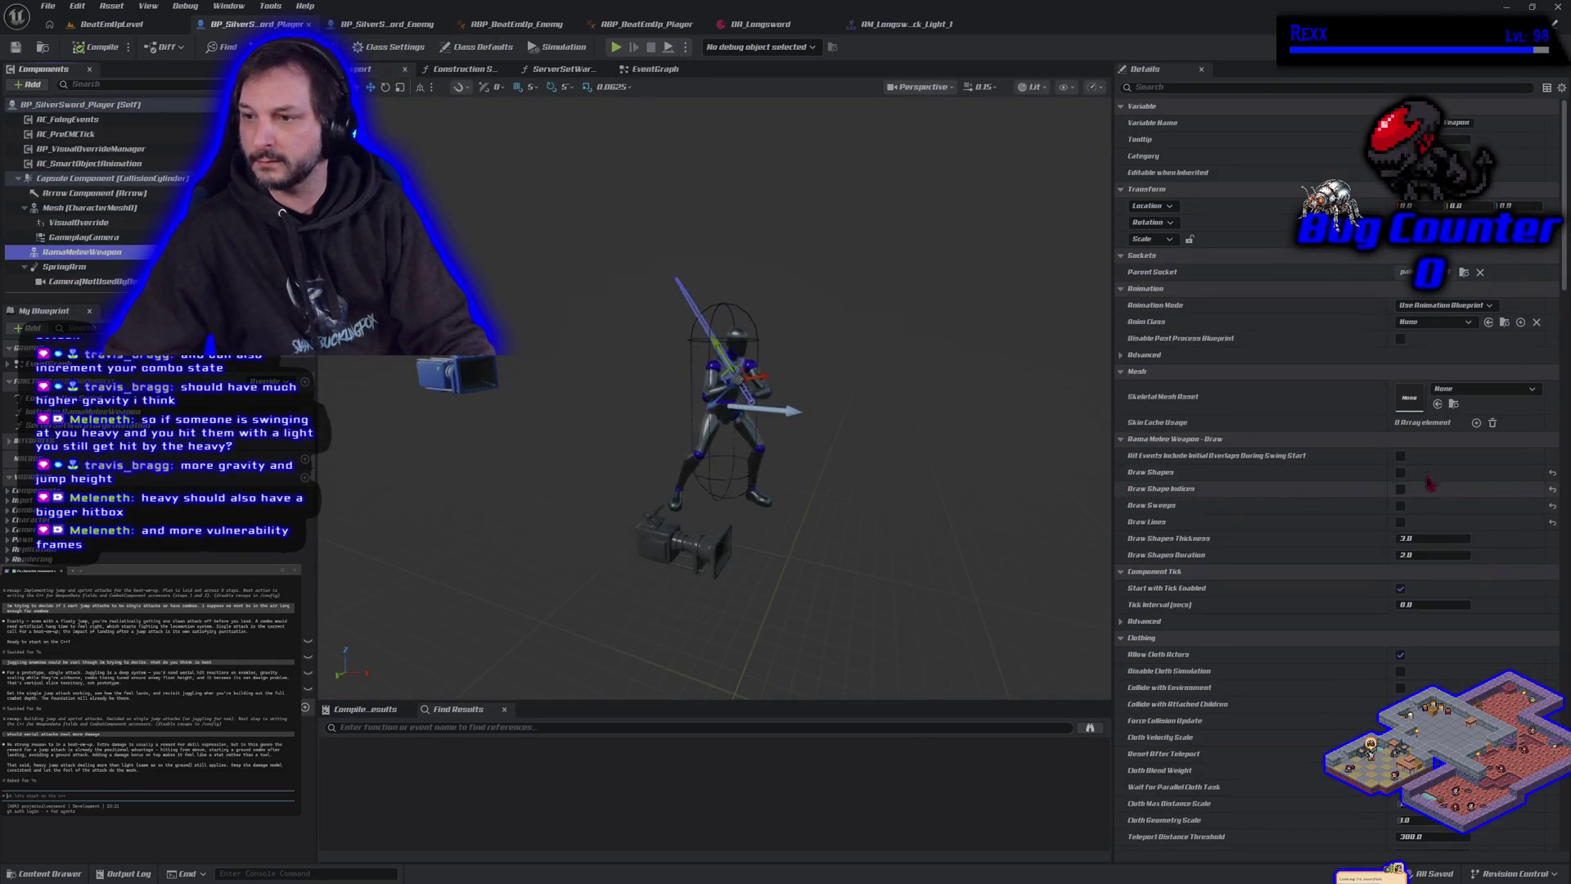
pyautogui.click(1400, 472)
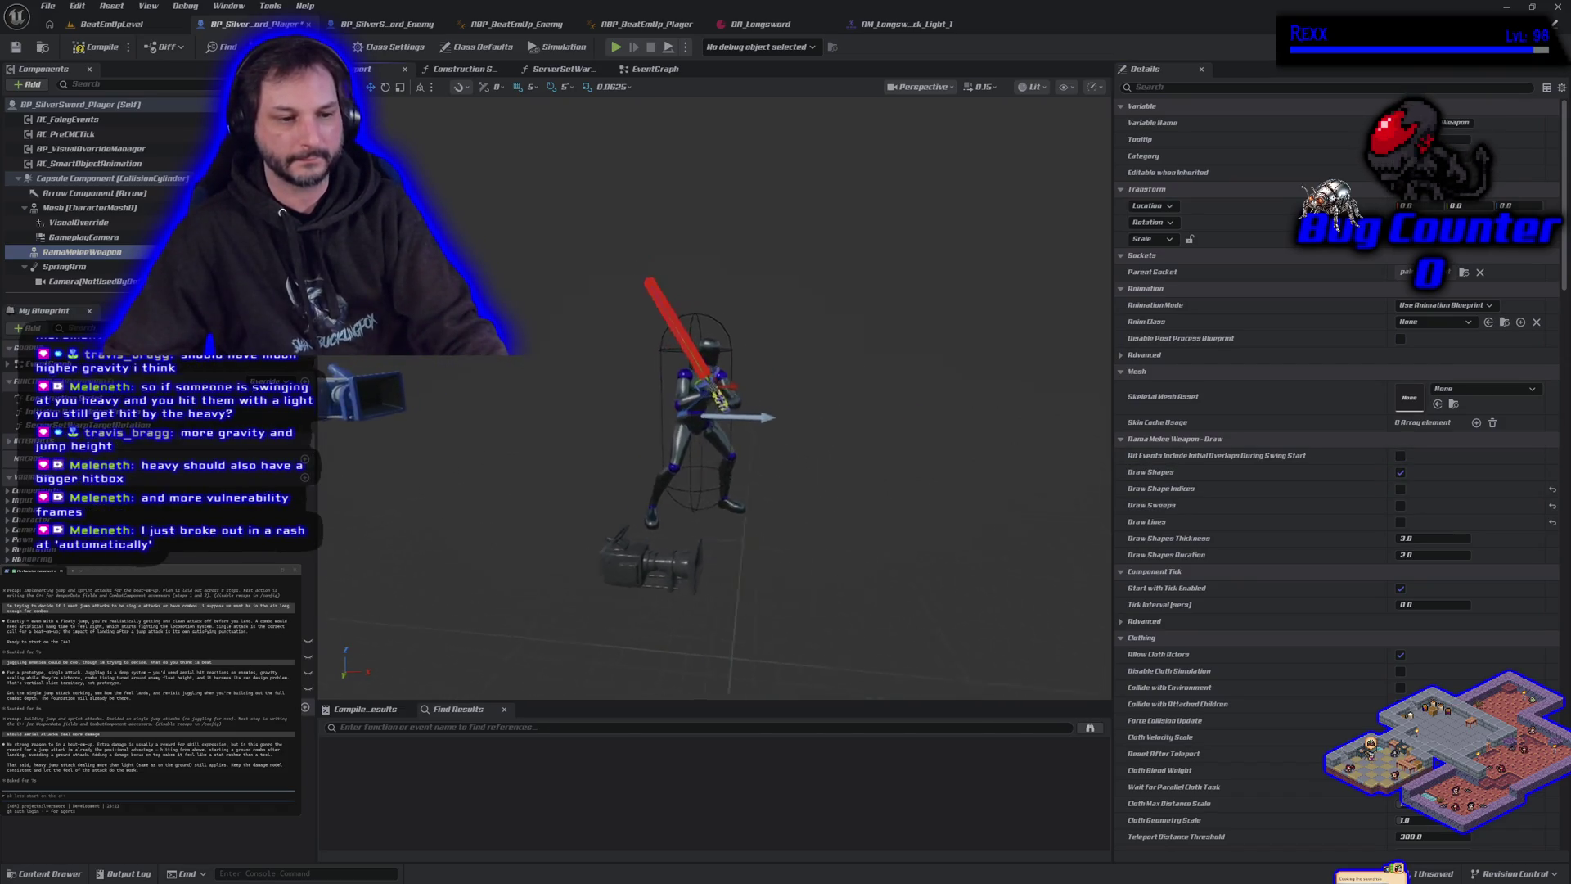
# Enable Draw Lines, Draw Sweeps and Draw Shape Indices, then play BeatEmUpLevel.
pyautogui.press('f')
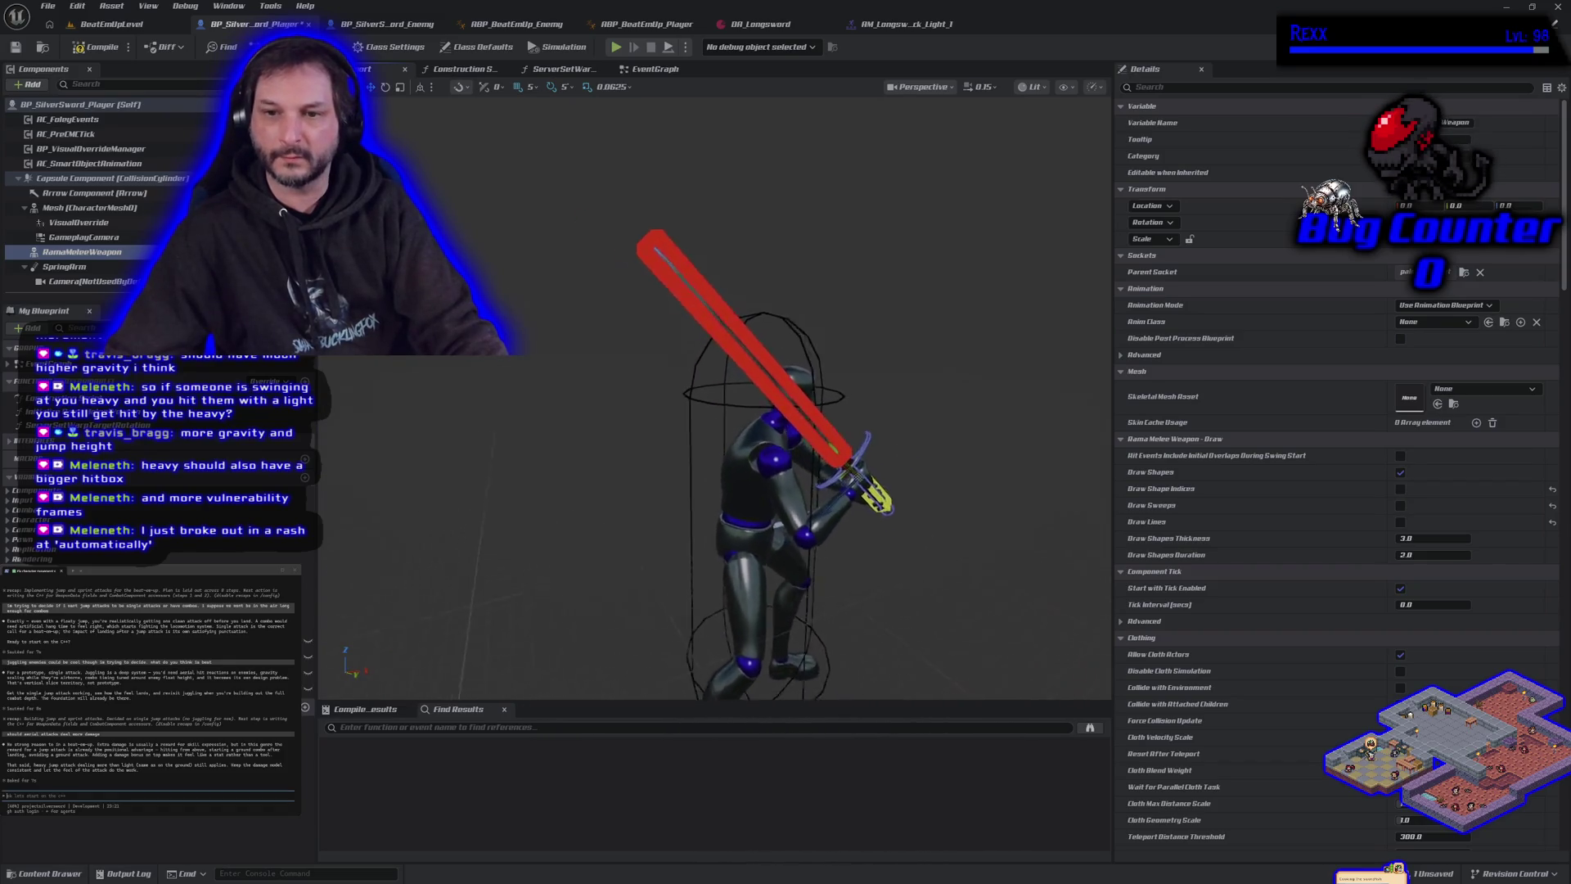
pyautogui.scroll(3, 704, 409)
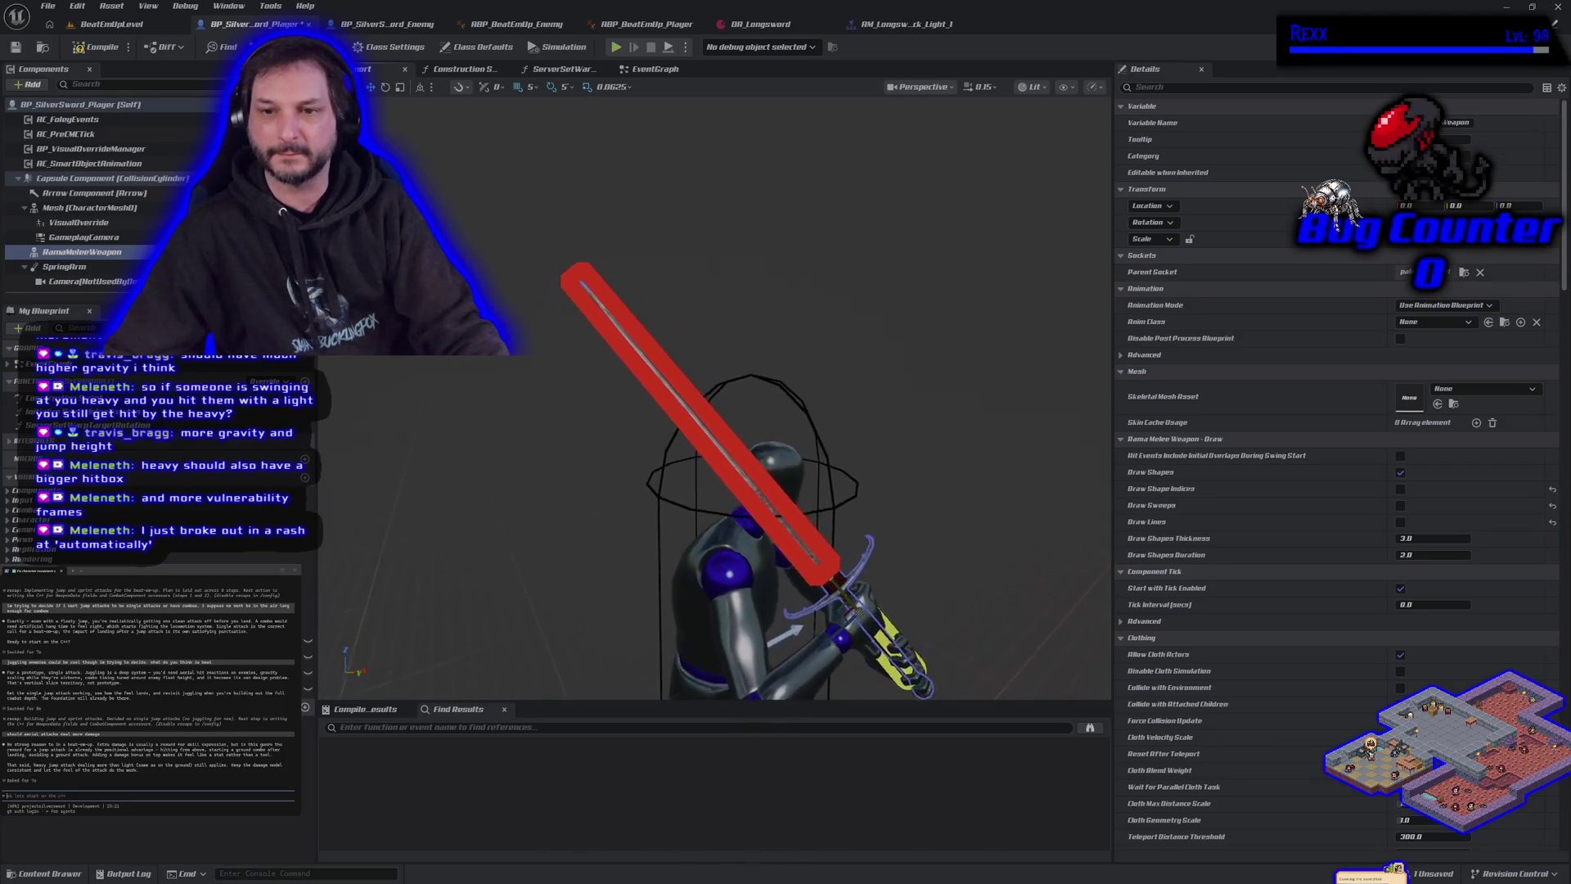
pyautogui.scroll(-1, 704, 491)
pyautogui.scroll(-1, 704, 491)
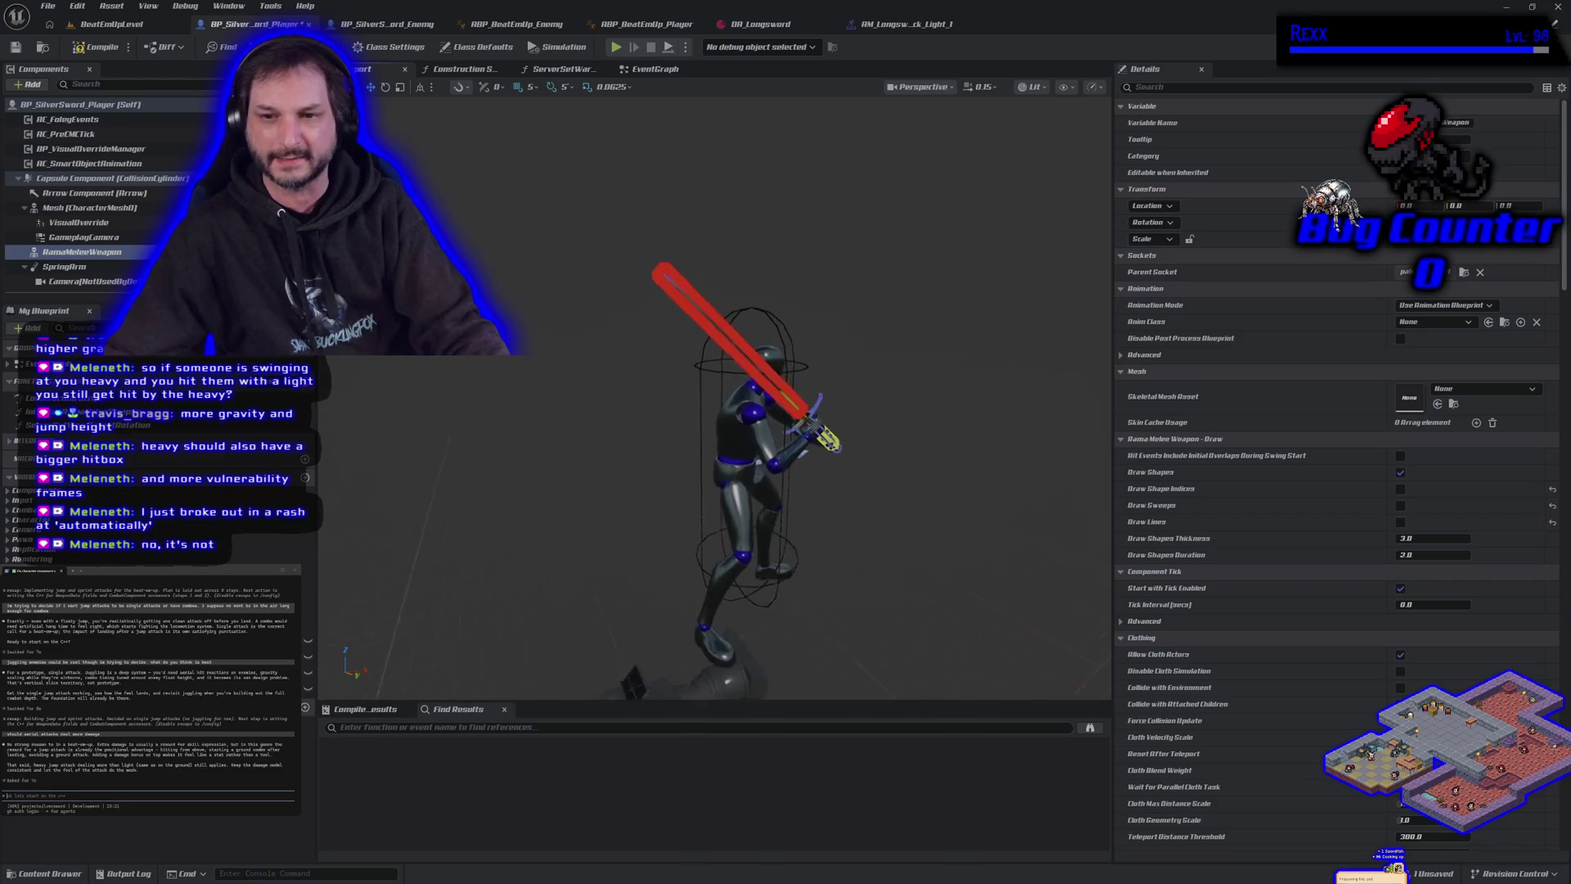
pyautogui.scroll(3, 617, 459)
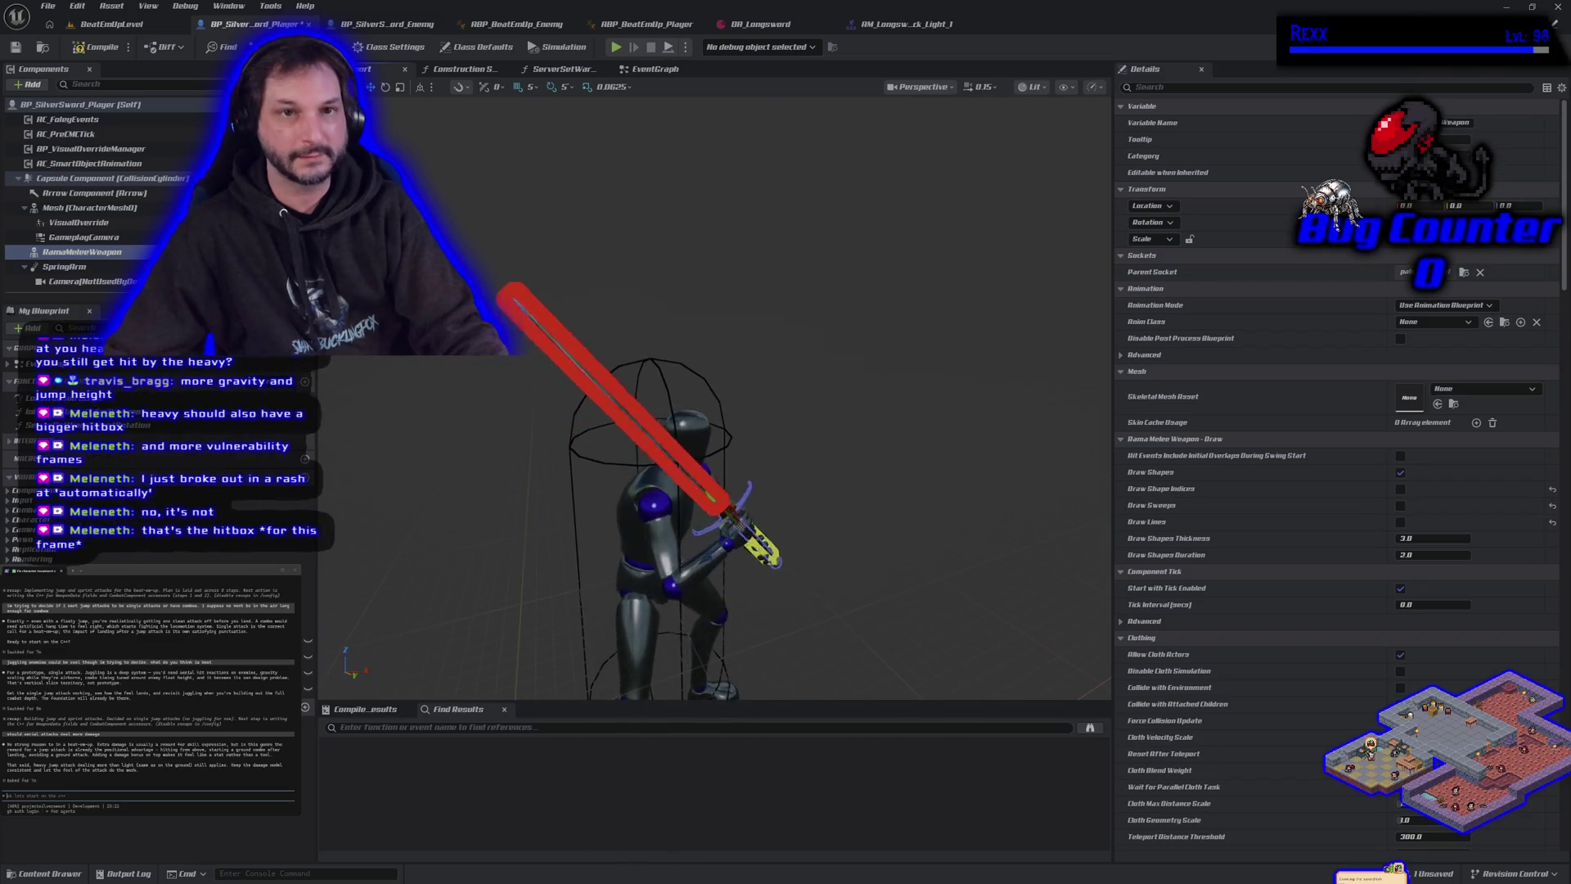
pyautogui.click(1400, 522)
pyautogui.click(1400, 505)
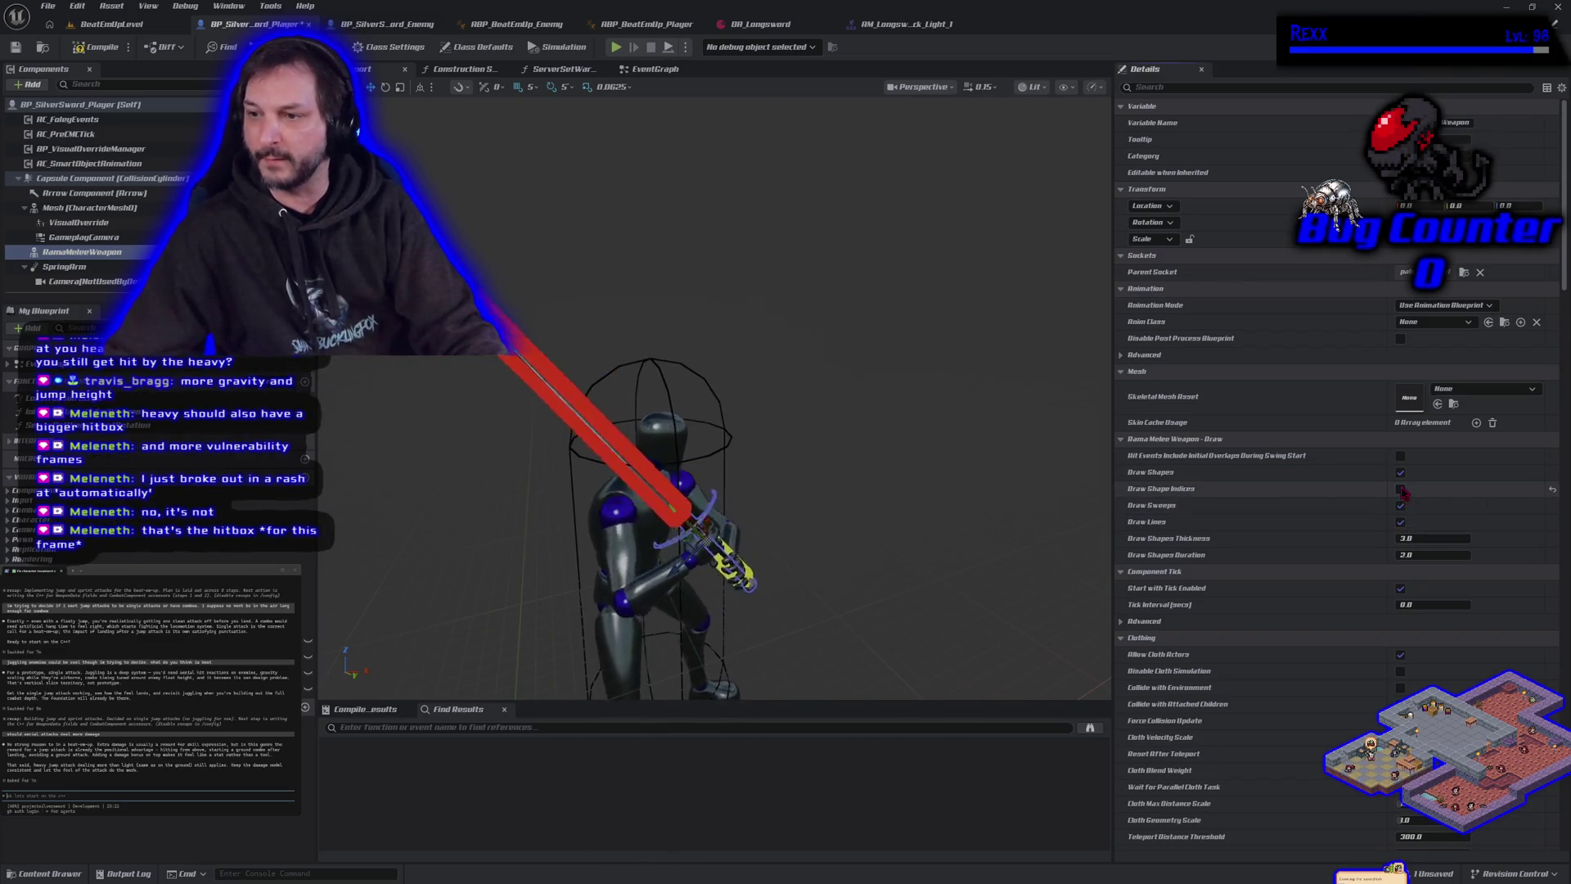
pyautogui.click(1400, 489)
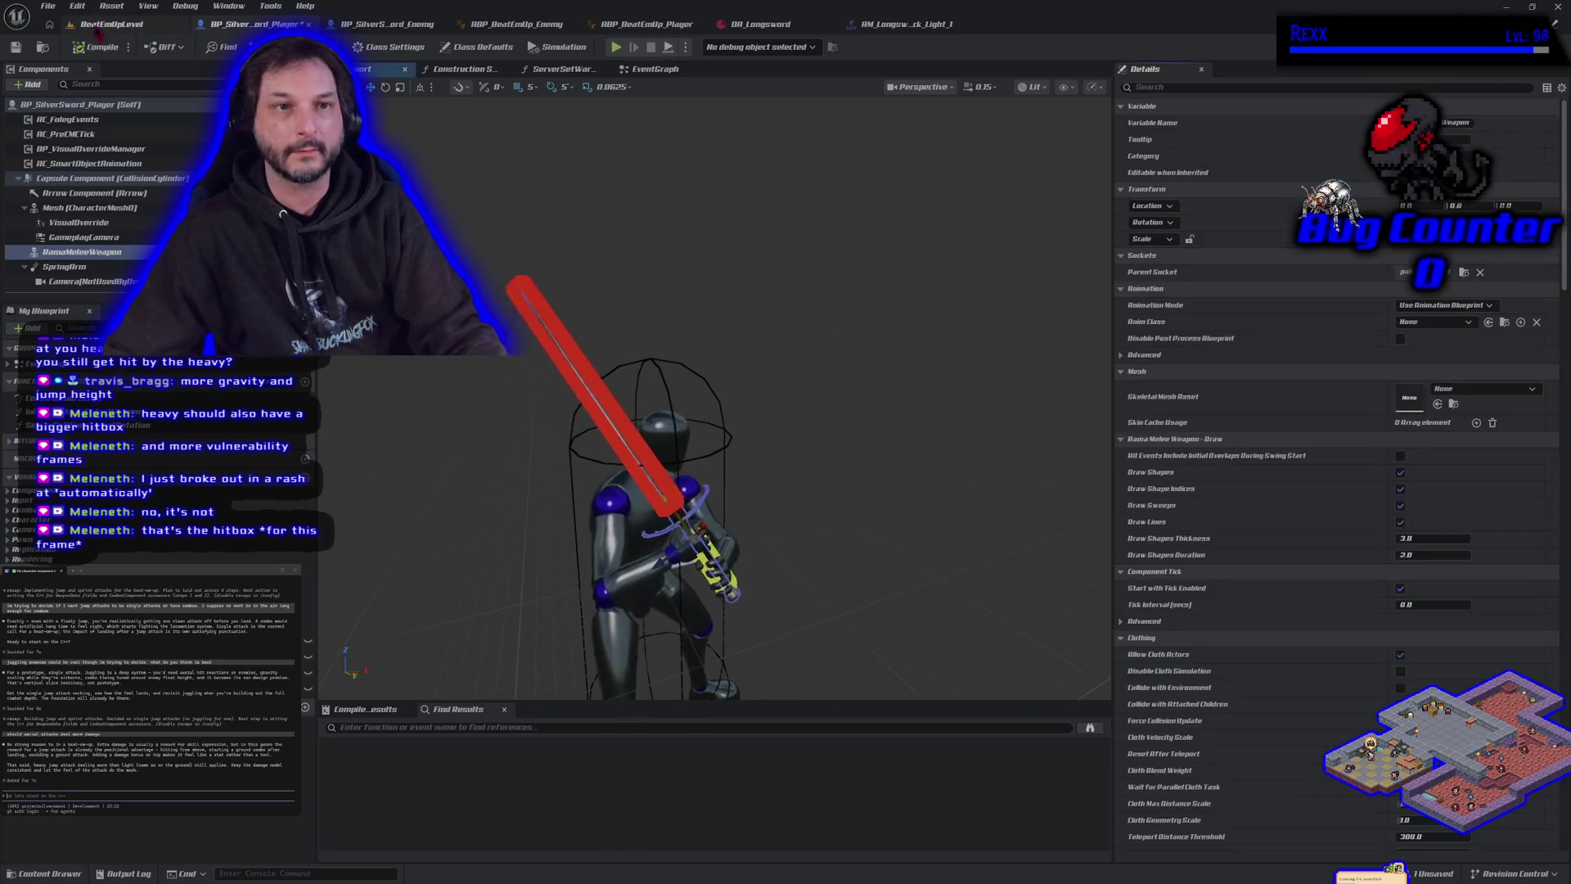
pyautogui.click(99, 25)
pyautogui.click(375, 47)
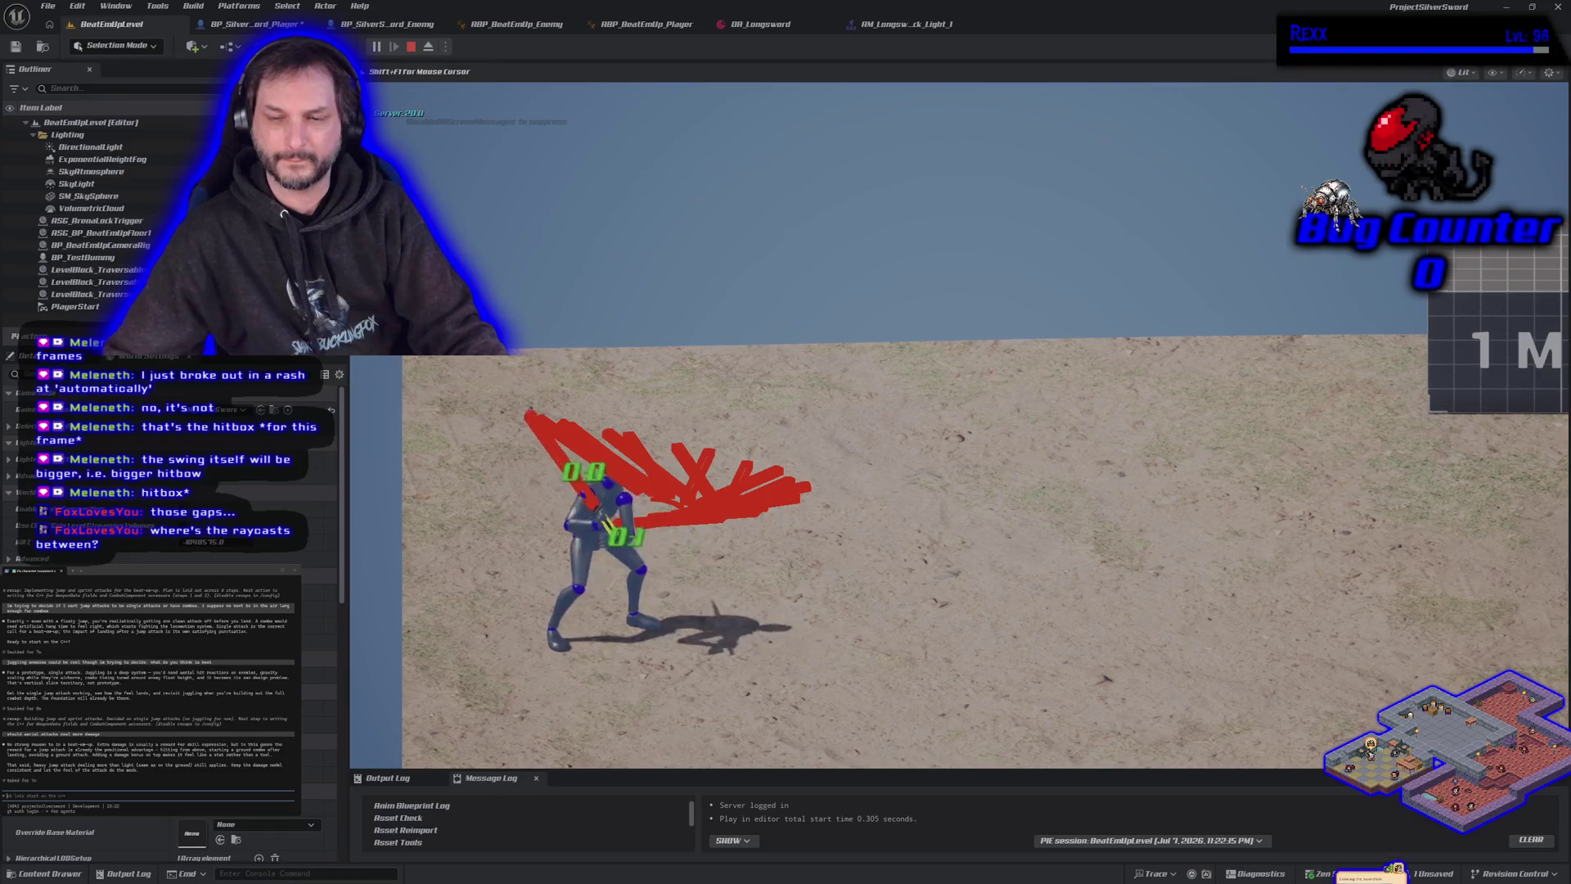
# Move around with W, A, S, D while swinging the sword to check red hit traces, then stop.
pyautogui.press('w')
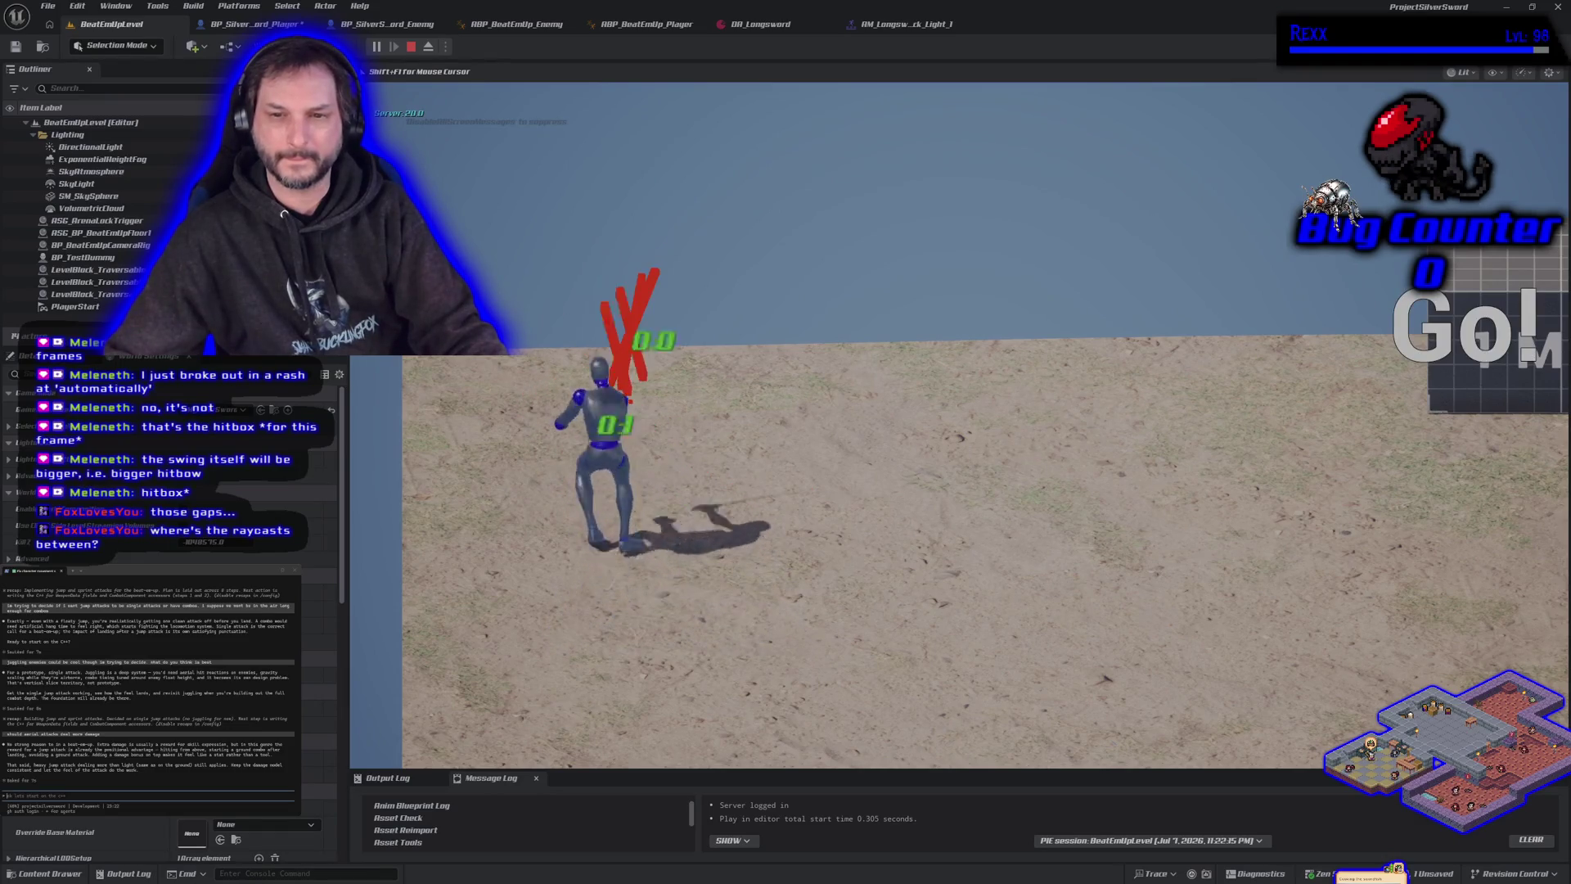
pyautogui.press('s')
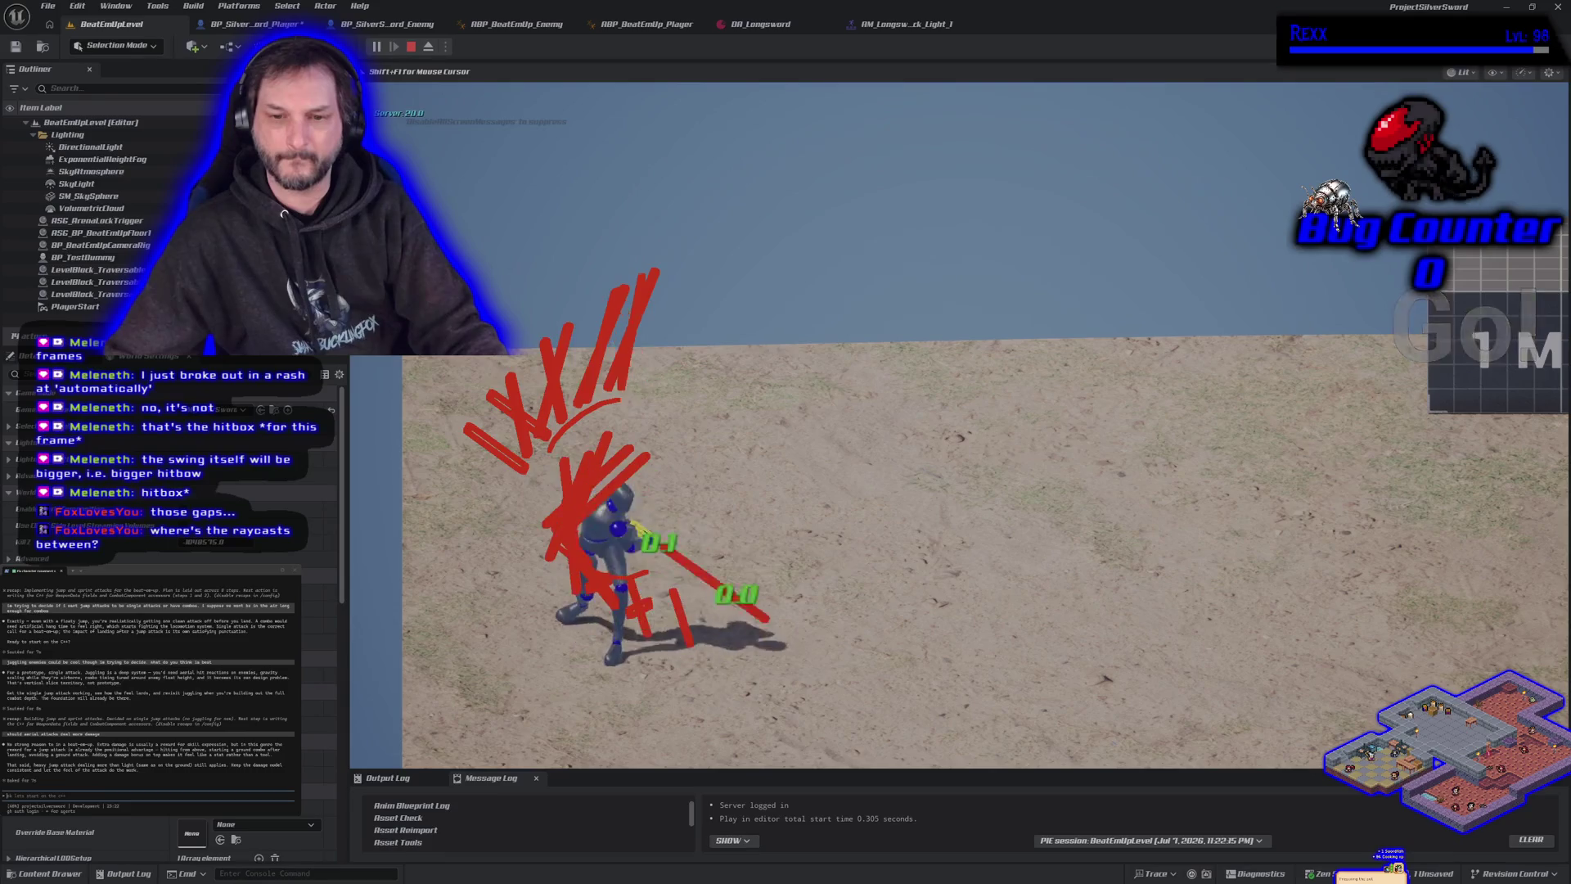
pyautogui.press('a')
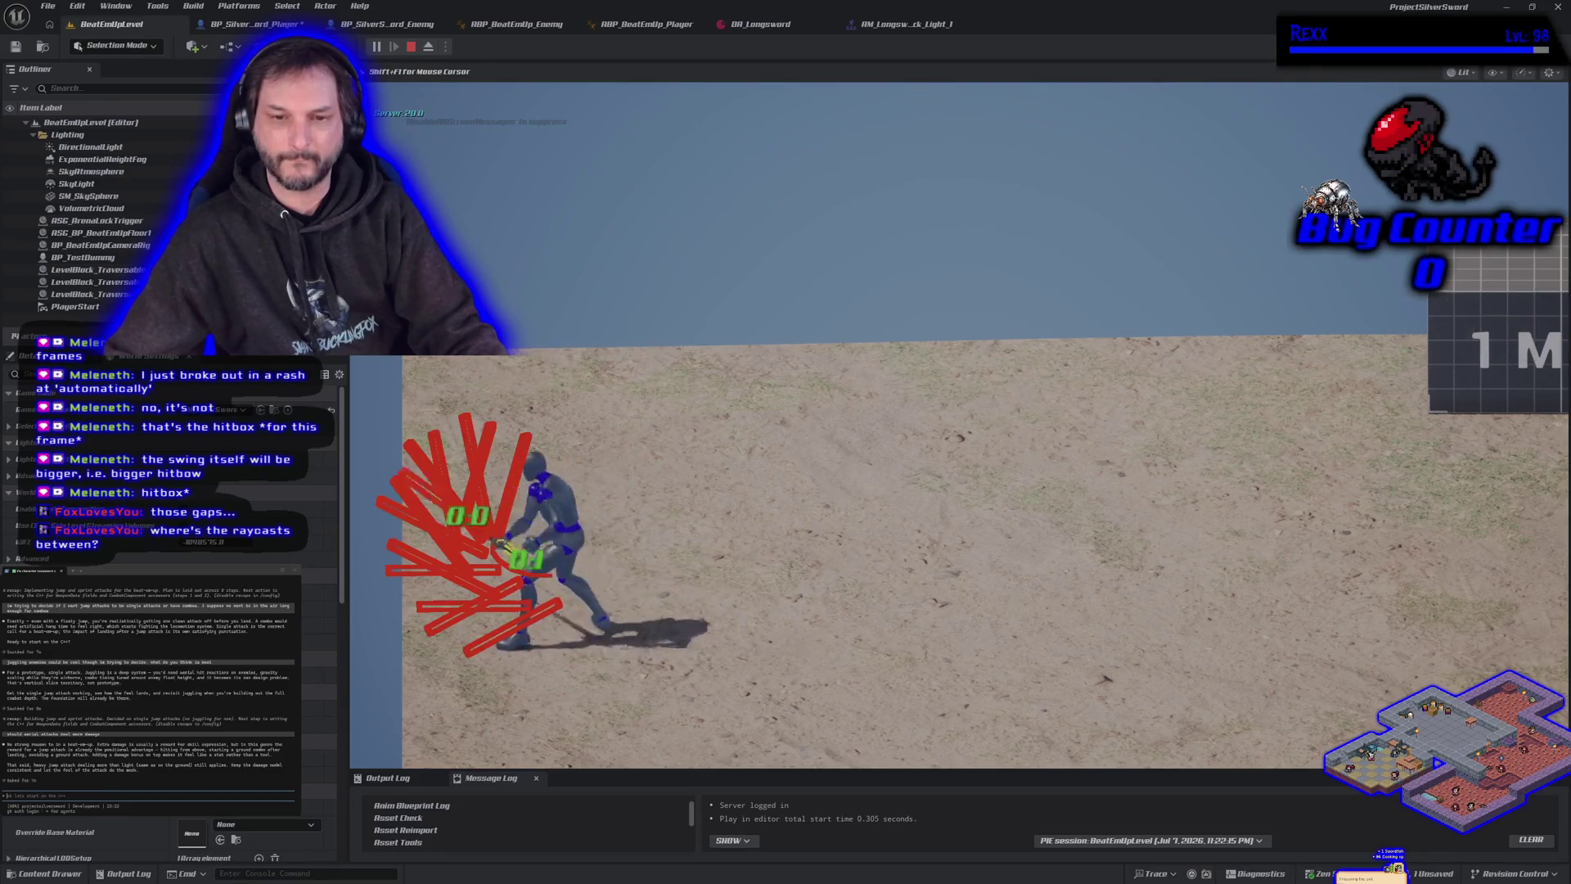
pyautogui.press('d')
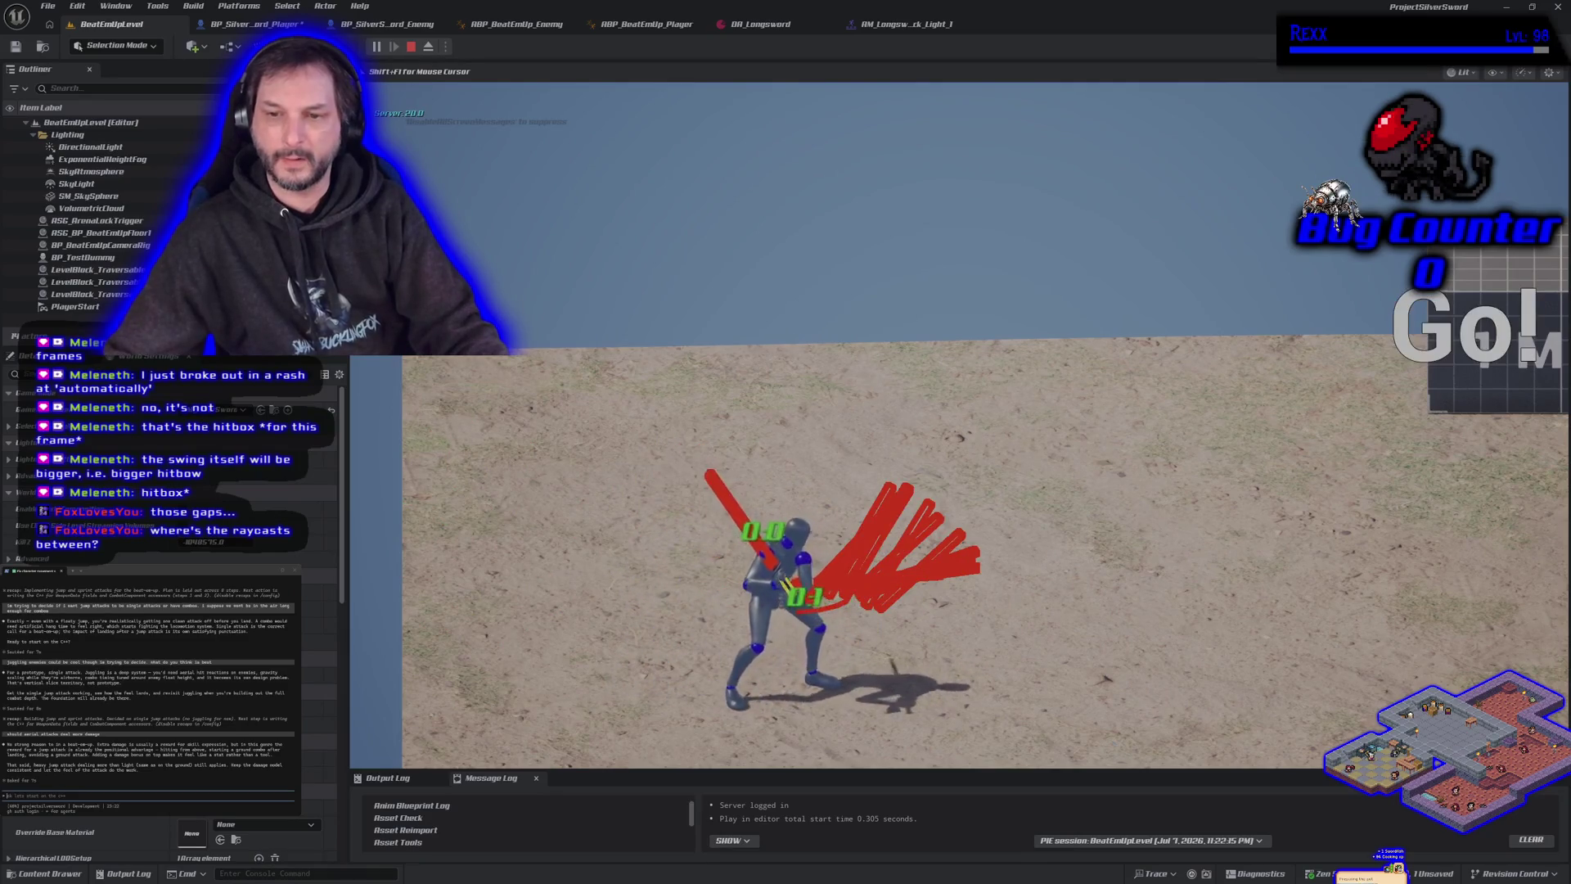
pyautogui.press('a')
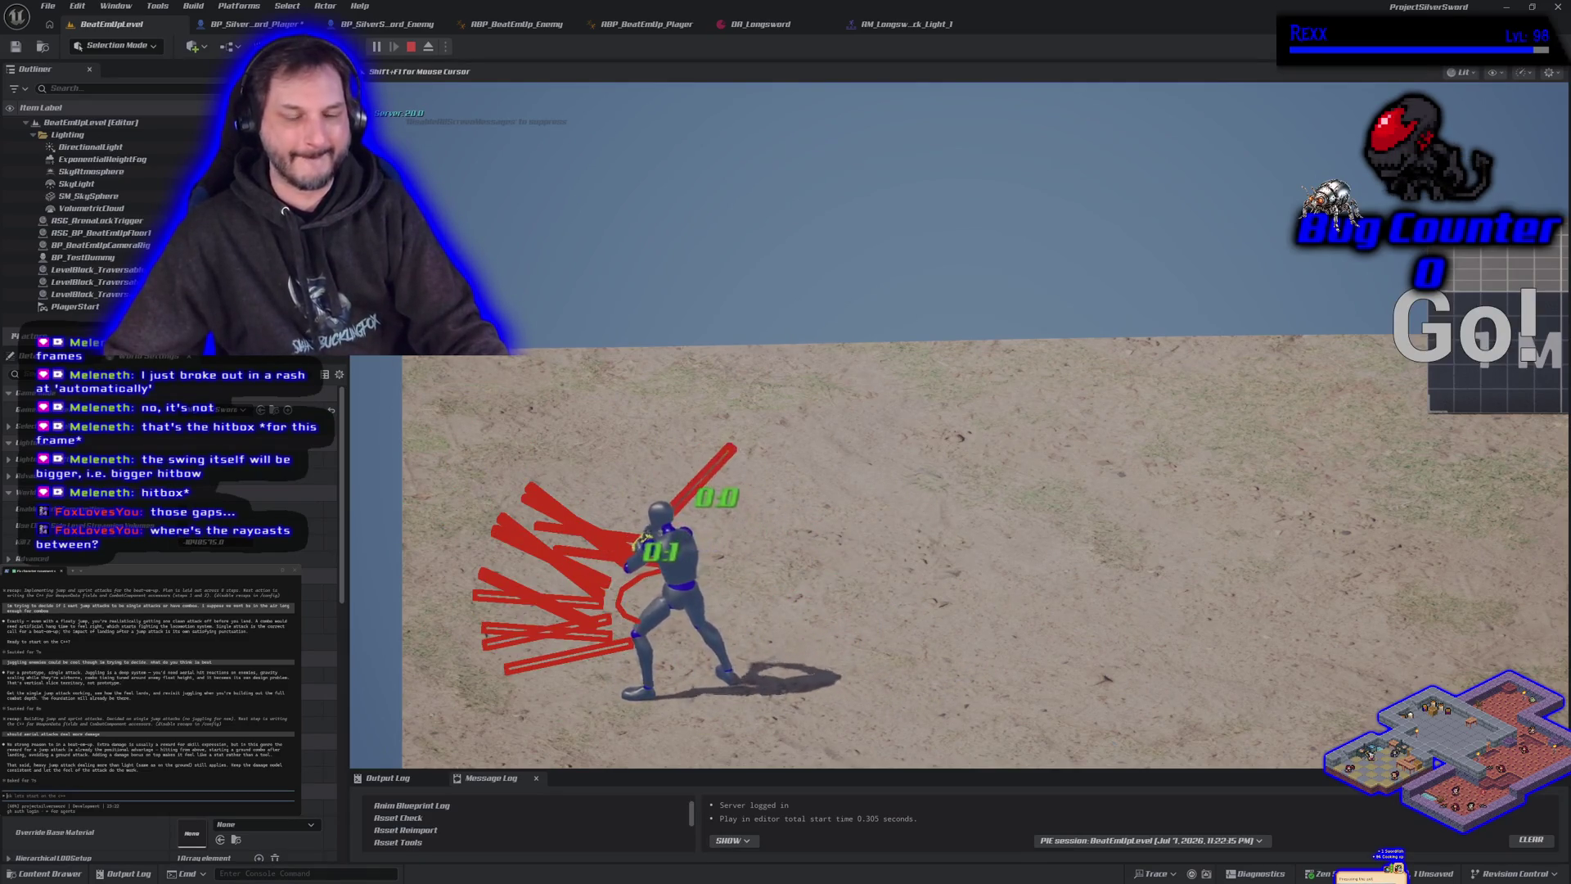
pyautogui.press('w')
pyautogui.press('s')
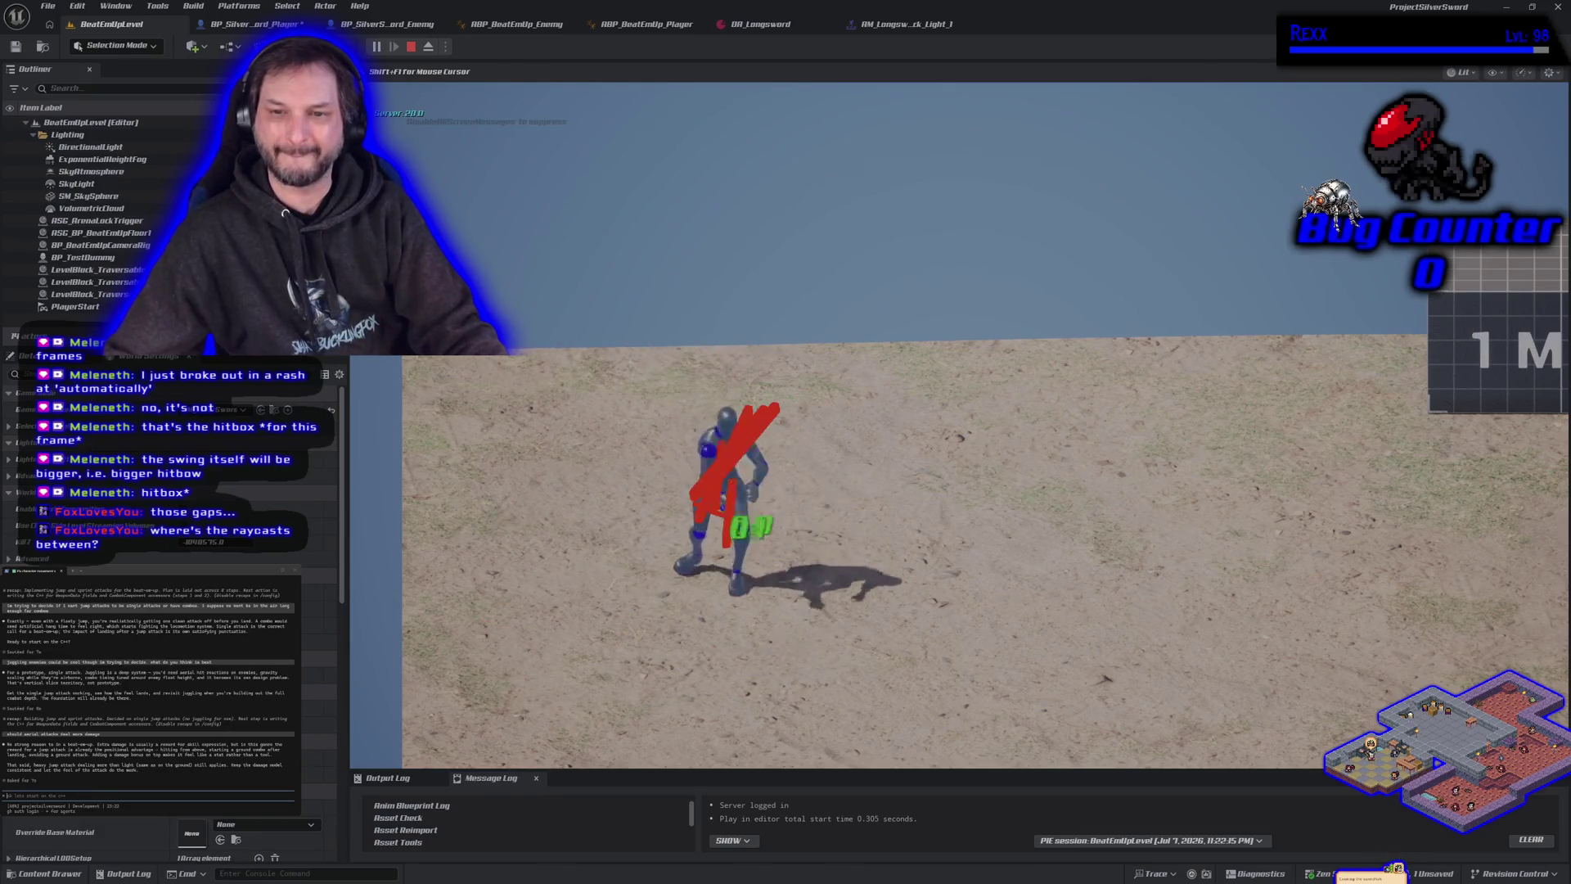
pyautogui.press('a')
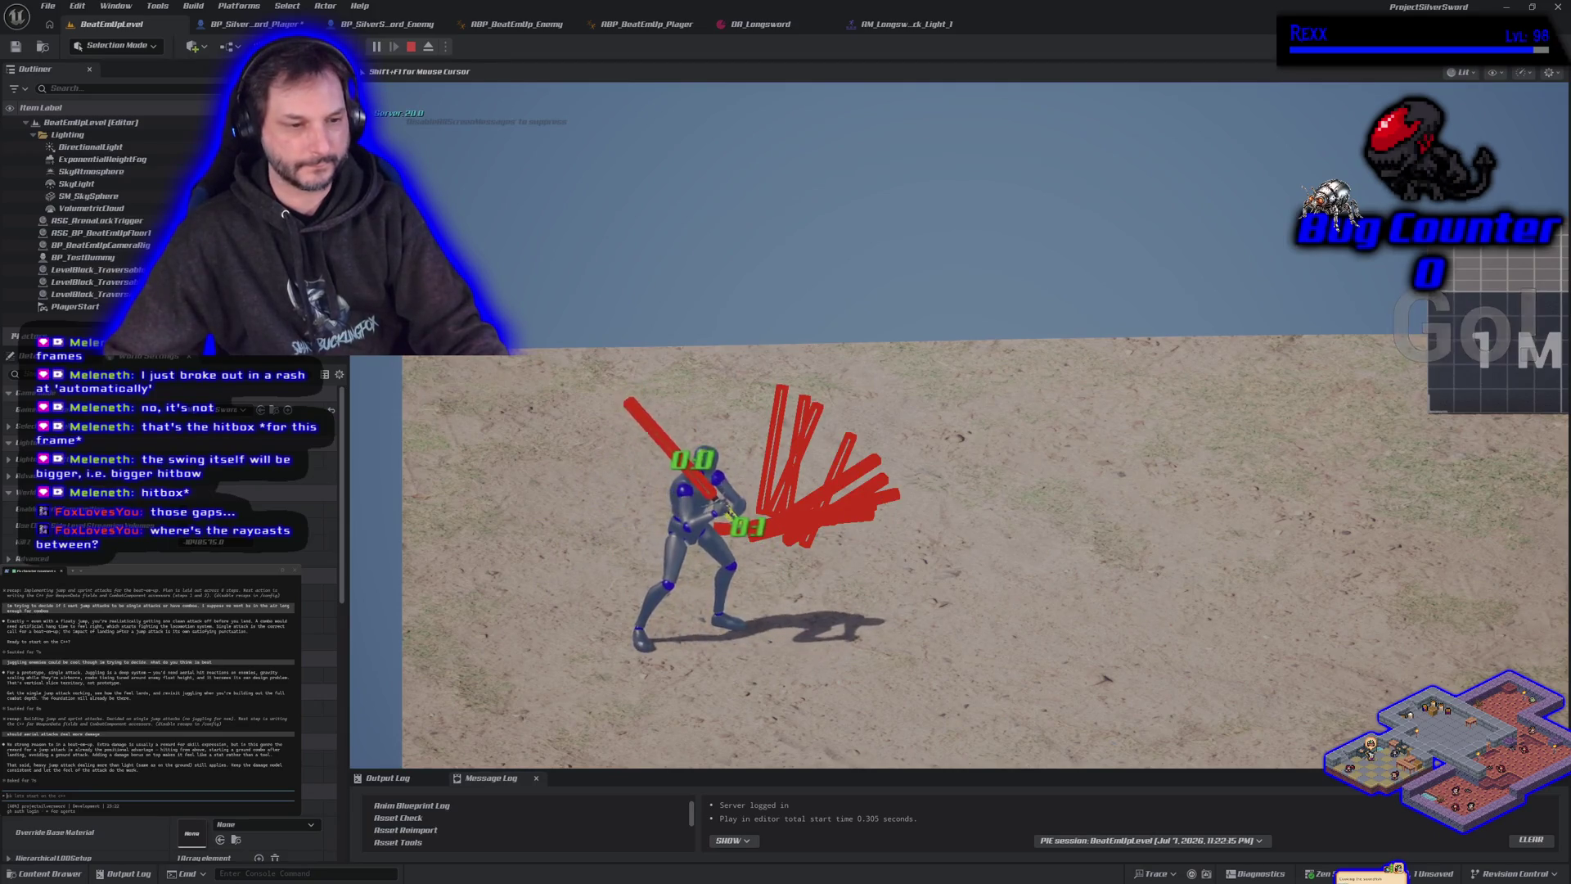
pyautogui.press('Escape')
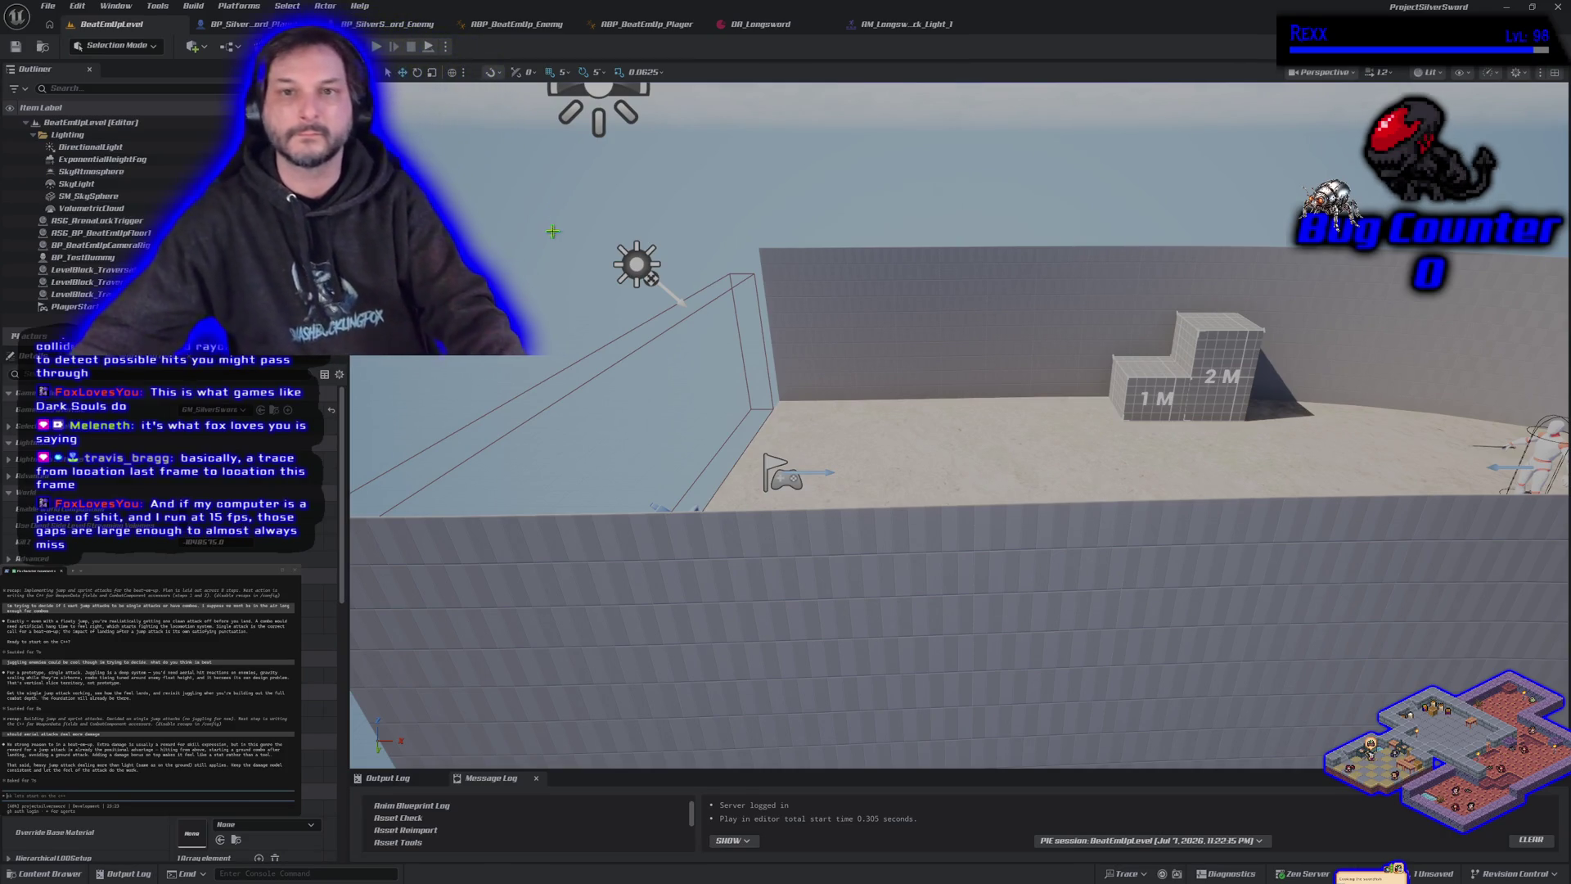
# Set Number of Players to 4 and run a brief four-player play session.
pyautogui.click(445, 47)
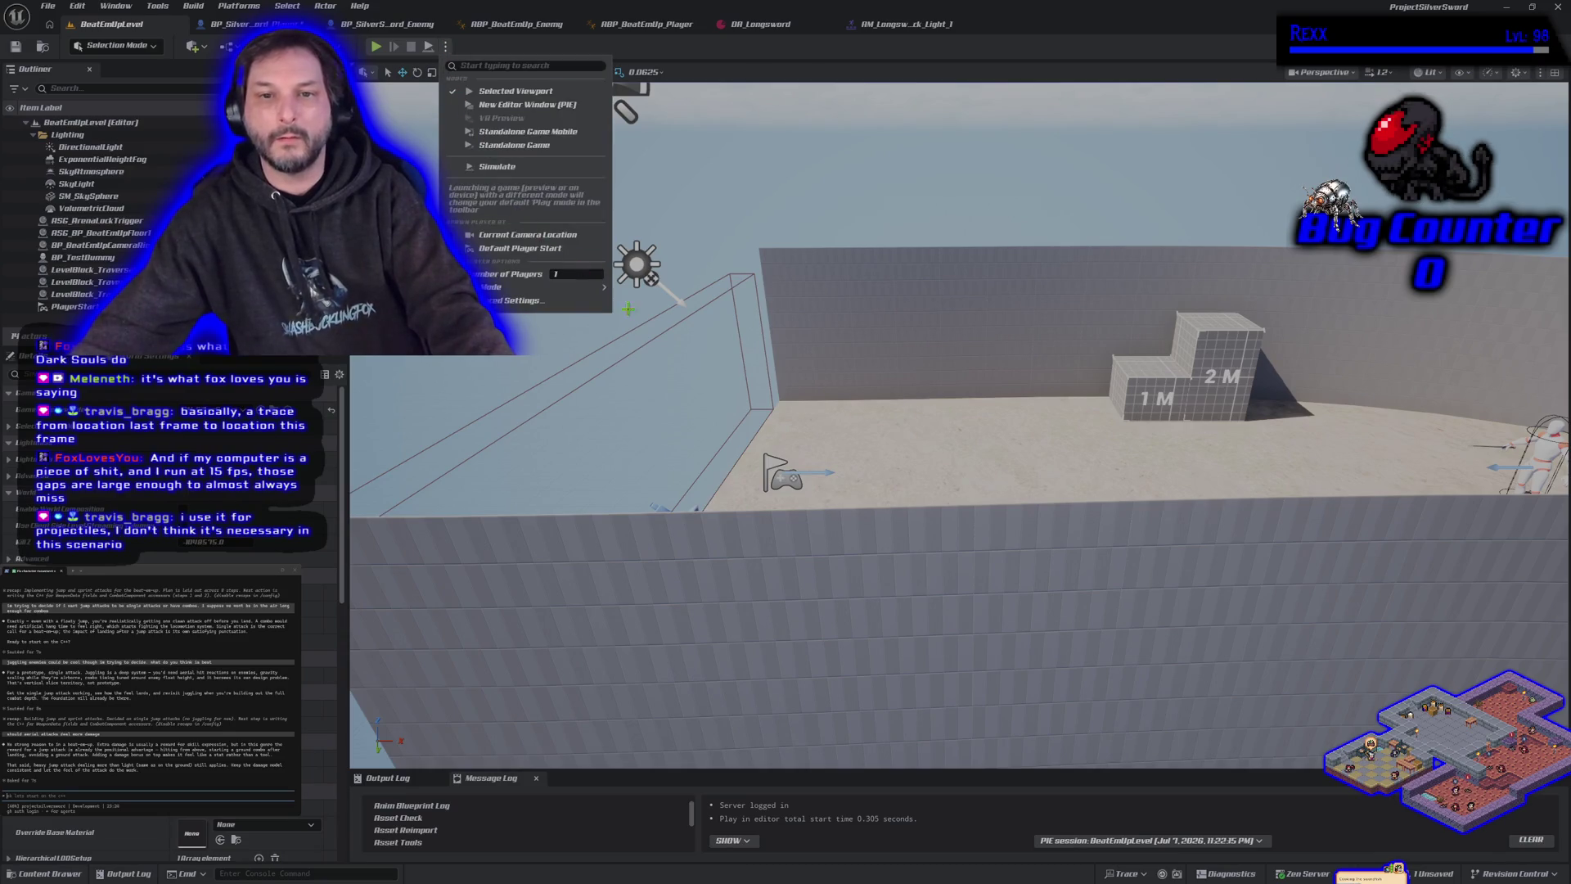
pyautogui.moveTo(578, 278); pyautogui.dragTo(602, 278)
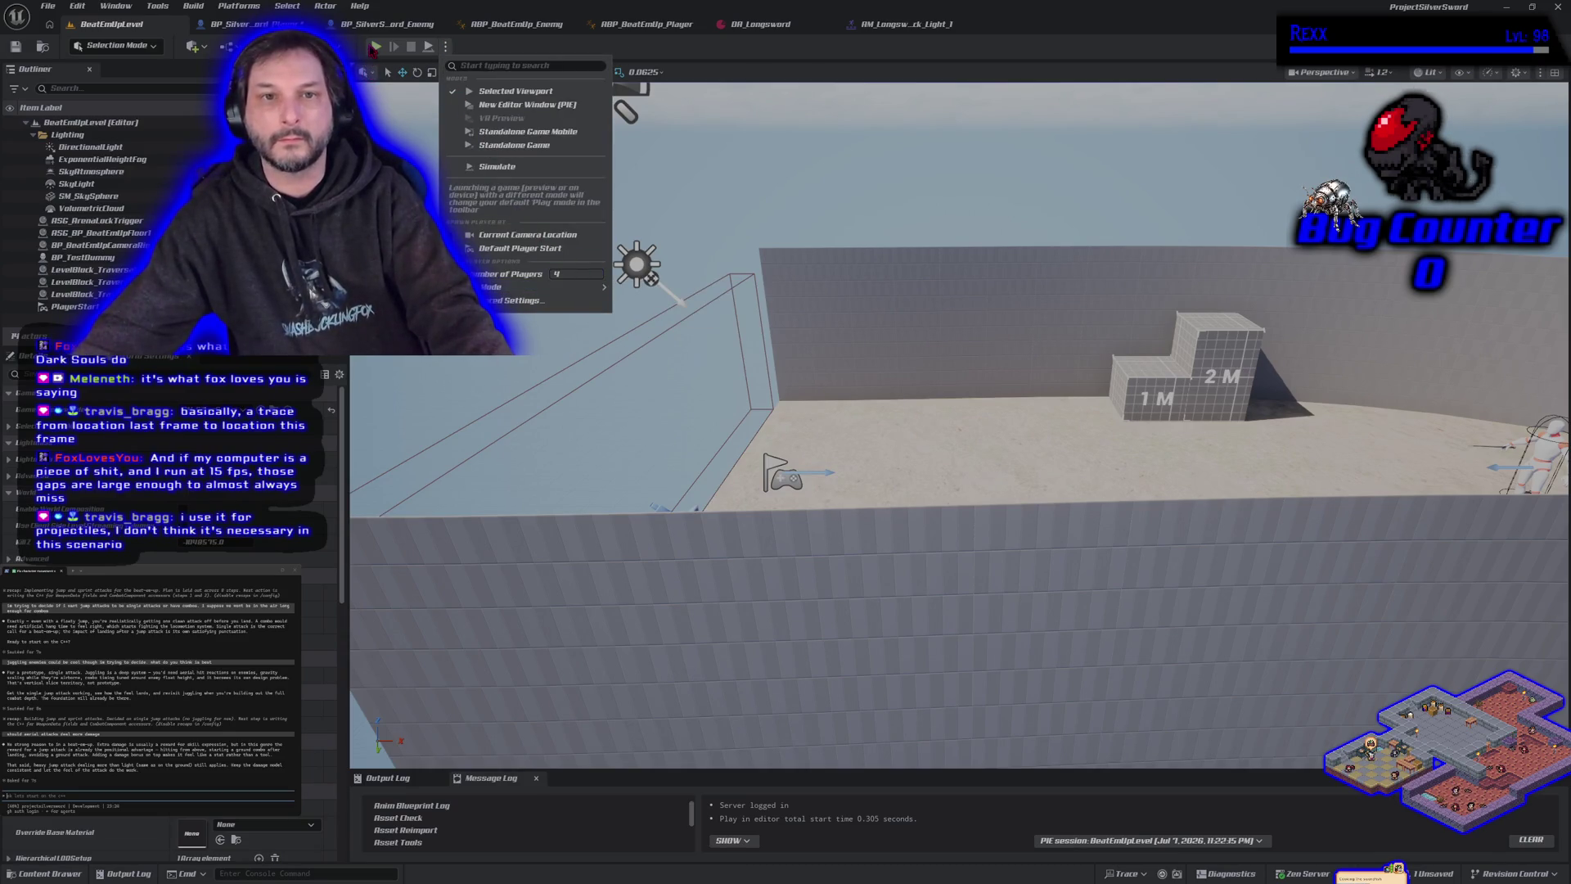
pyautogui.click(374, 47)
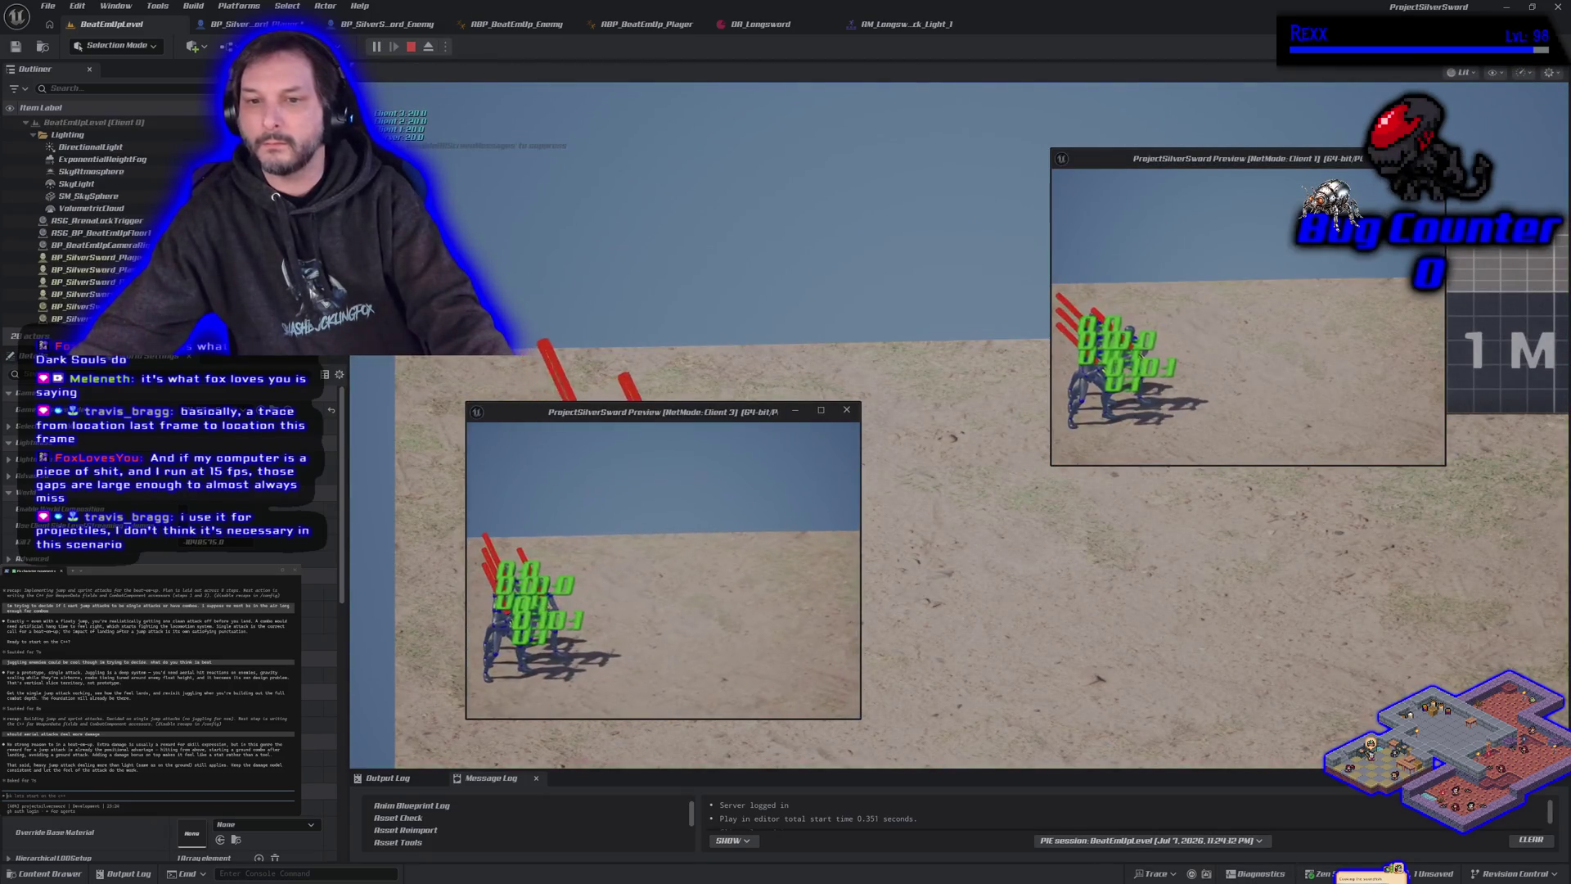
pyautogui.press('Escape')
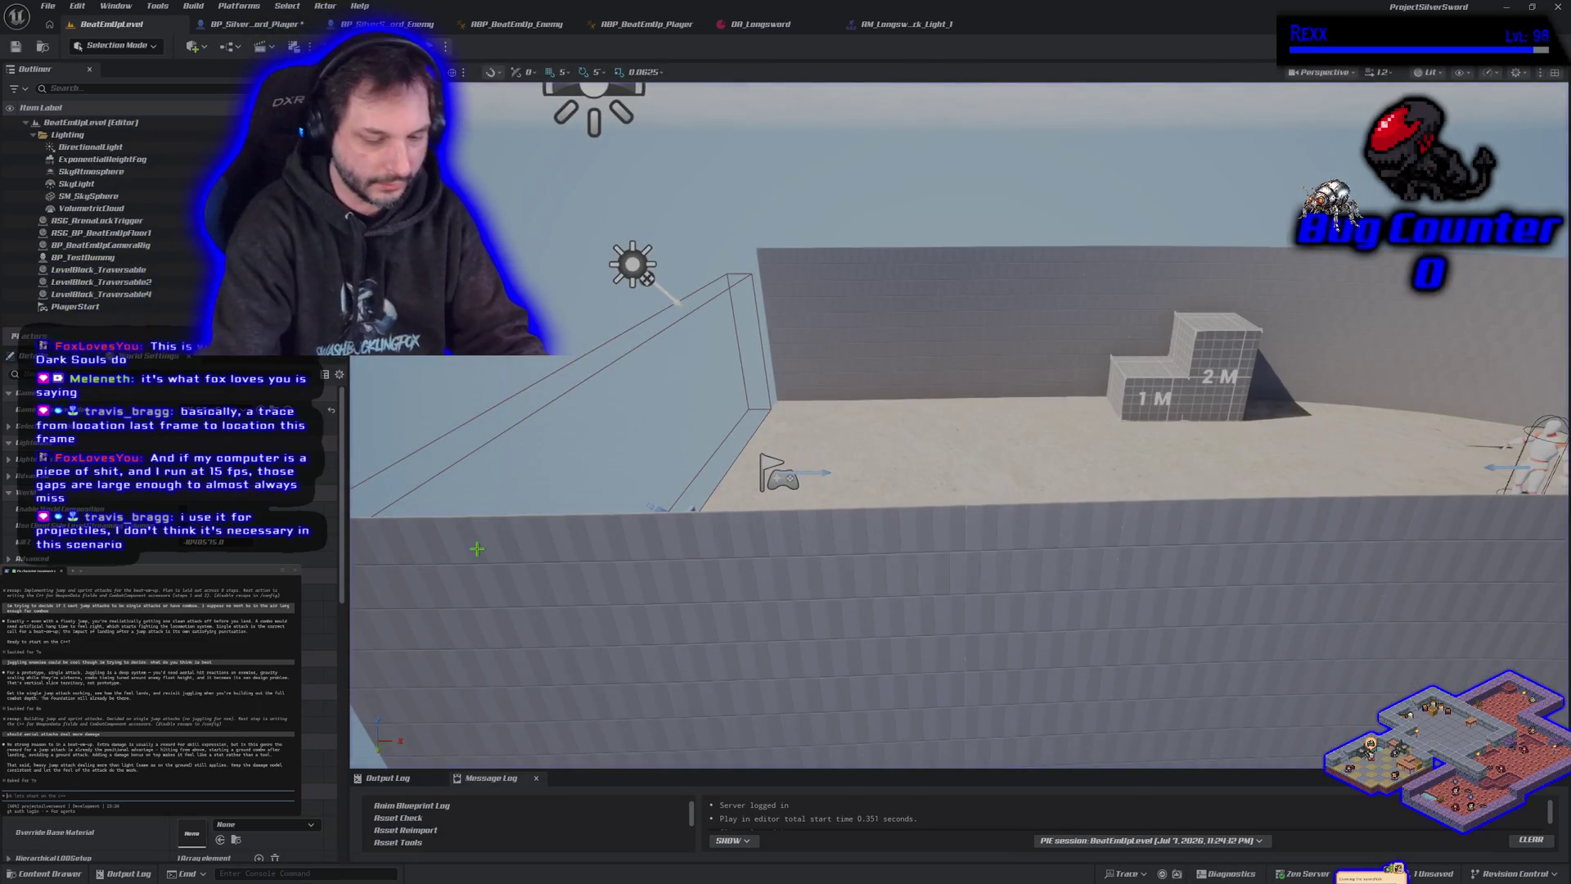
# Run two more multiplayer play sessions, then bring up the BP_SilverSword_Player blueprint.
pyautogui.moveTo(490, 540); pyautogui.dragTo(756, 369)
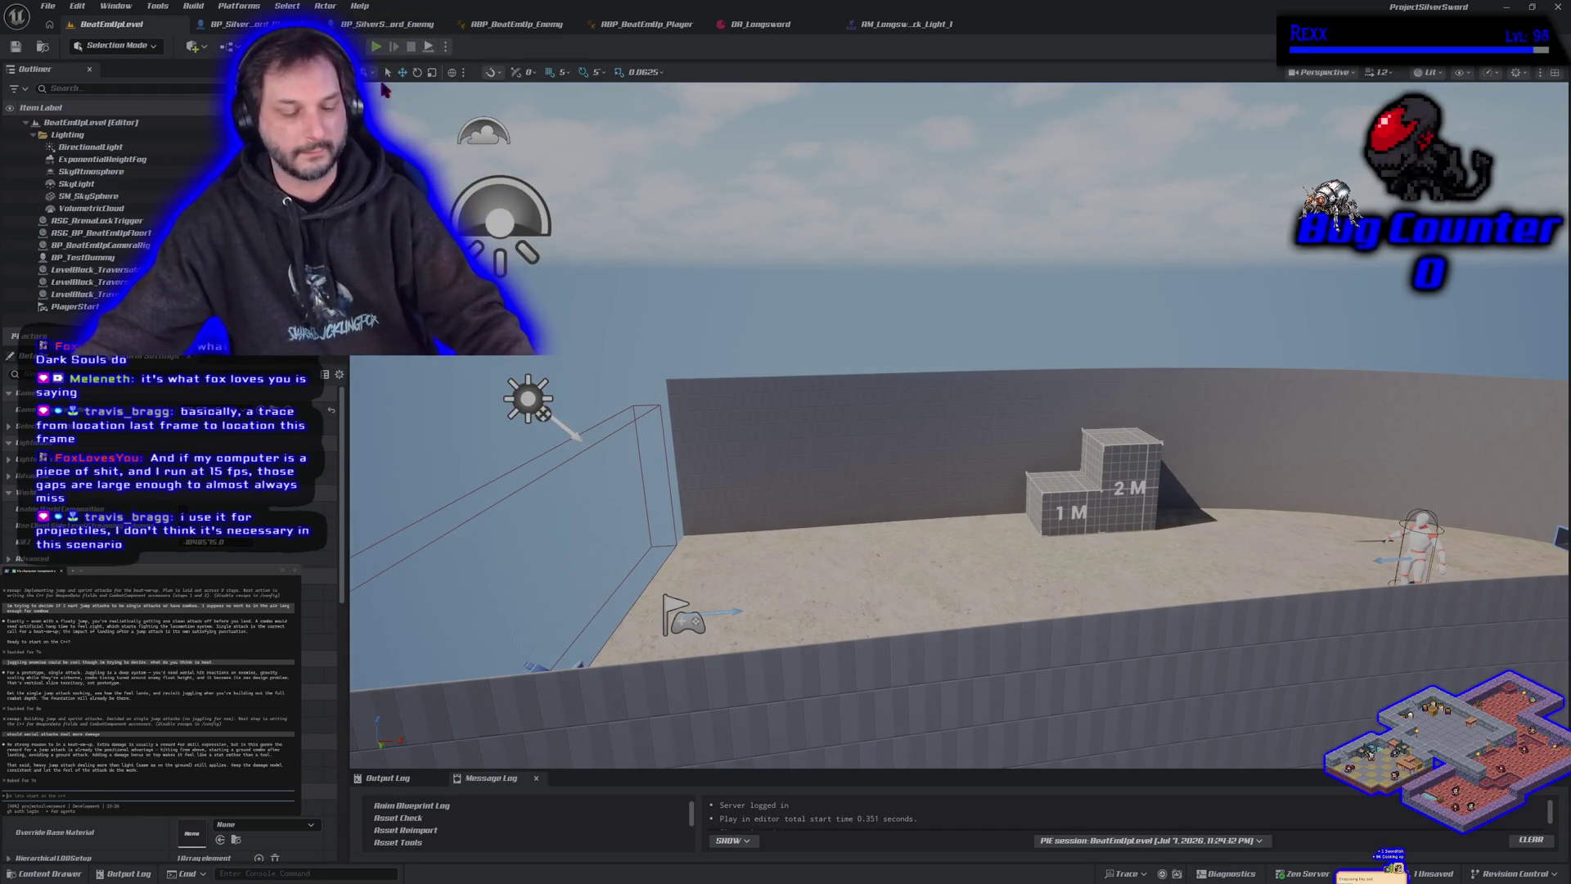
pyautogui.click(377, 47)
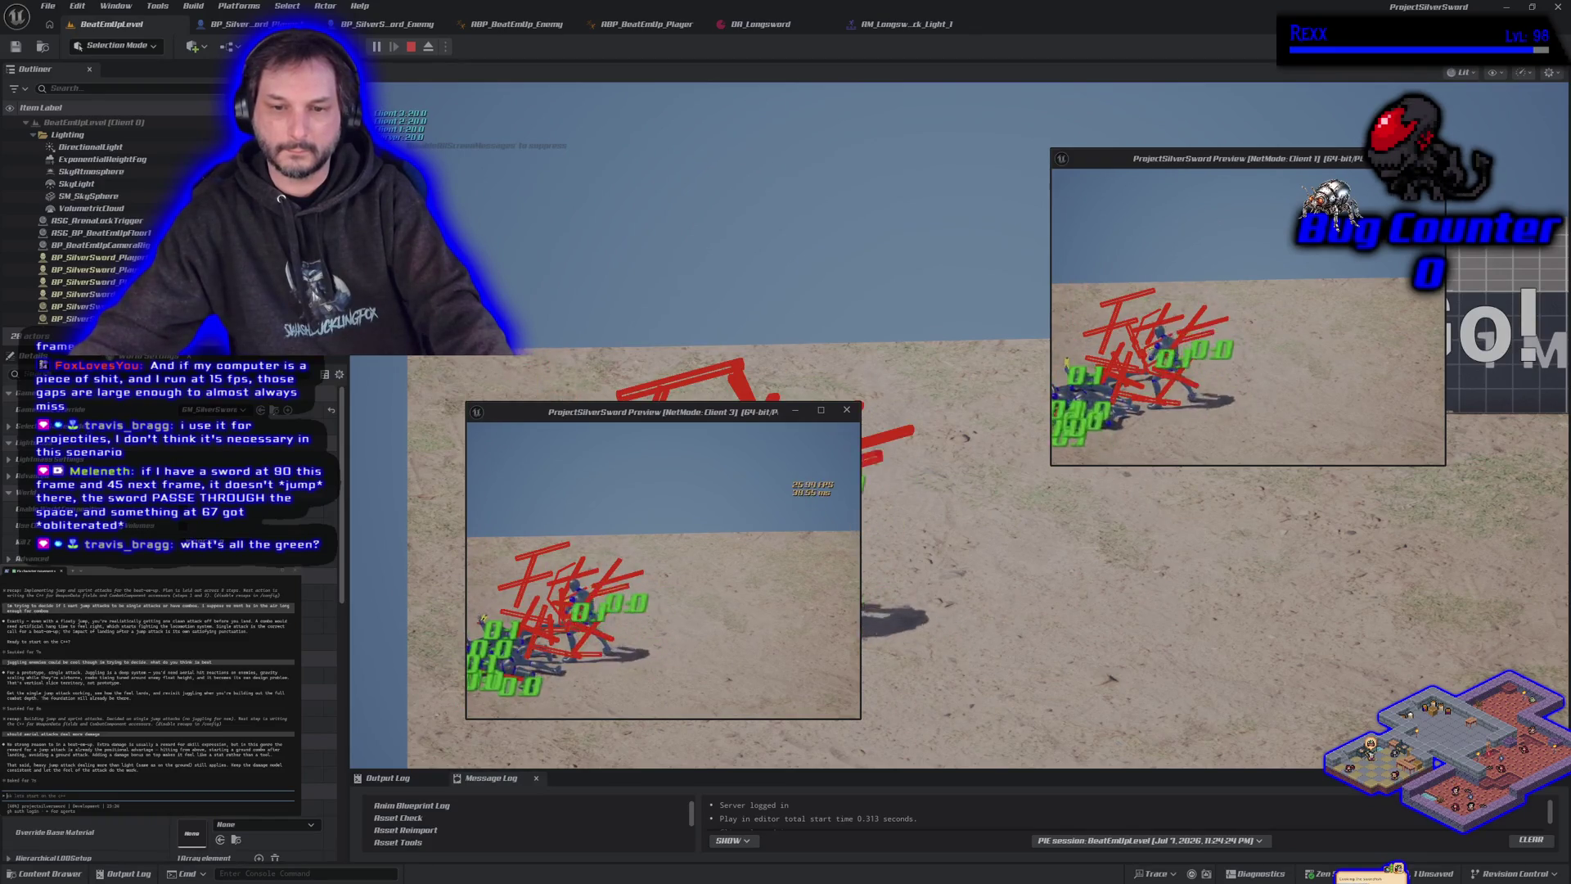
pyautogui.press('Escape')
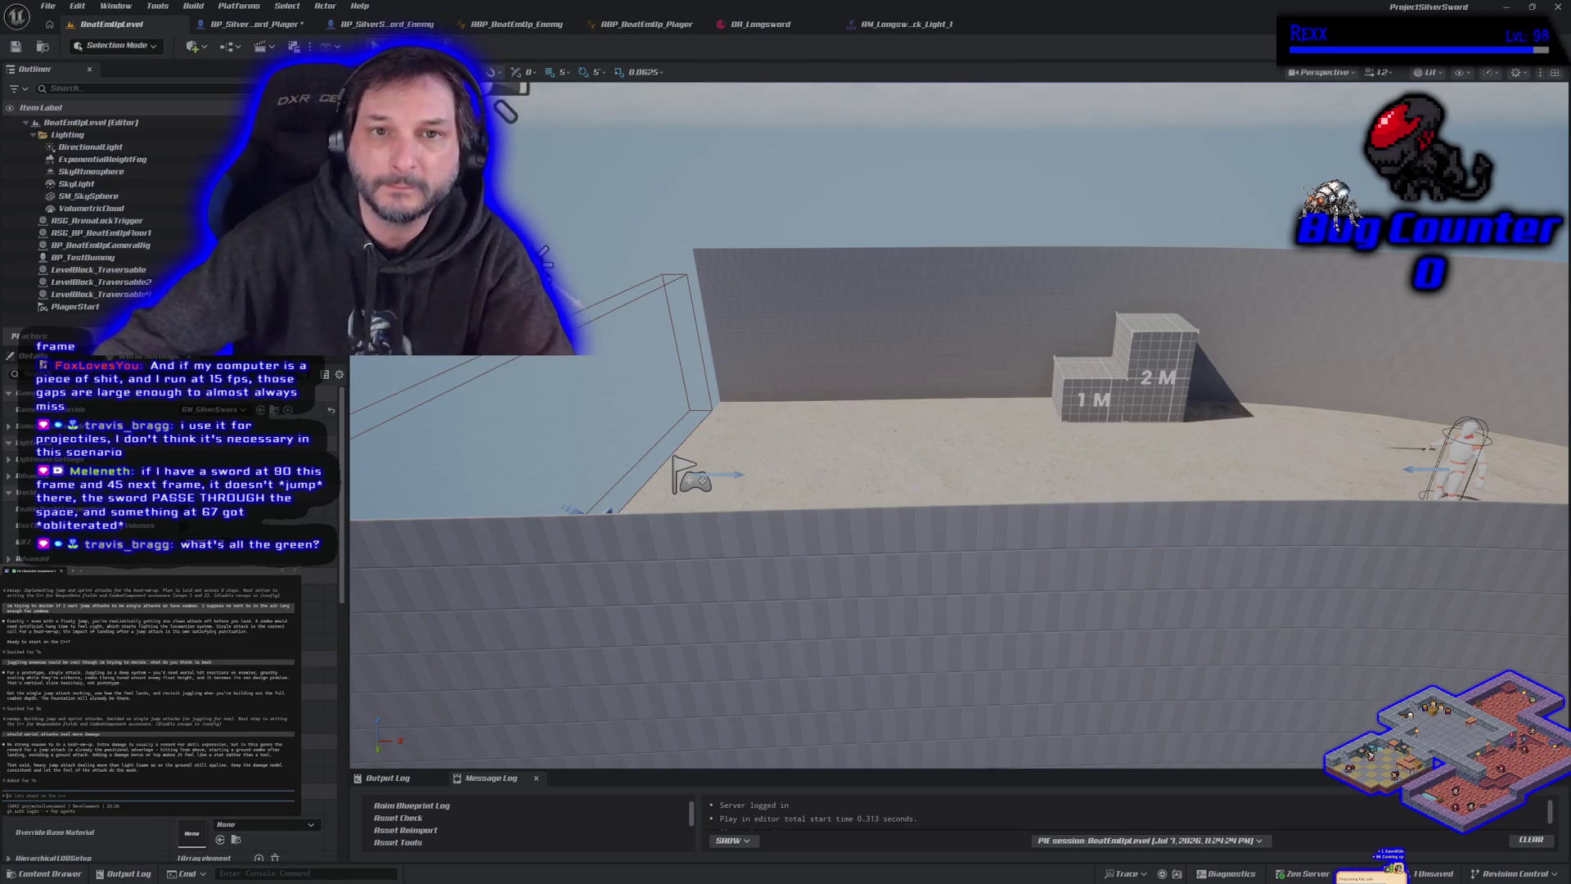
pyautogui.hotkey('alt', 'p')
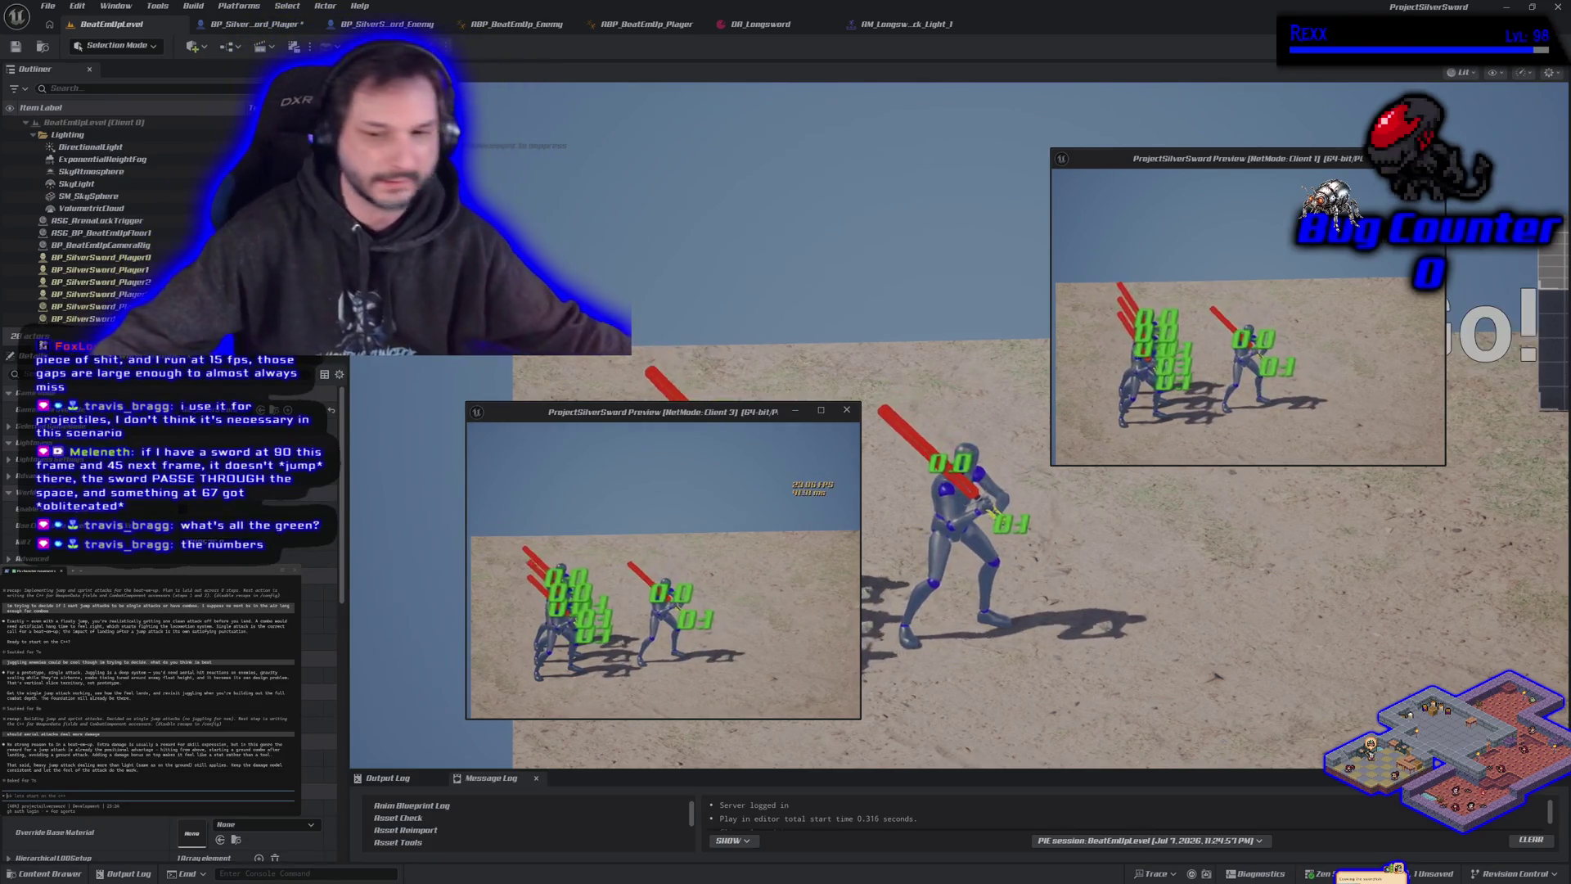
pyautogui.press('Escape')
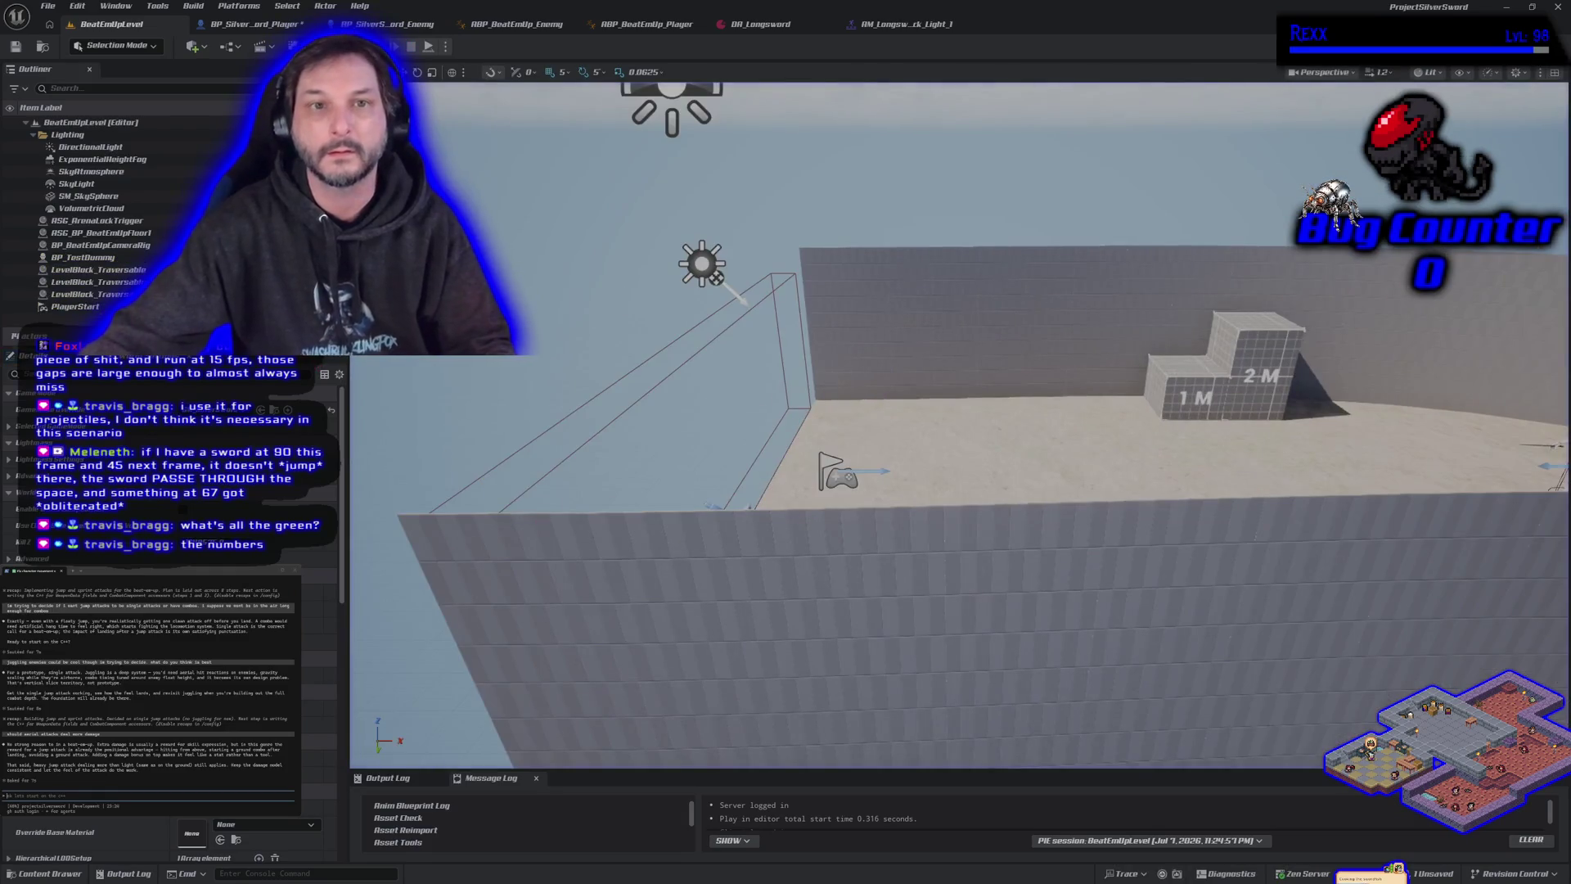
pyautogui.click(282, 25)
pyautogui.scroll(5, 658, 492)
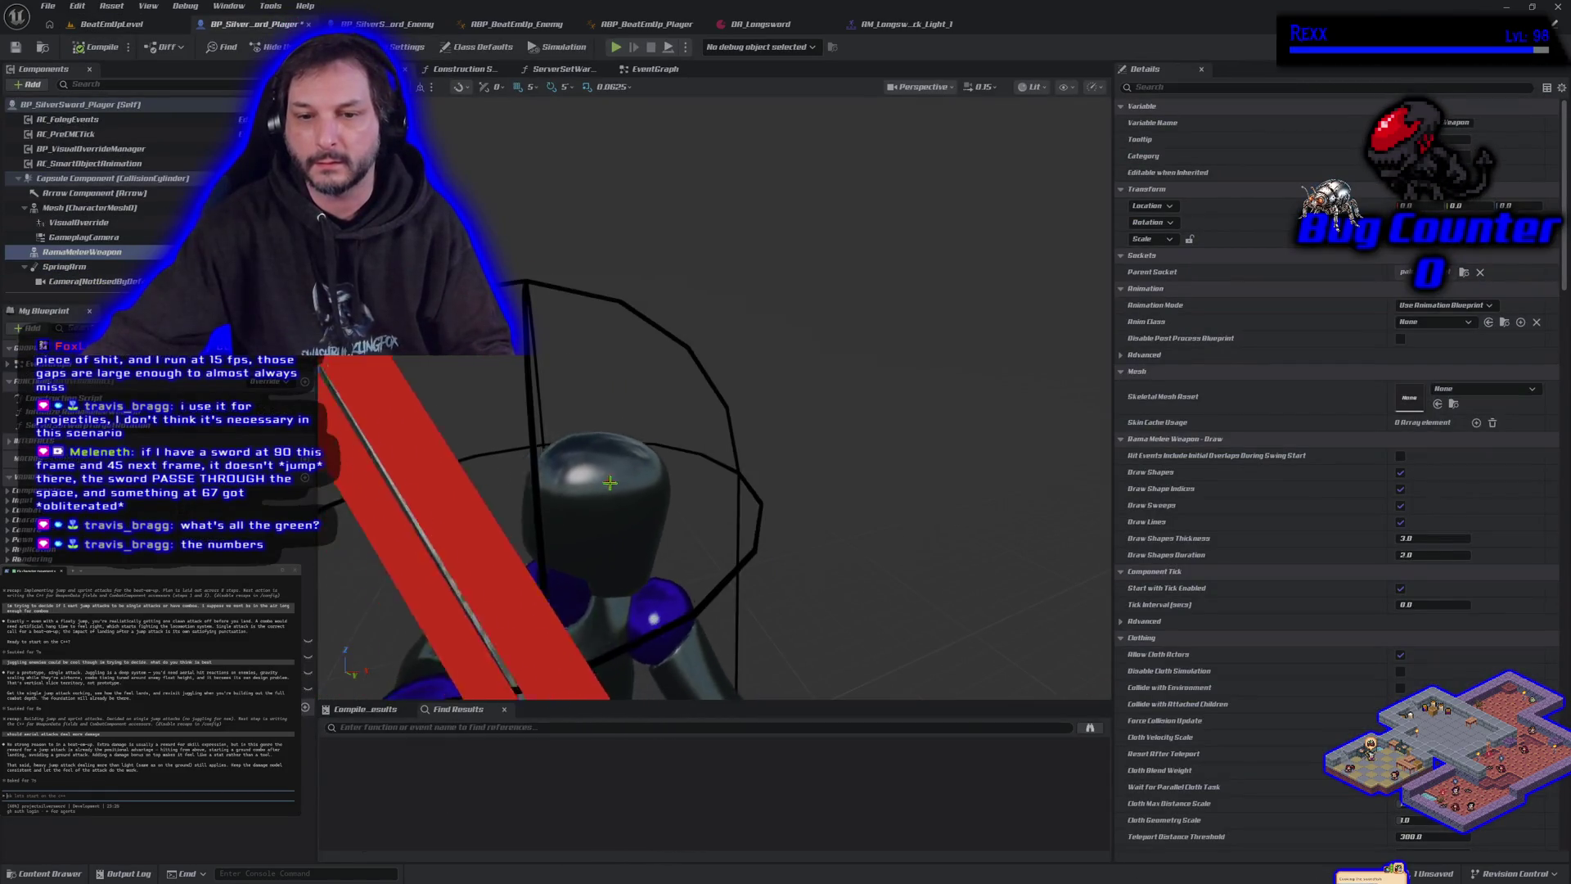
# Zoom the blueprint preview in and out around the sword, then switch to the YouTube Music window.
pyautogui.scroll(-5, 659, 492)
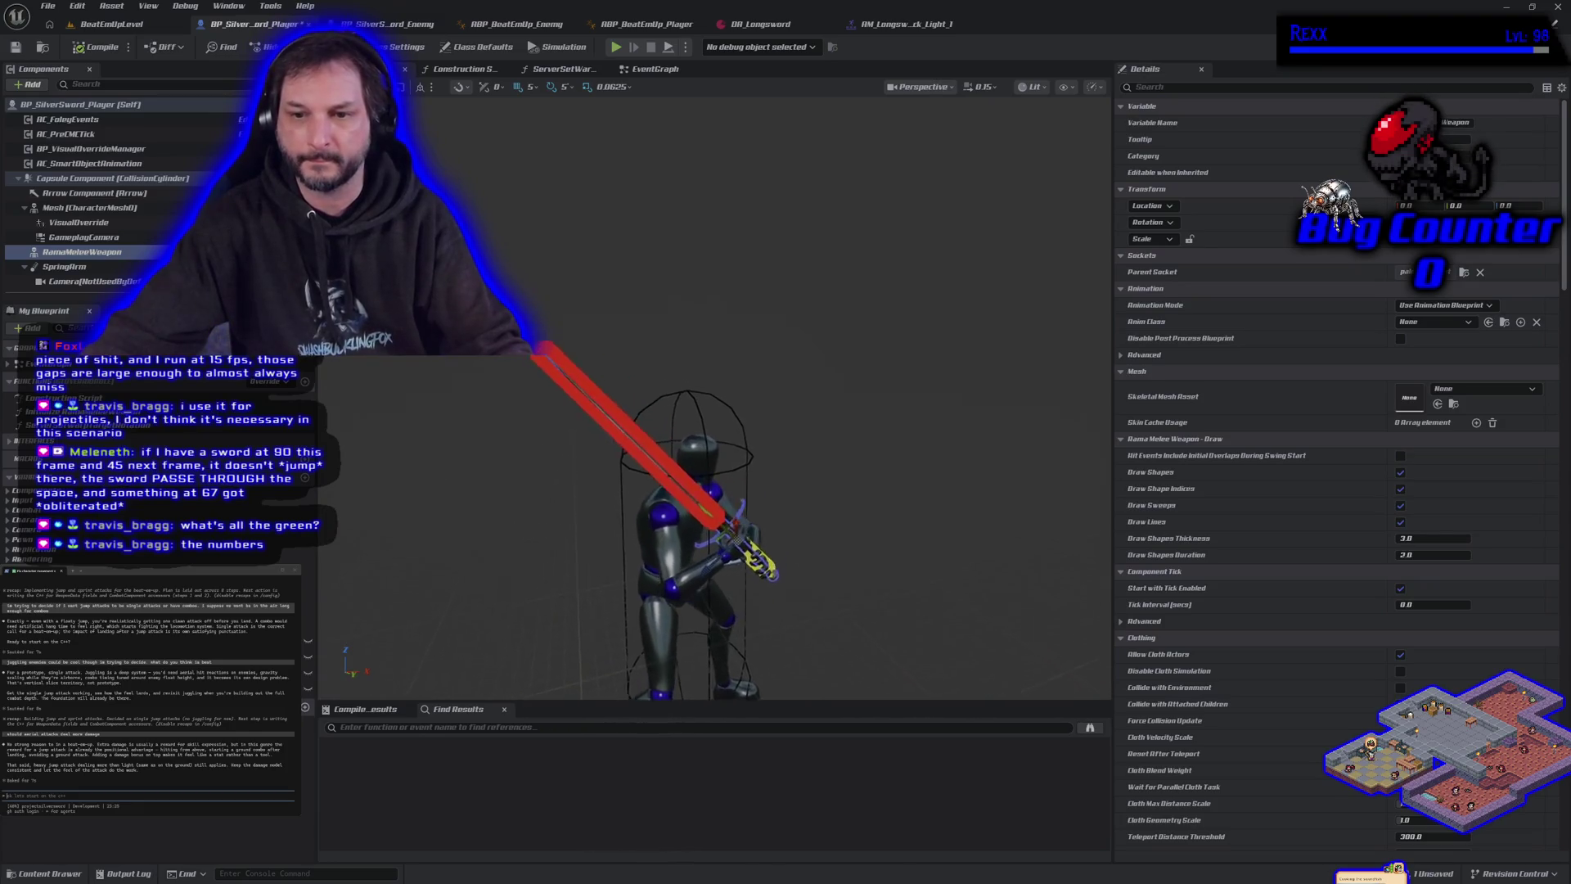
pyautogui.scroll(3, 658, 492)
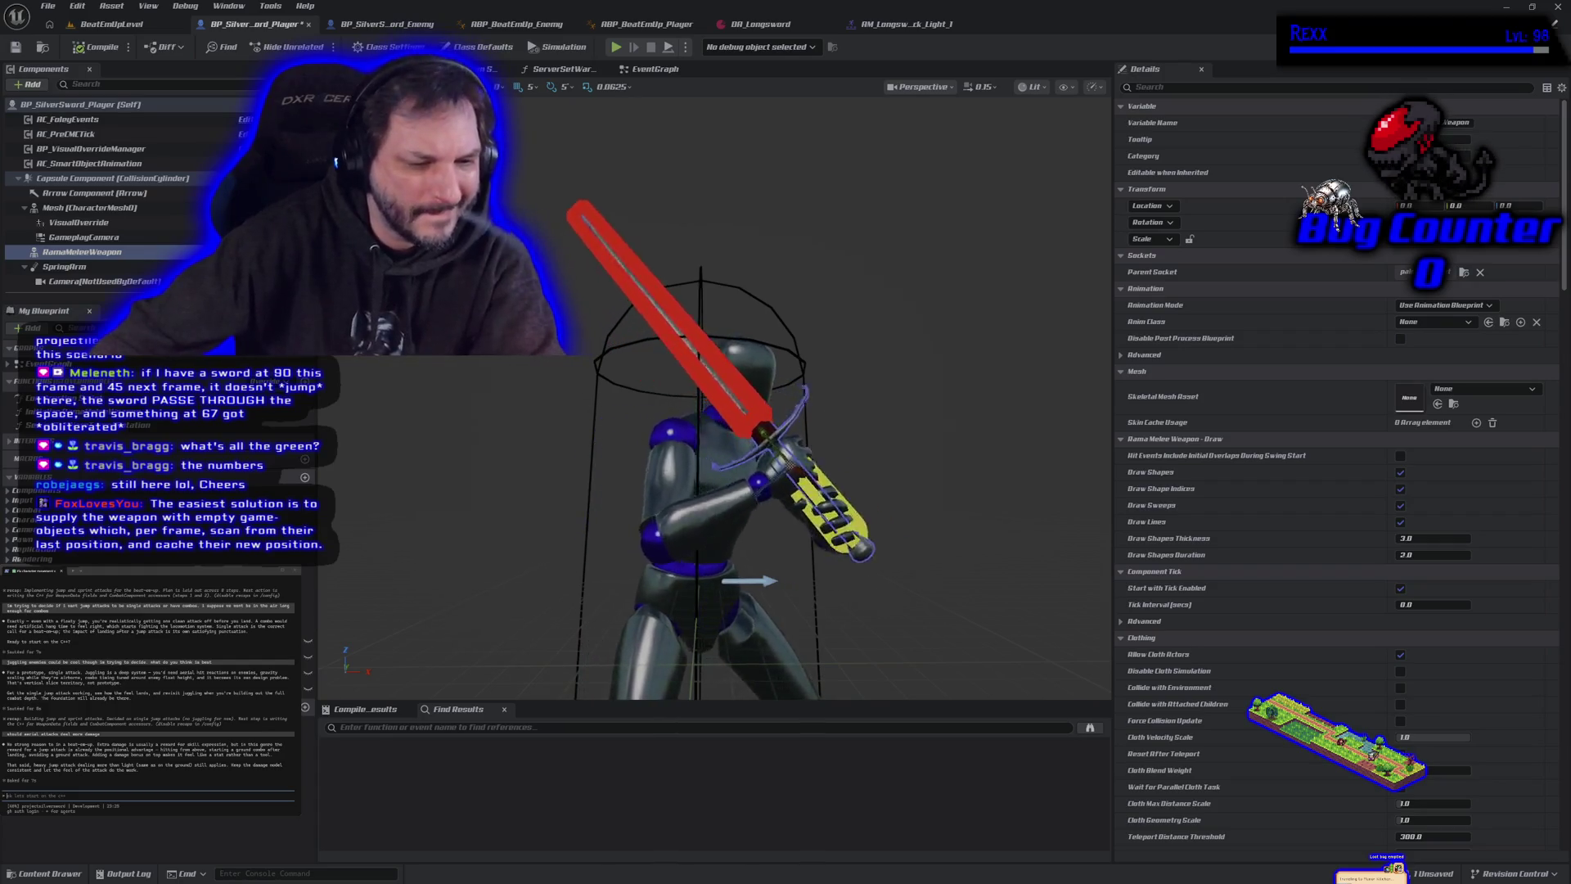
pyautogui.scroll(-3, 596, 467)
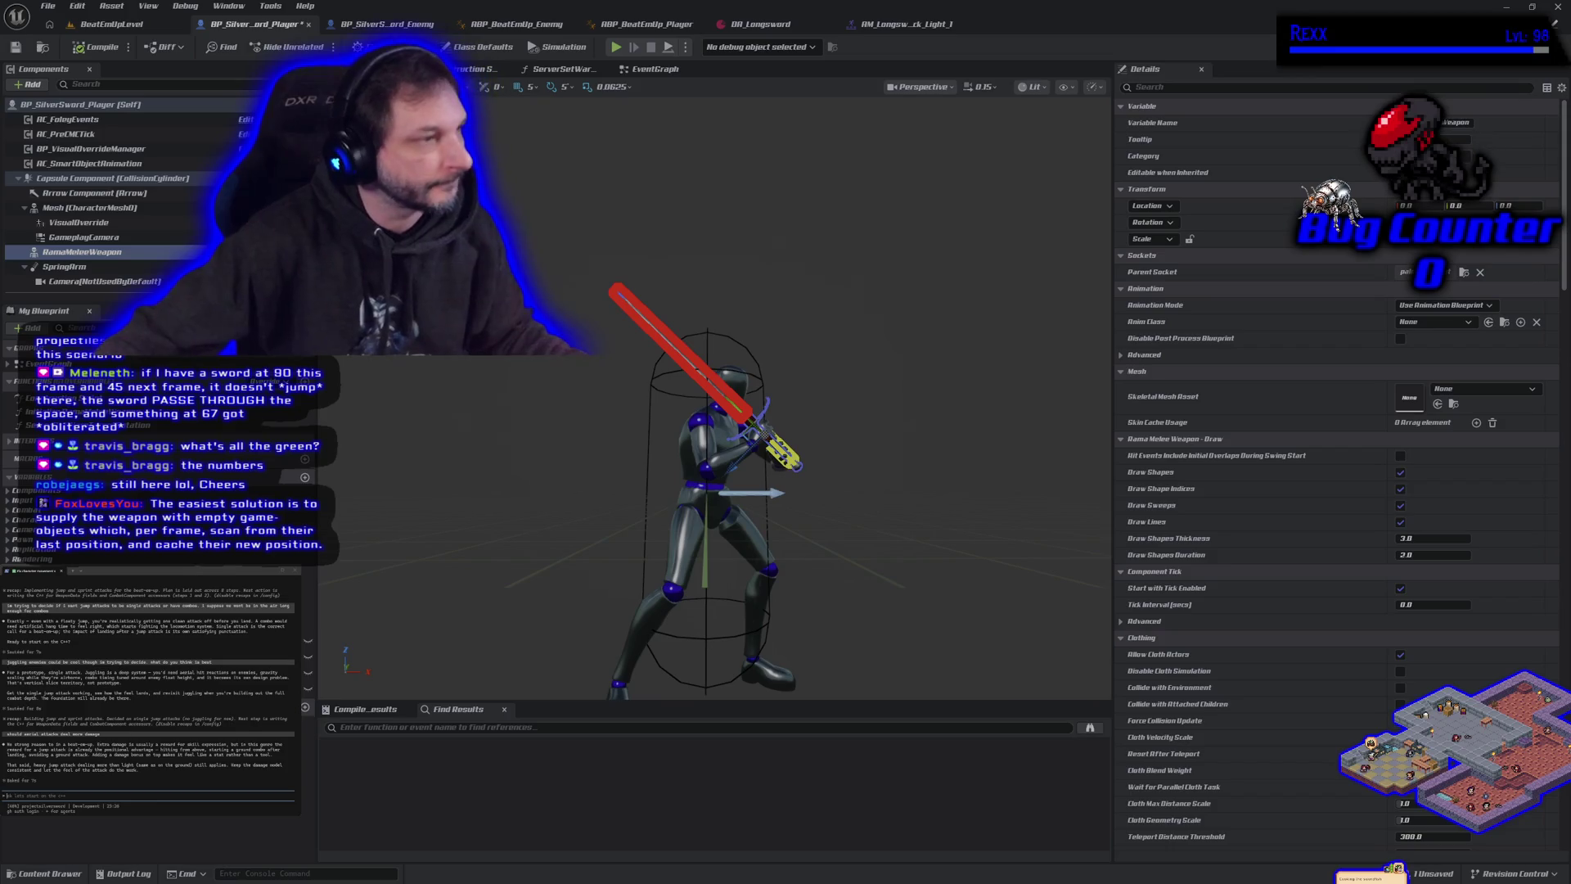
pyautogui.hotkey('alt', 'Tab')
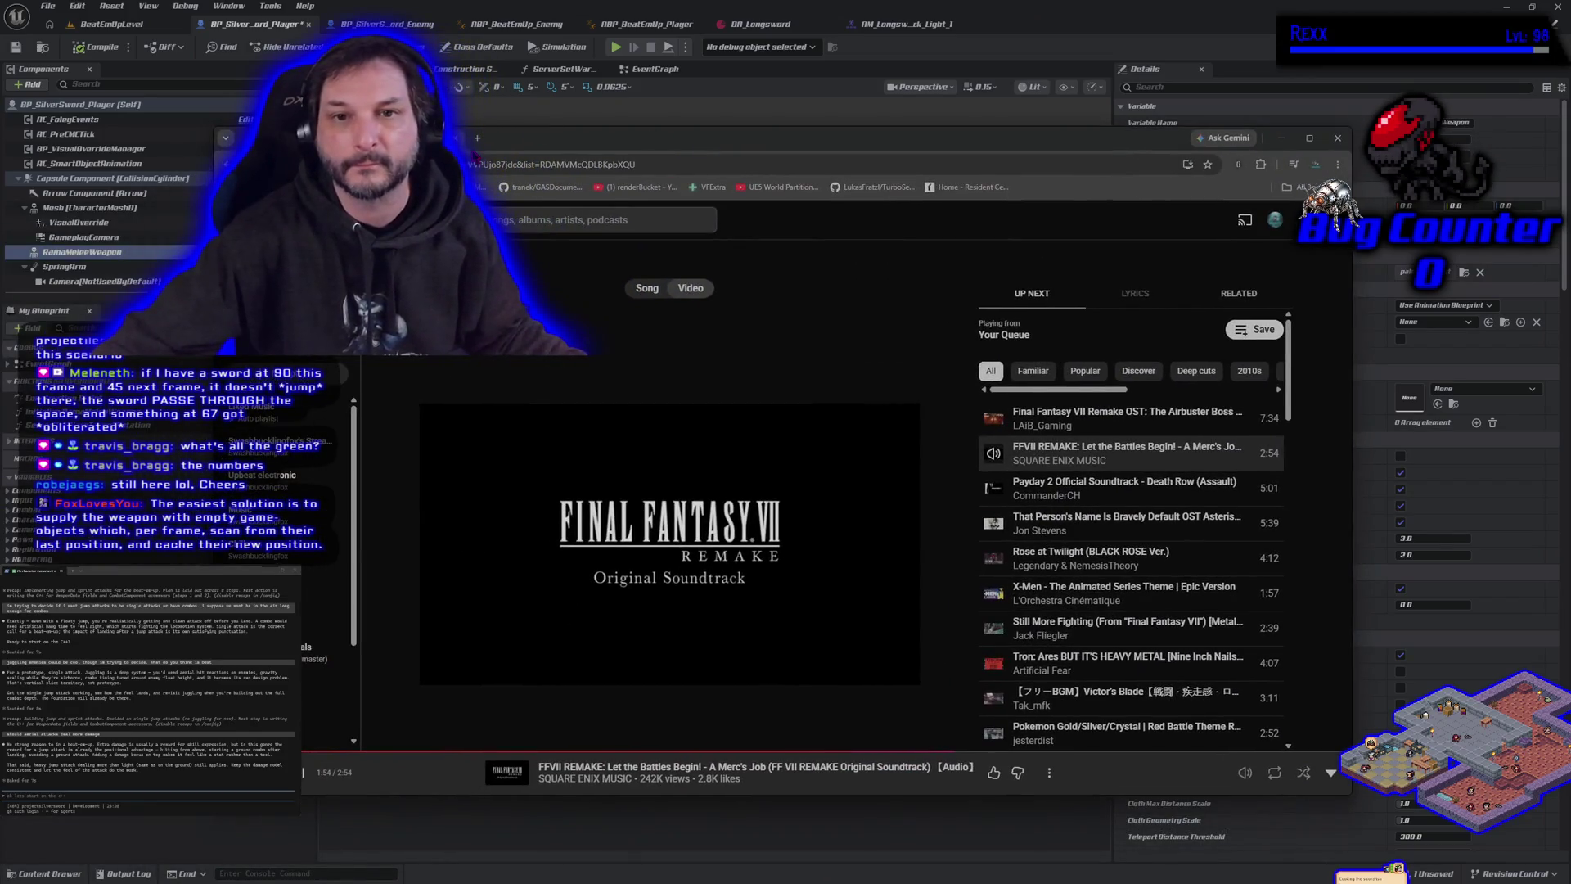
# Search Google for 'rama fab' and open the Rama's Melee Weapon Plugin page on Fab.
pyautogui.click(477, 137)
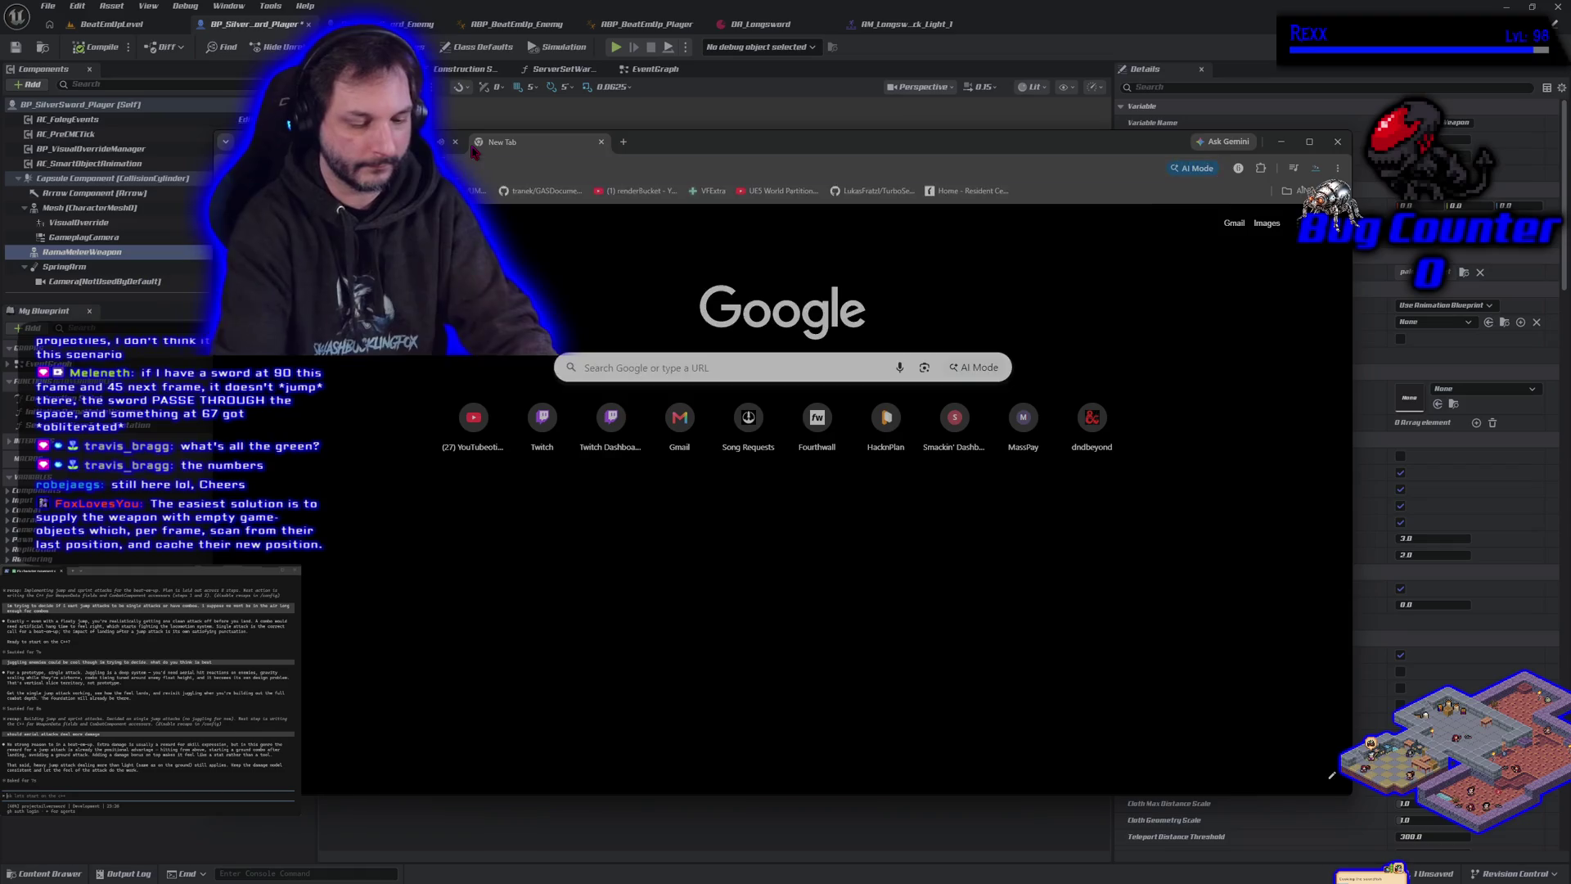
pyautogui.write('rama')
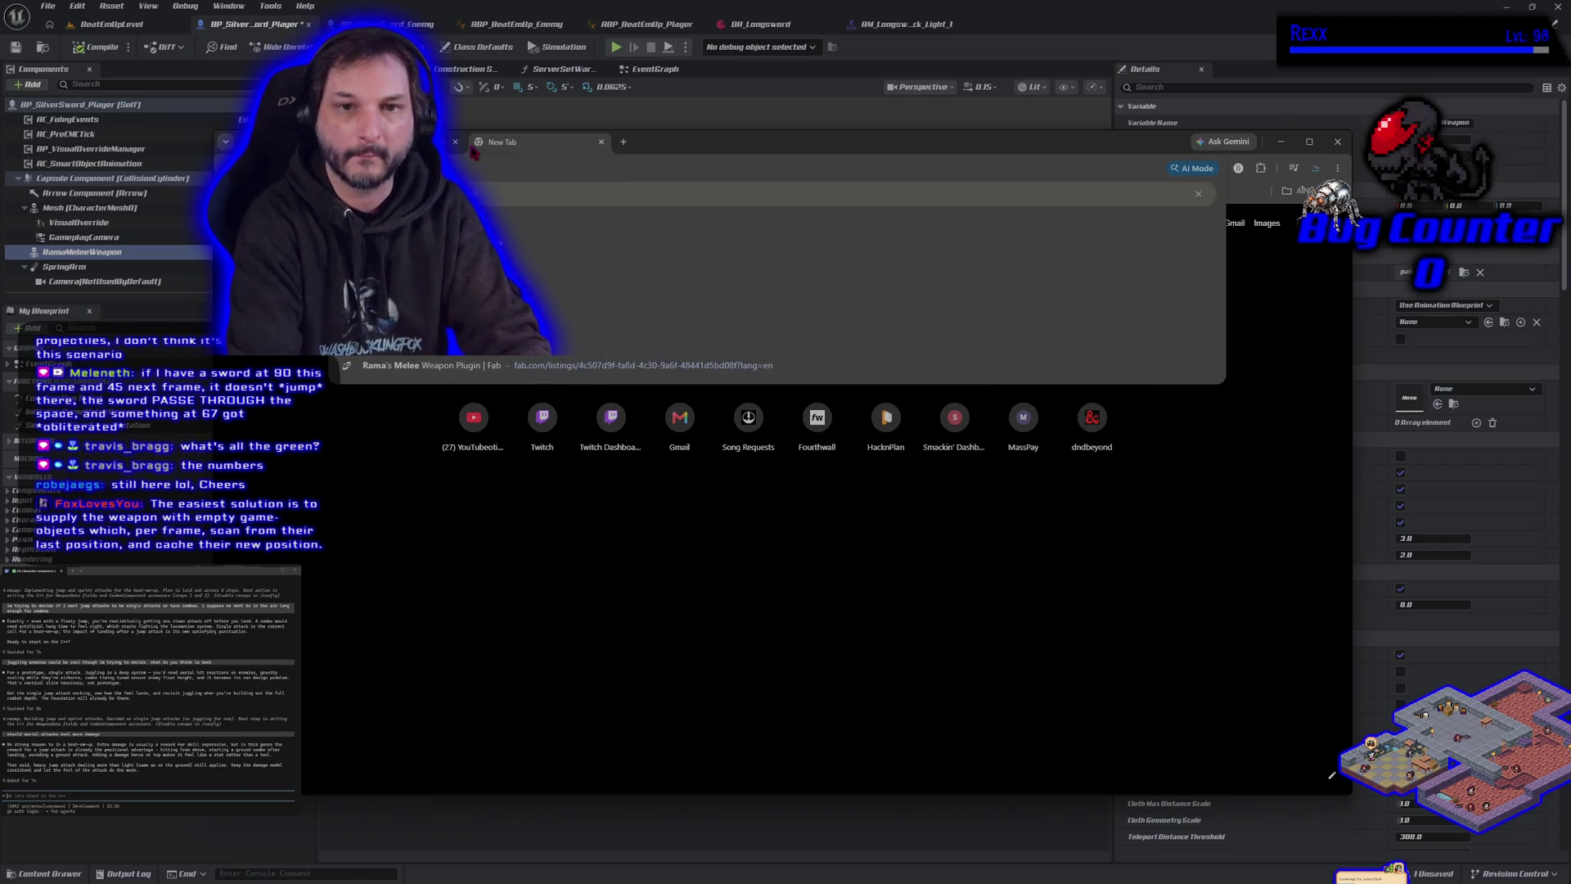
pyautogui.write(' fab')
pyautogui.press('Return')
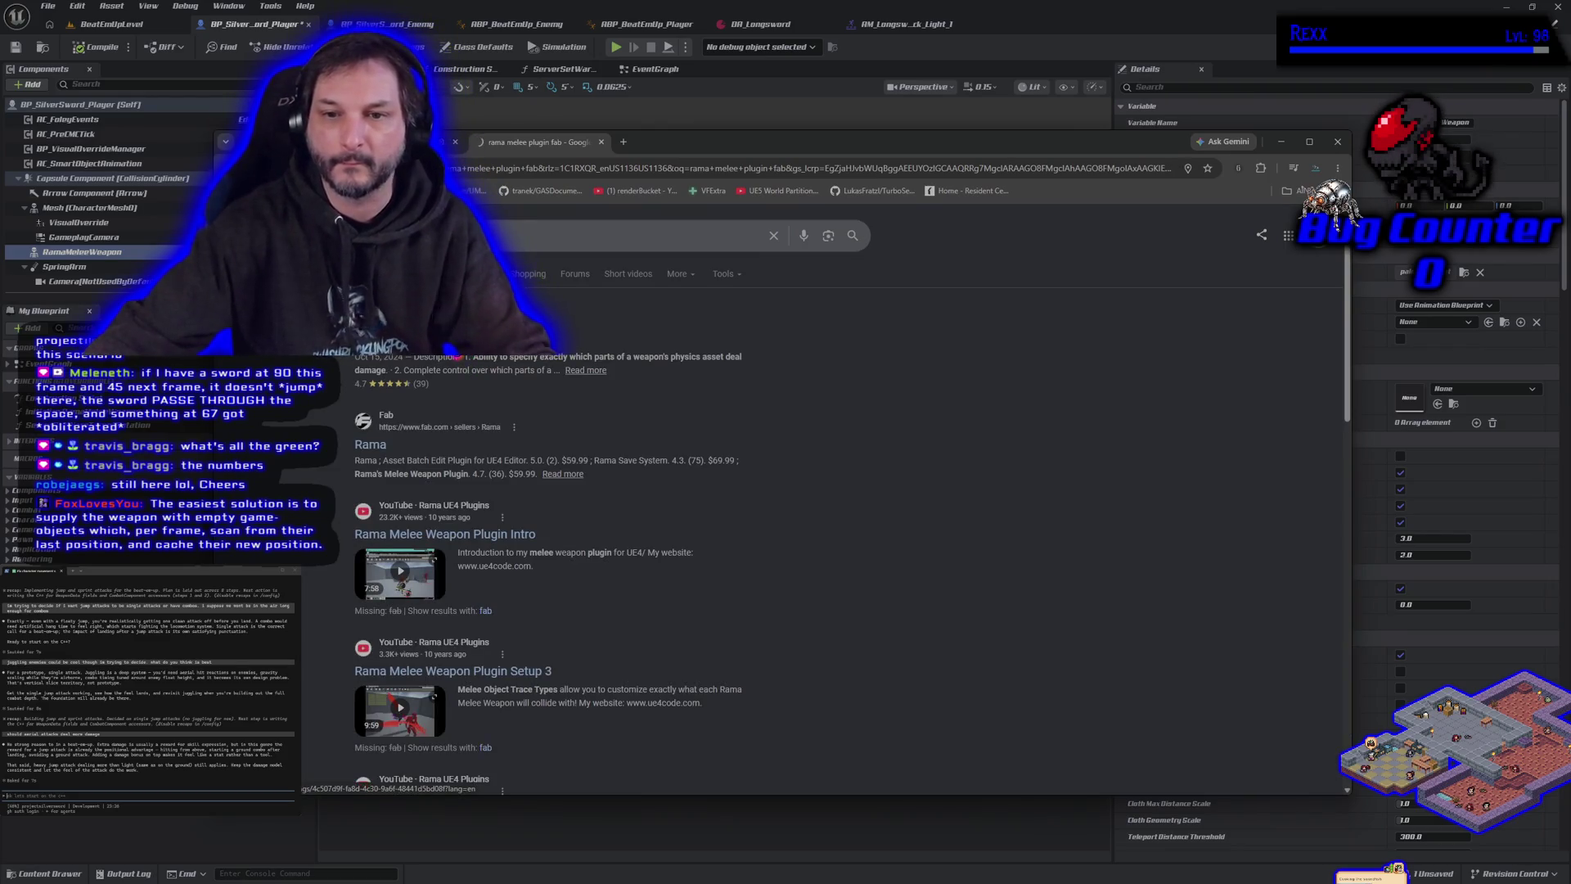
pyautogui.click(457, 361)
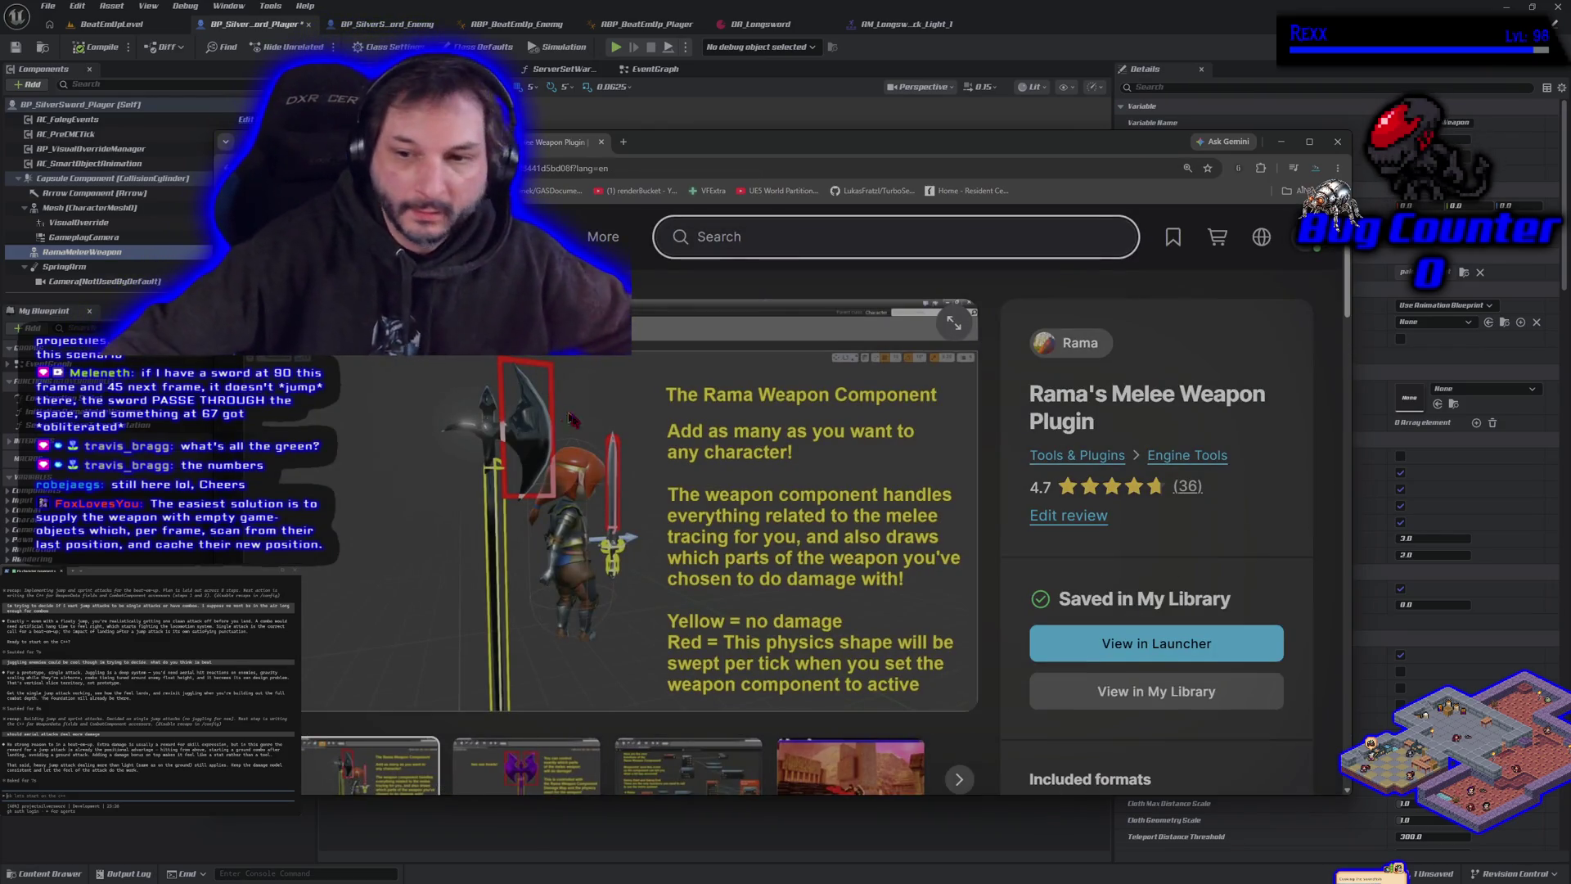
# Scroll through the plugin description past the video sections to its features list.
pyautogui.scroll(-5, 606, 591)
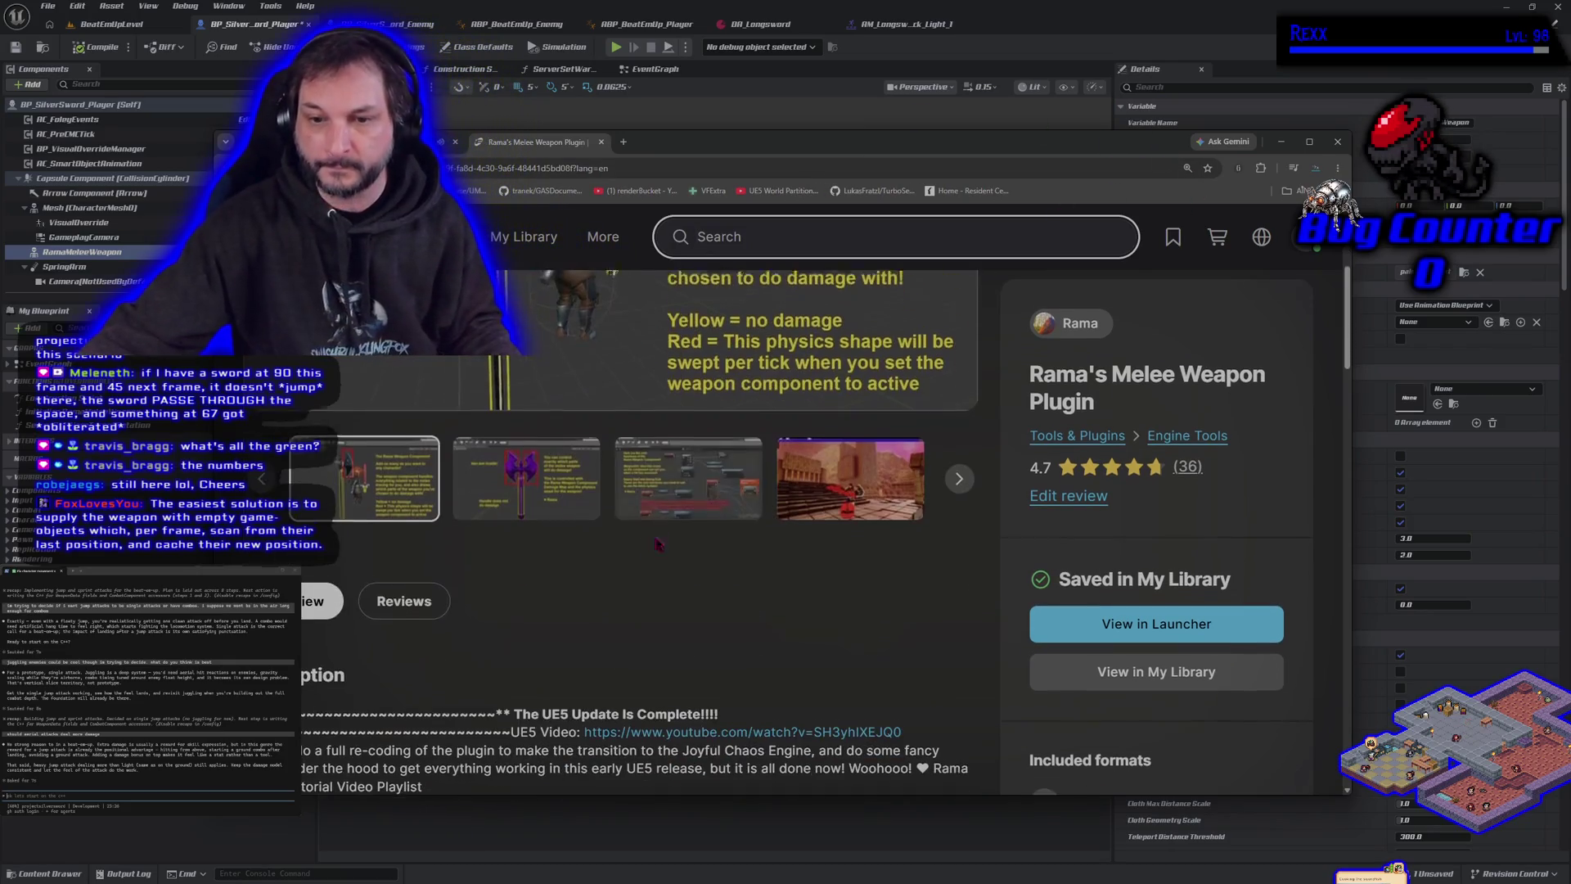
pyautogui.scroll(-8, 606, 590)
pyautogui.scroll(8, 573, 630)
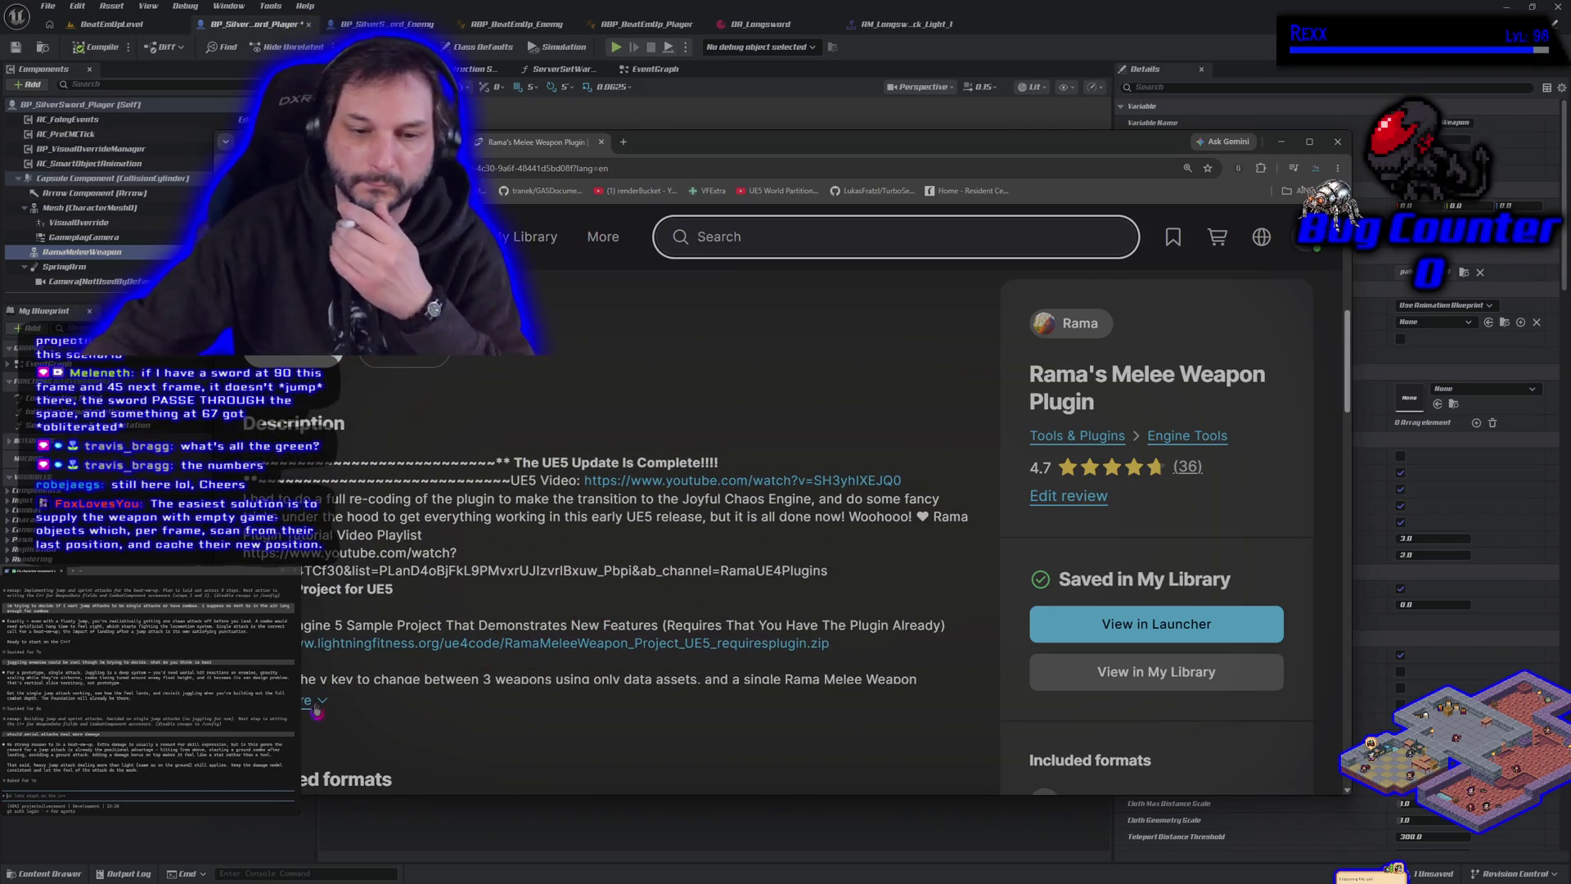
pyautogui.scroll(-1, 547, 659)
pyautogui.scroll(-2, 544, 719)
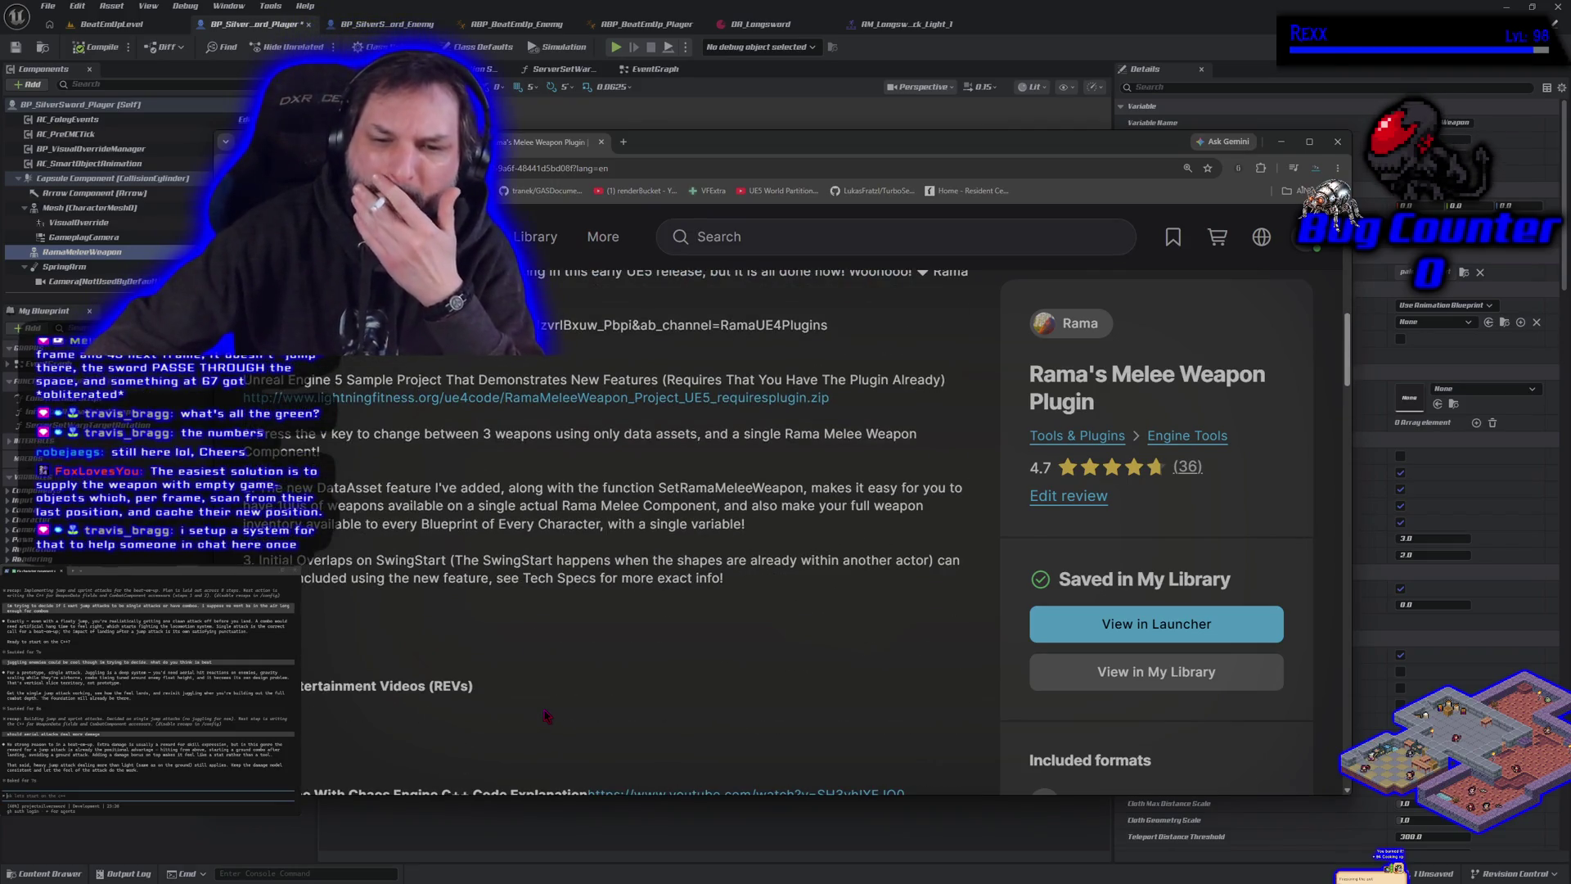
pyautogui.scroll(2, 547, 717)
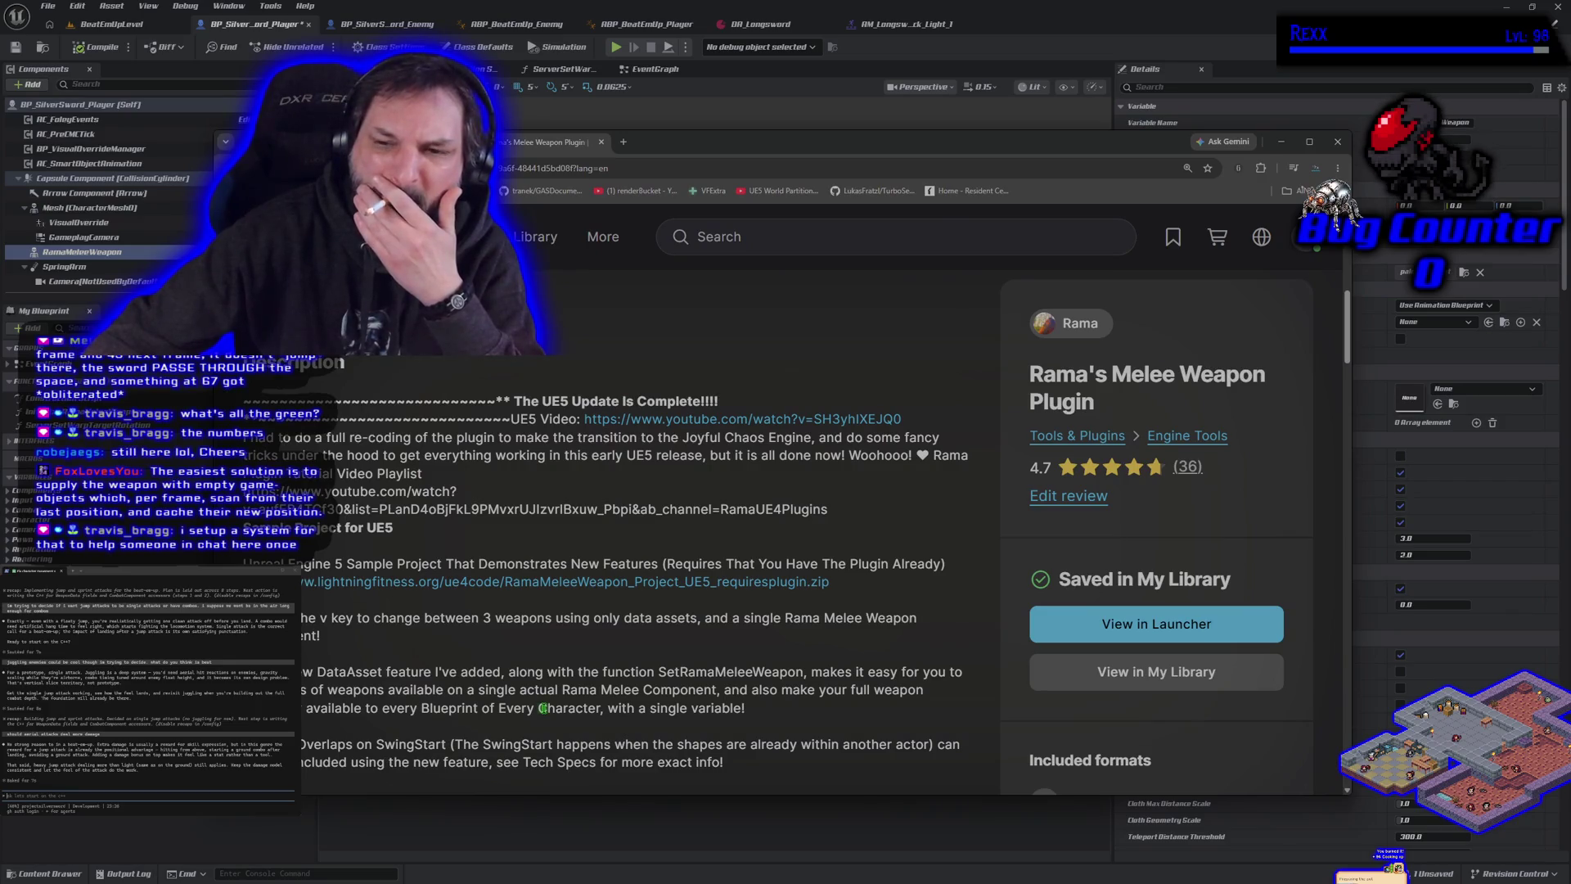
pyautogui.scroll(-5, 545, 710)
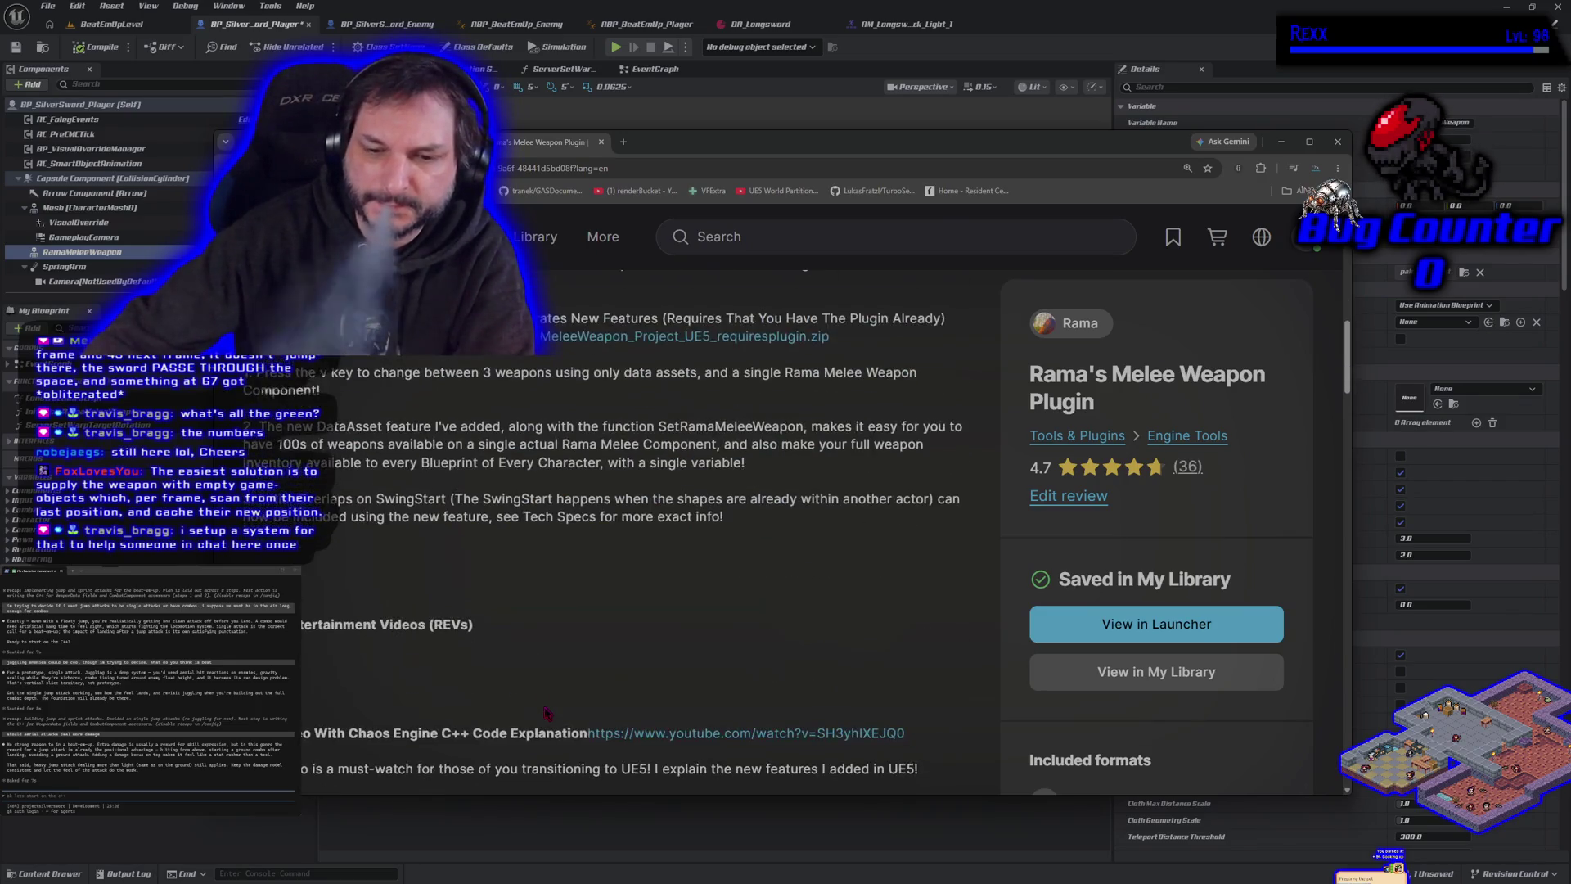
pyautogui.scroll(-8, 548, 708)
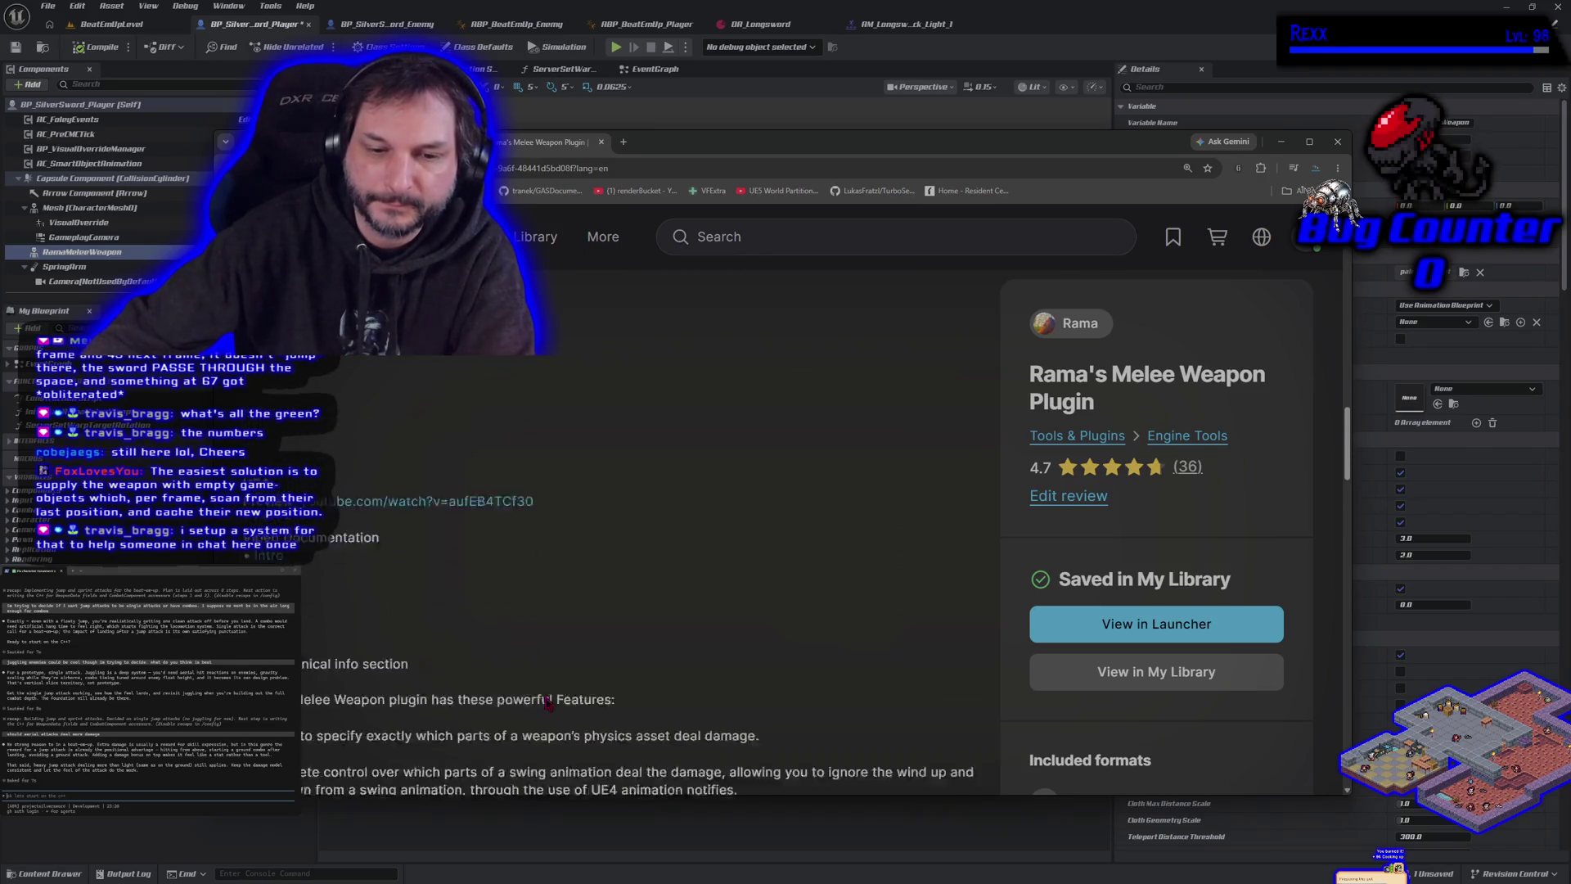
pyautogui.scroll(1, 547, 702)
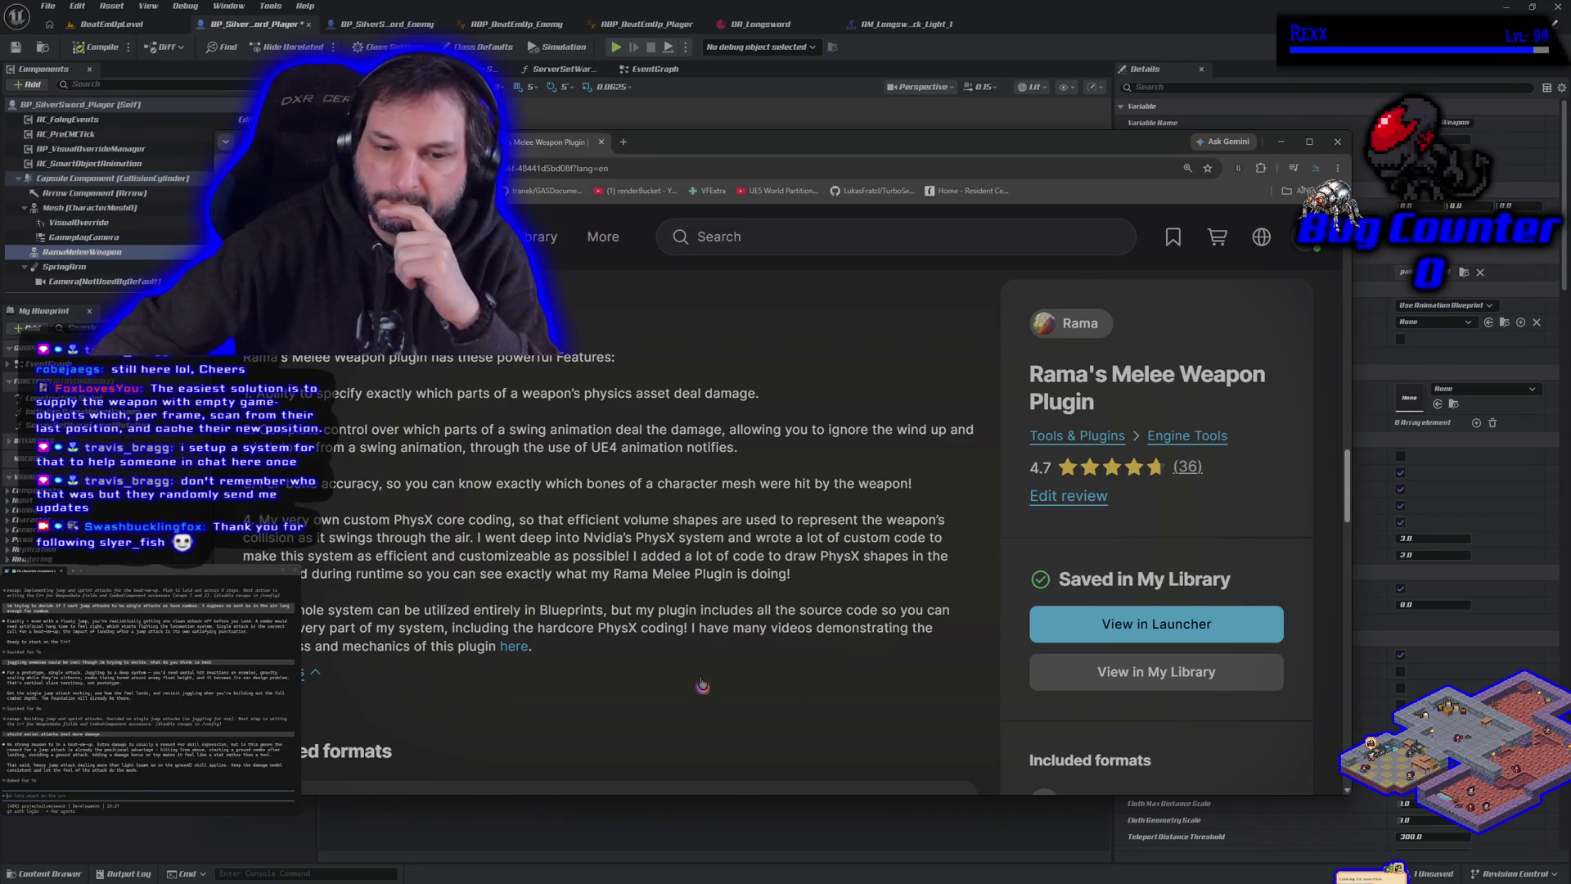
# Scroll down to the plugin's Technical details and Updates notes.
pyautogui.scroll(-2, 705, 692)
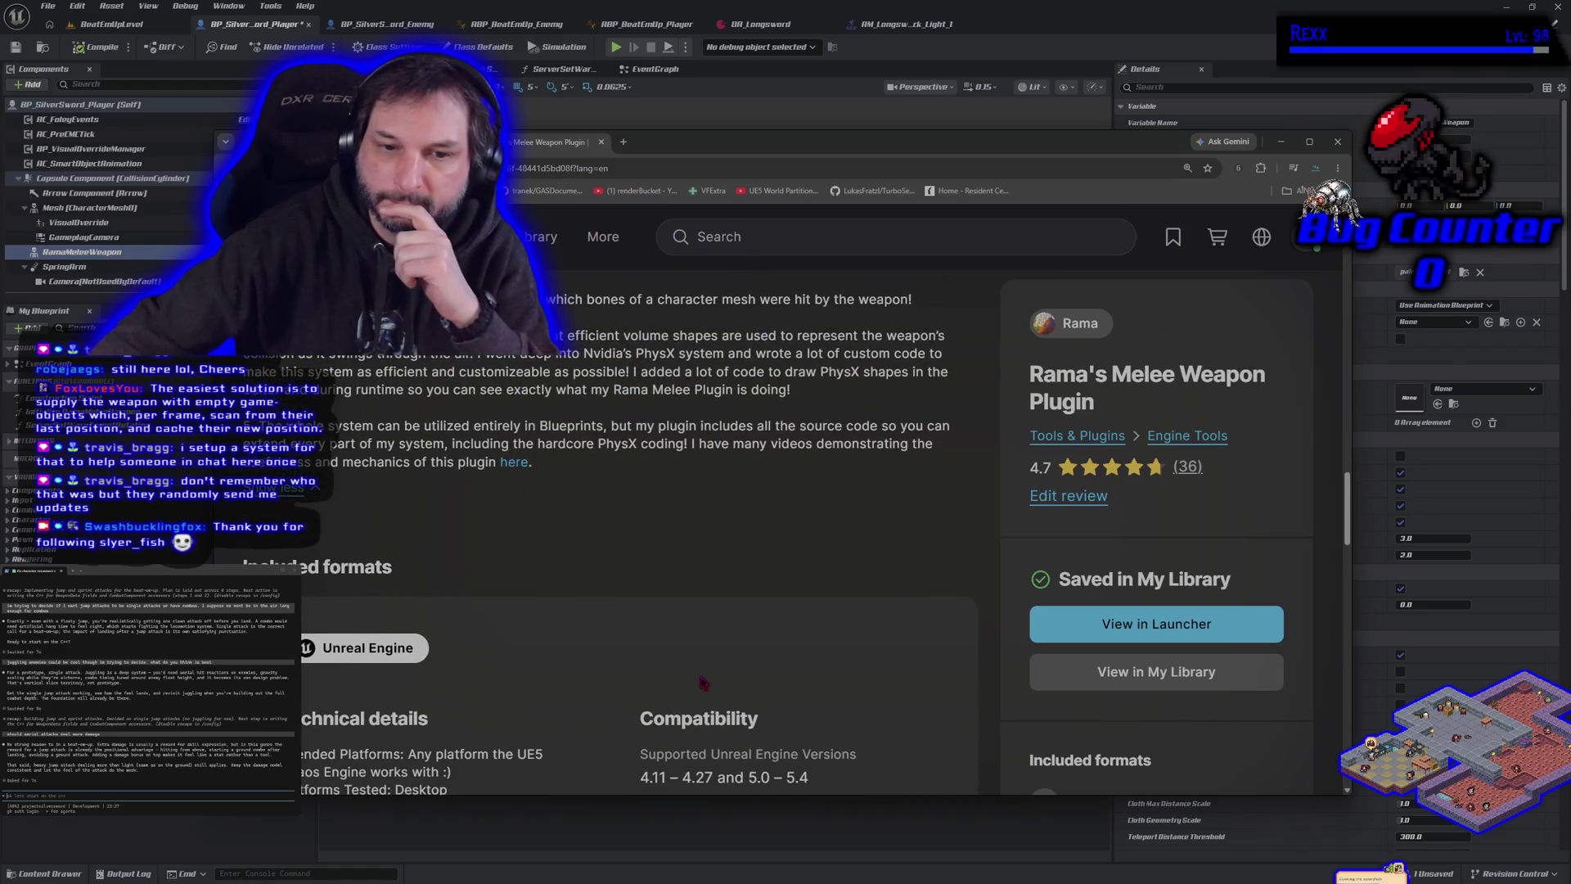
pyautogui.scroll(-5, 704, 681)
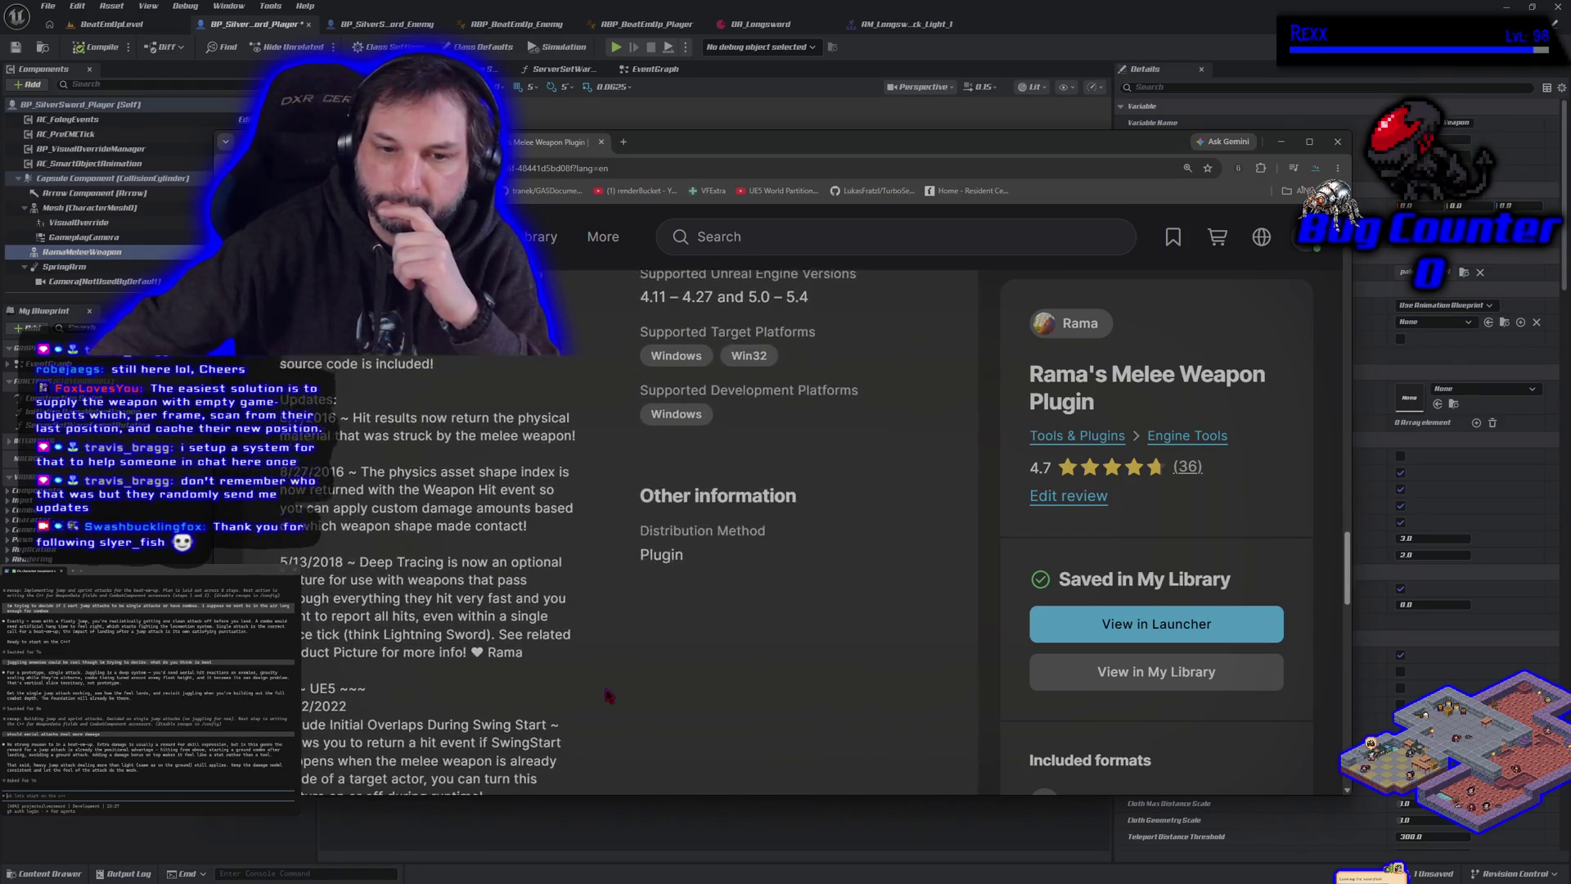
pyautogui.scroll(-2, 609, 696)
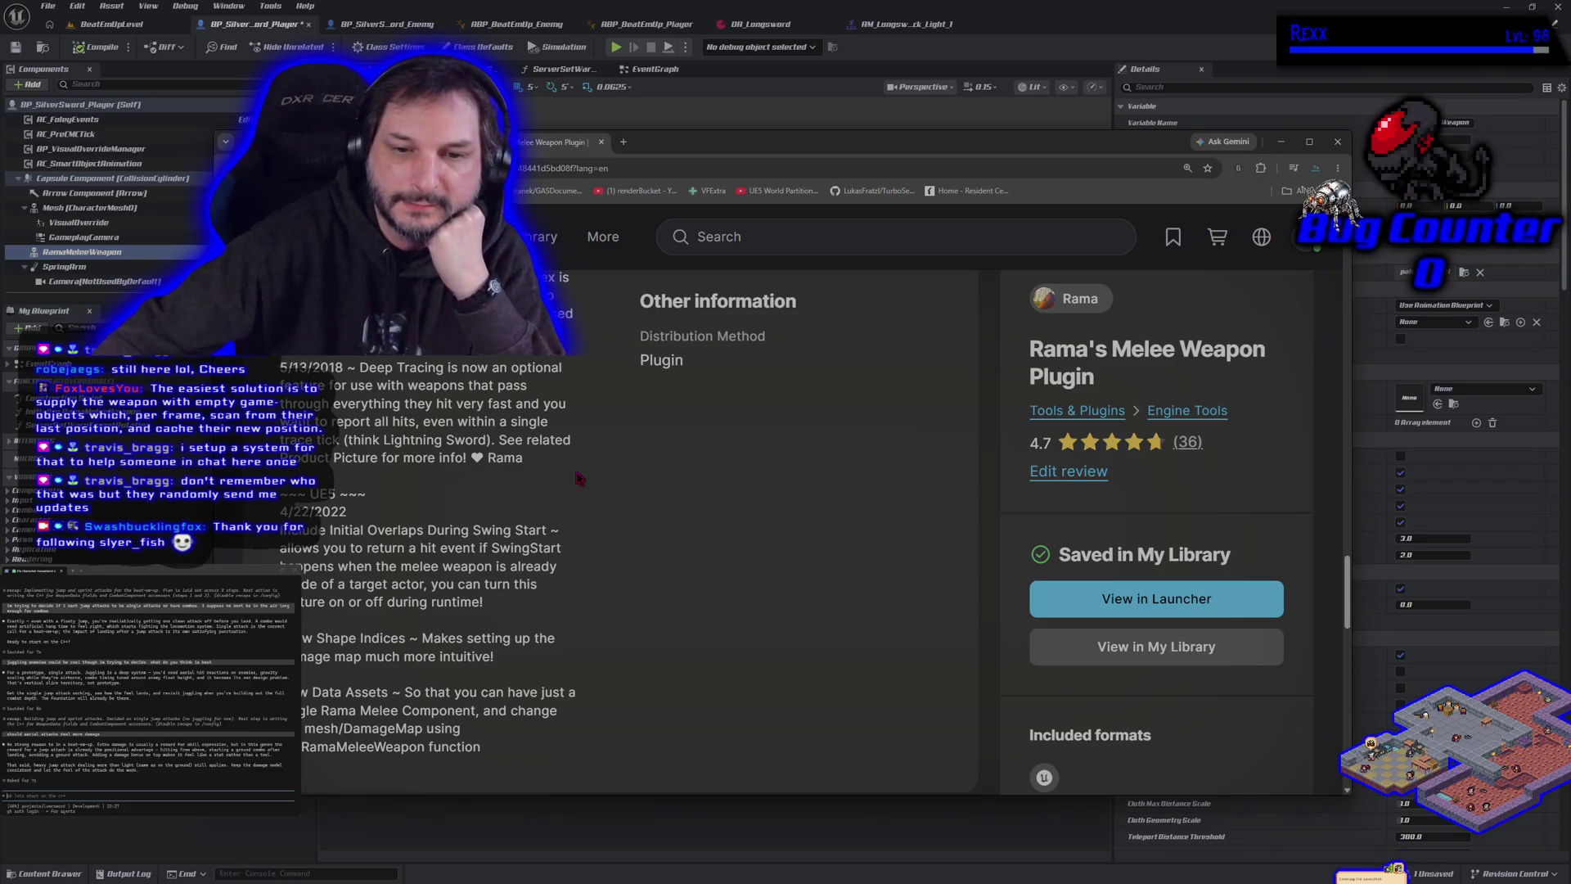
pyautogui.scroll(-2, 578, 477)
pyautogui.scroll(1, 578, 478)
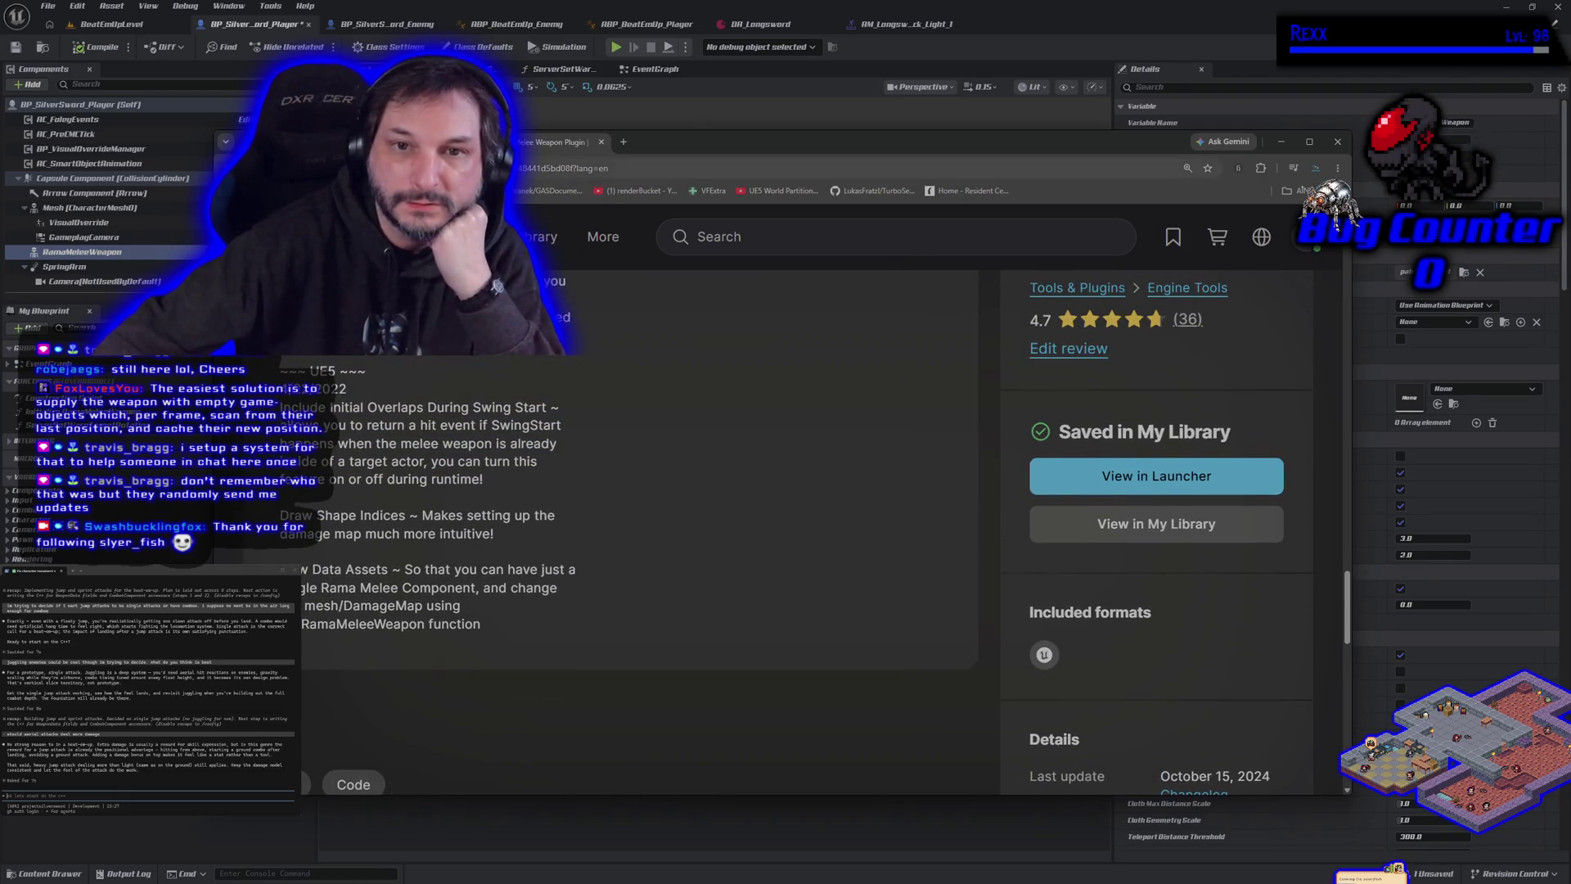
# Scroll back up to the image gallery, then open and dismiss the tab's context menu.
pyautogui.hotkey('ctrl', 'l')
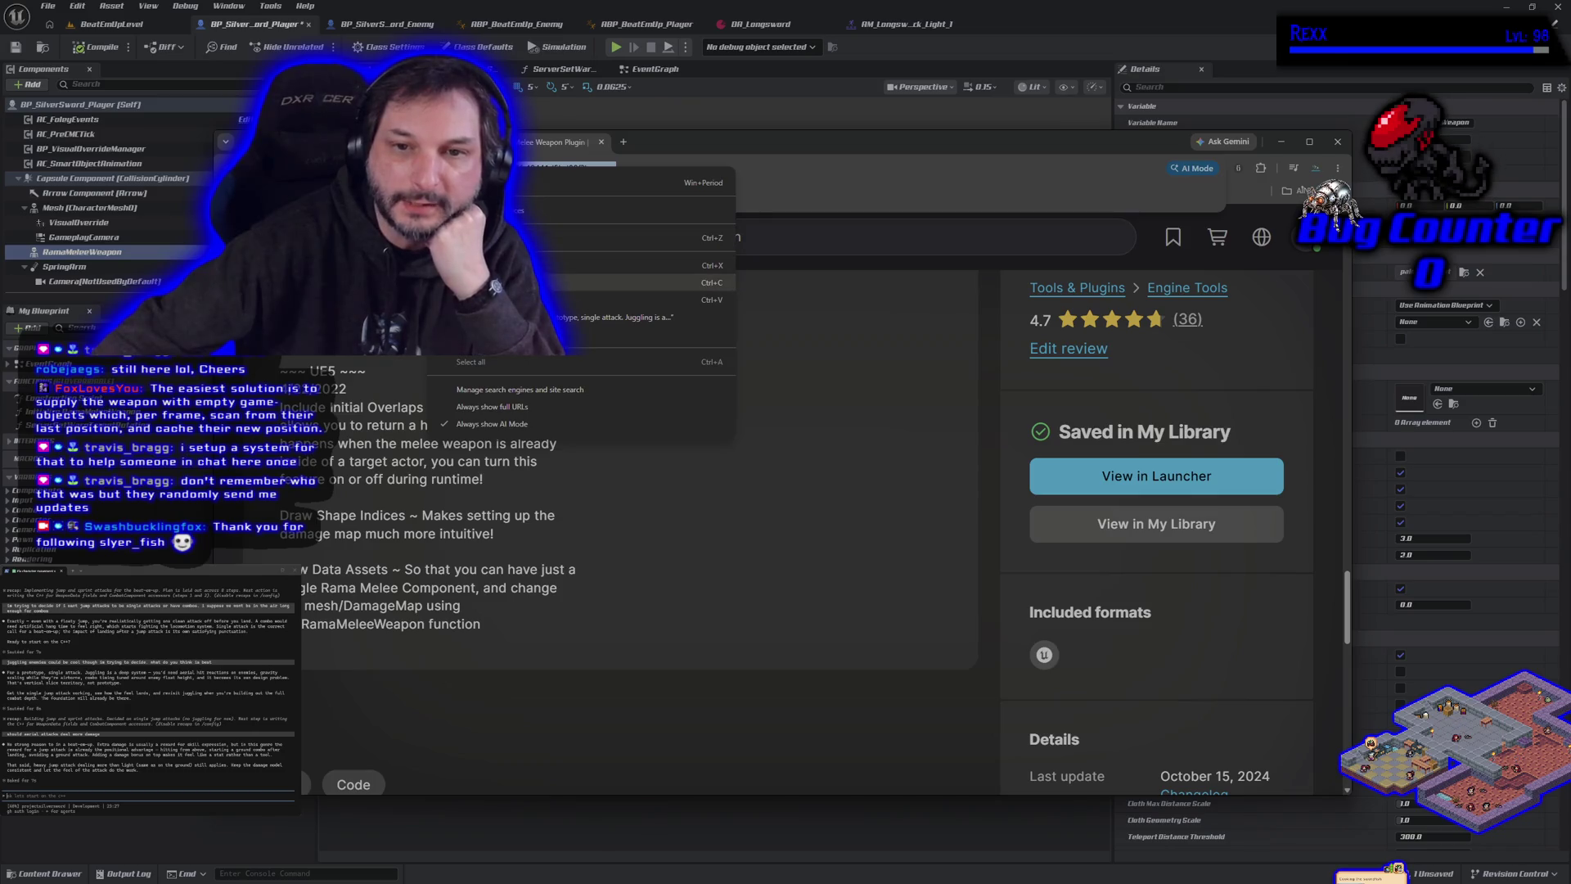
pyautogui.hotkey('alt', 'Tab')
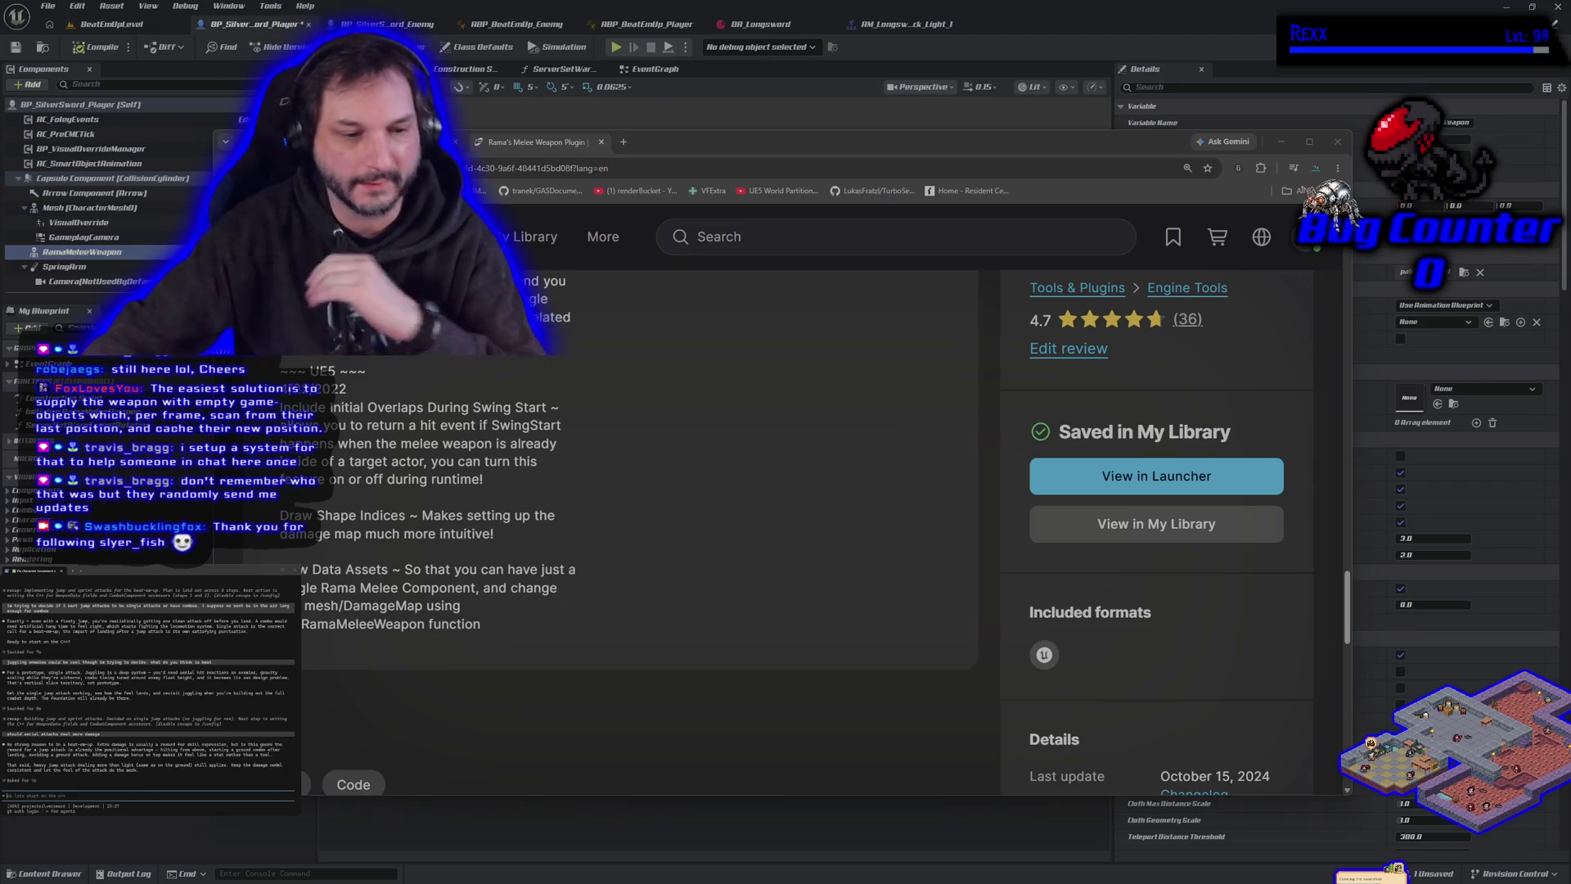
pyautogui.scroll(2, 569, 563)
pyautogui.scroll(-10, 569, 562)
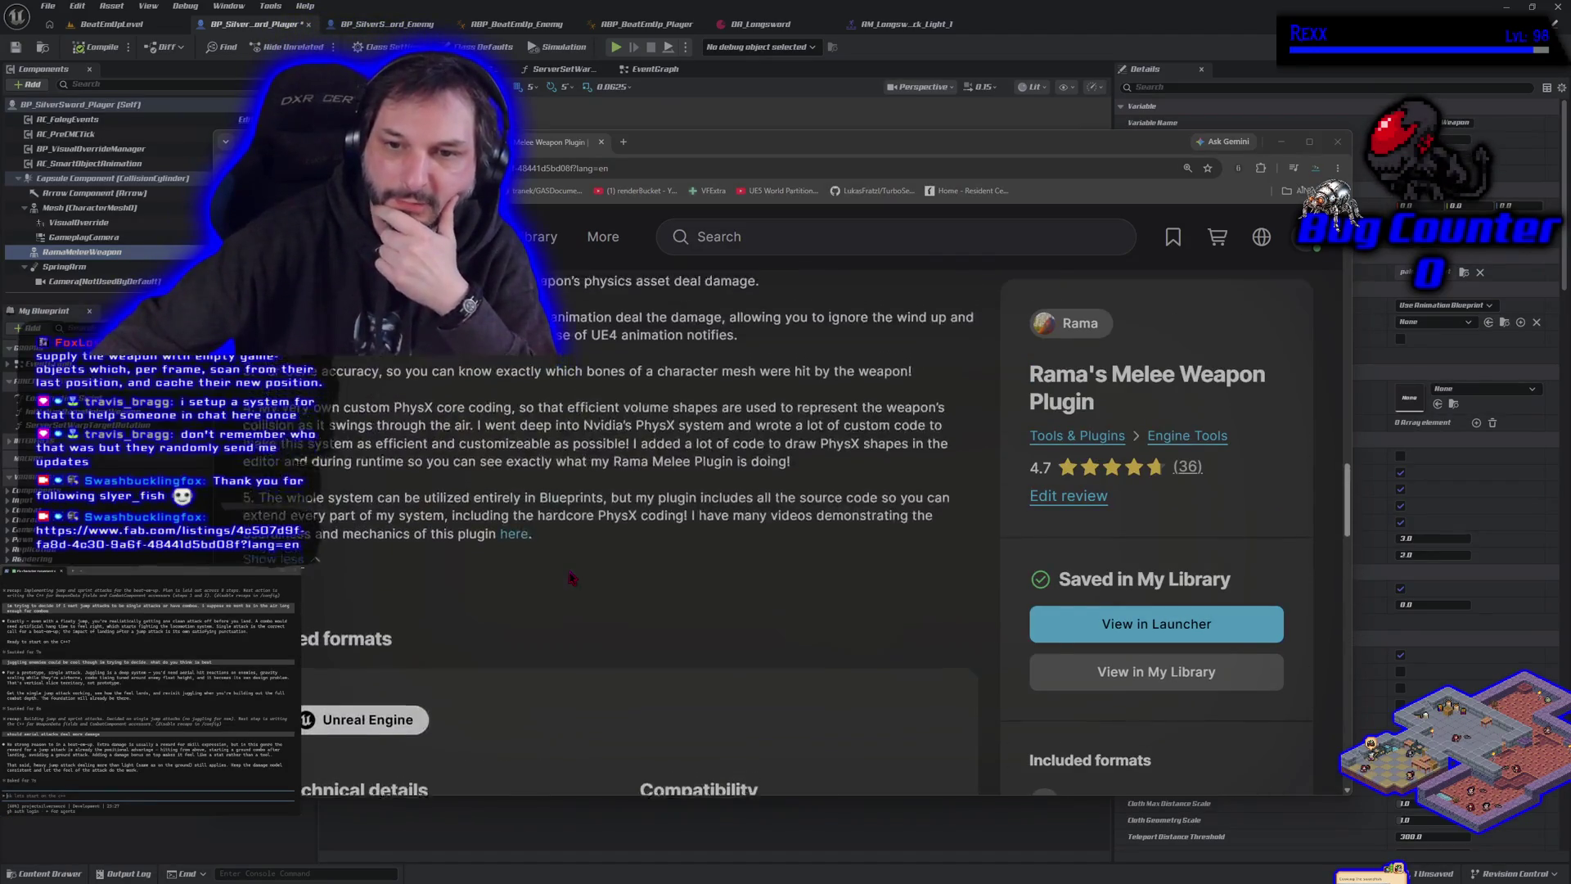
pyautogui.scroll(10, 570, 578)
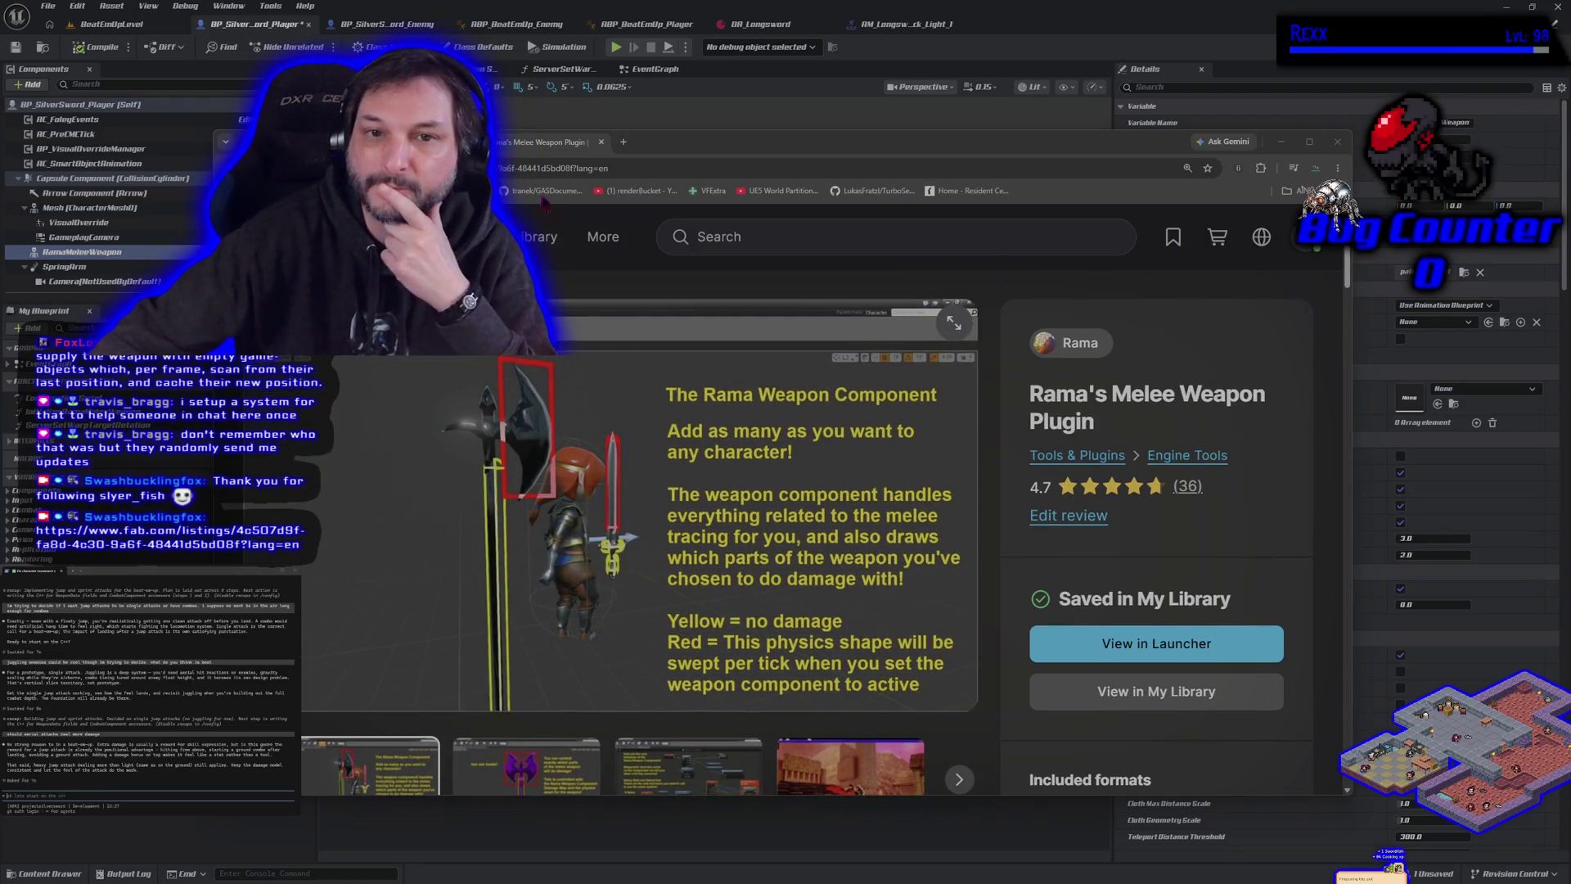
pyautogui.rightClick(523, 145)
pyautogui.click(573, 168)
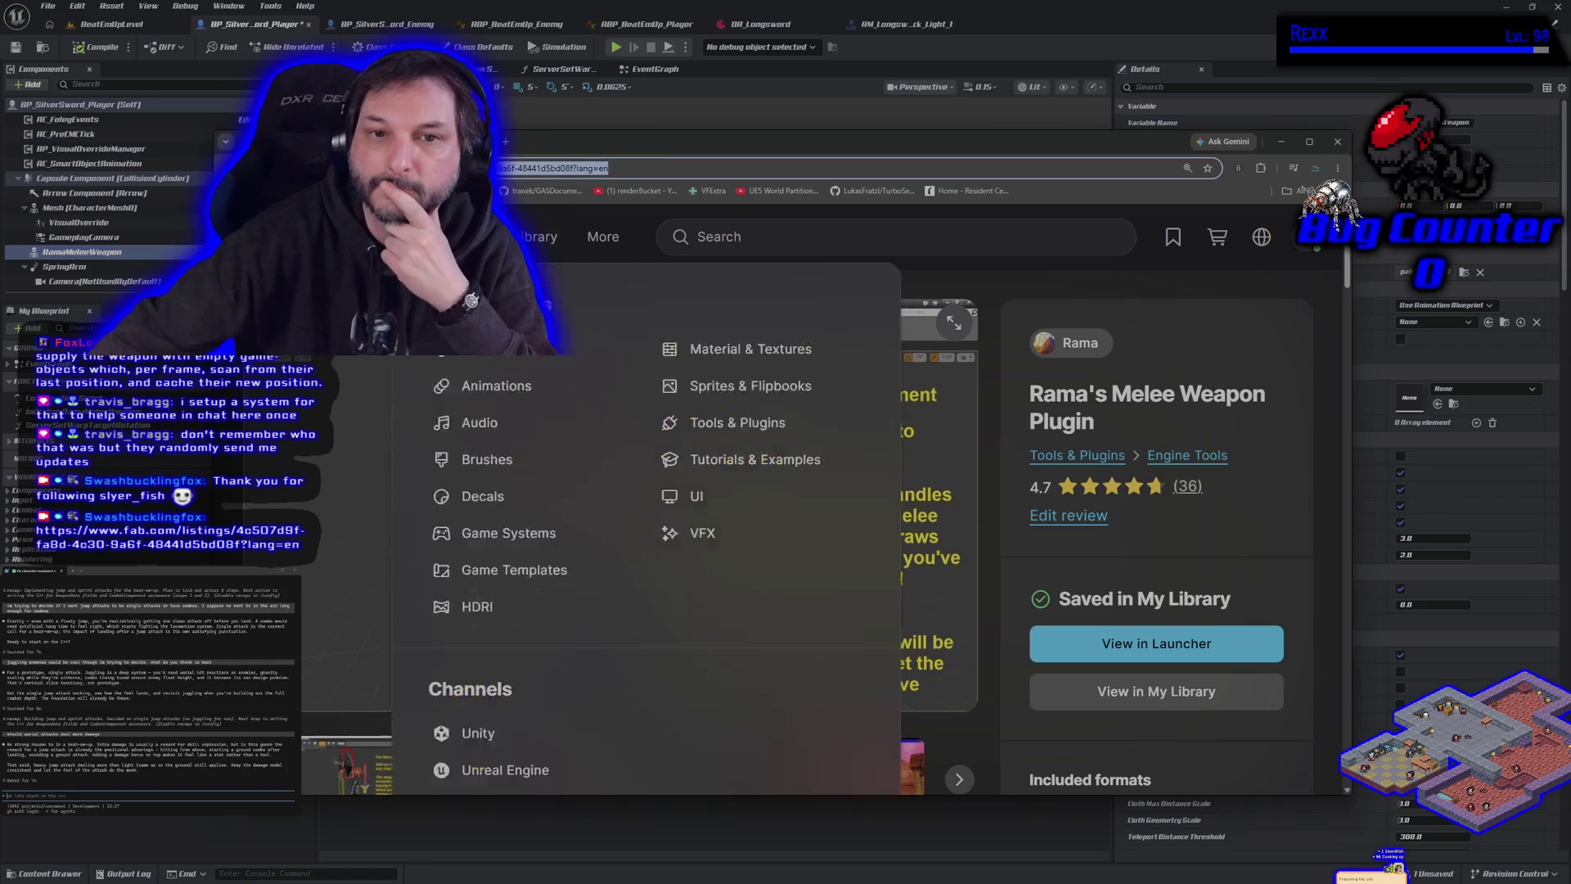
# Glance at the Blueprint, then scroll the Fab plugin description down to its Updates section.
pyautogui.hotkey('alt', 'Tab')
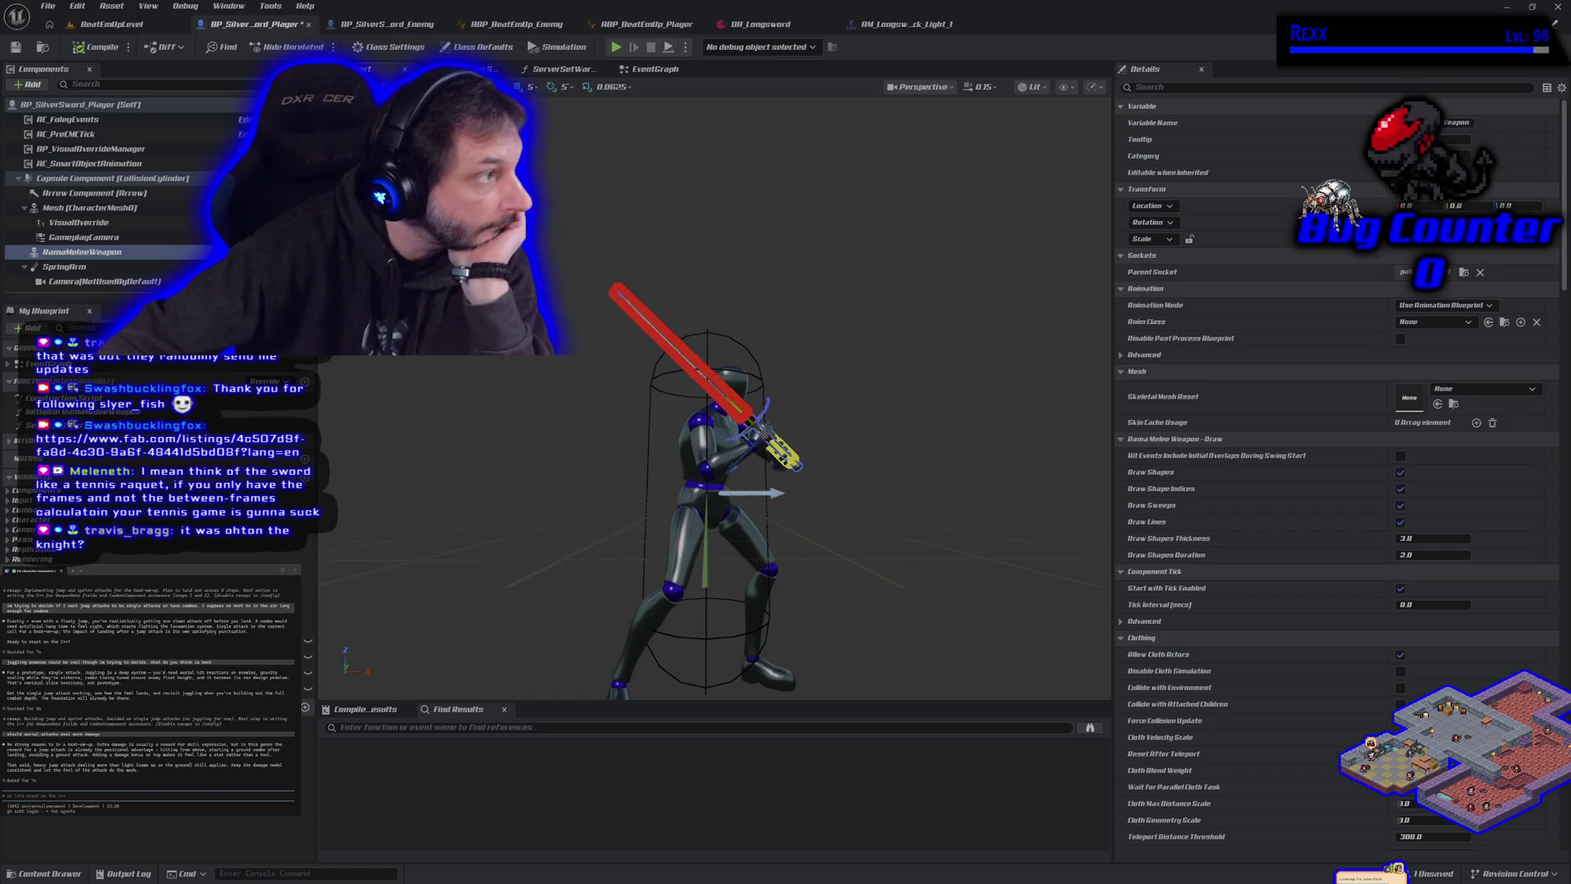
pyautogui.hotkey('alt', 'Tab')
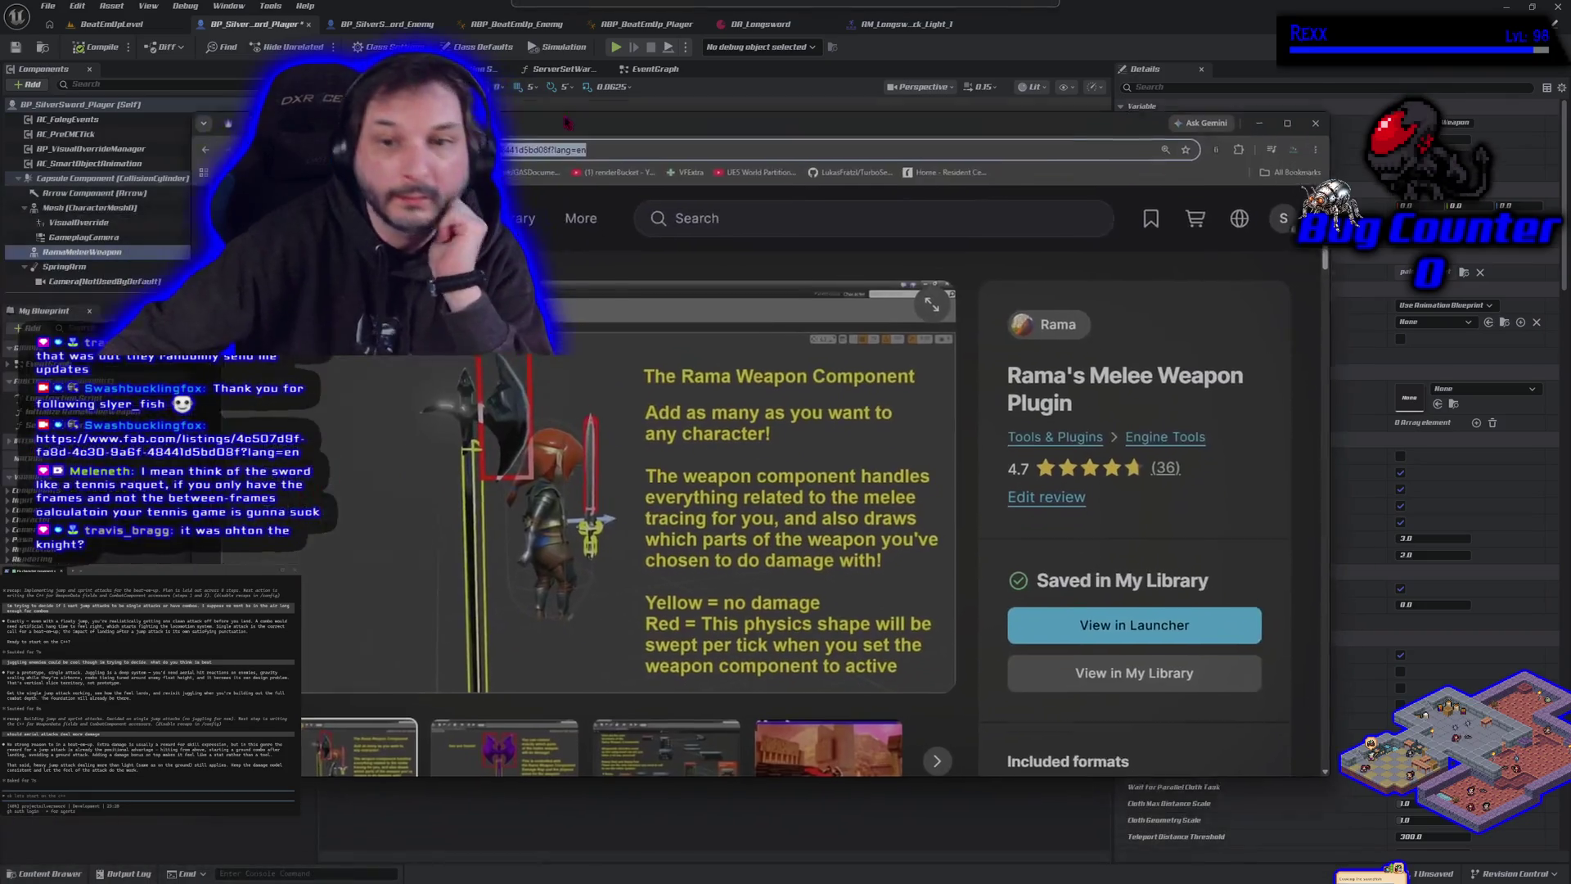
pyautogui.scroll(-3, 737, 491)
pyautogui.scroll(3, 736, 491)
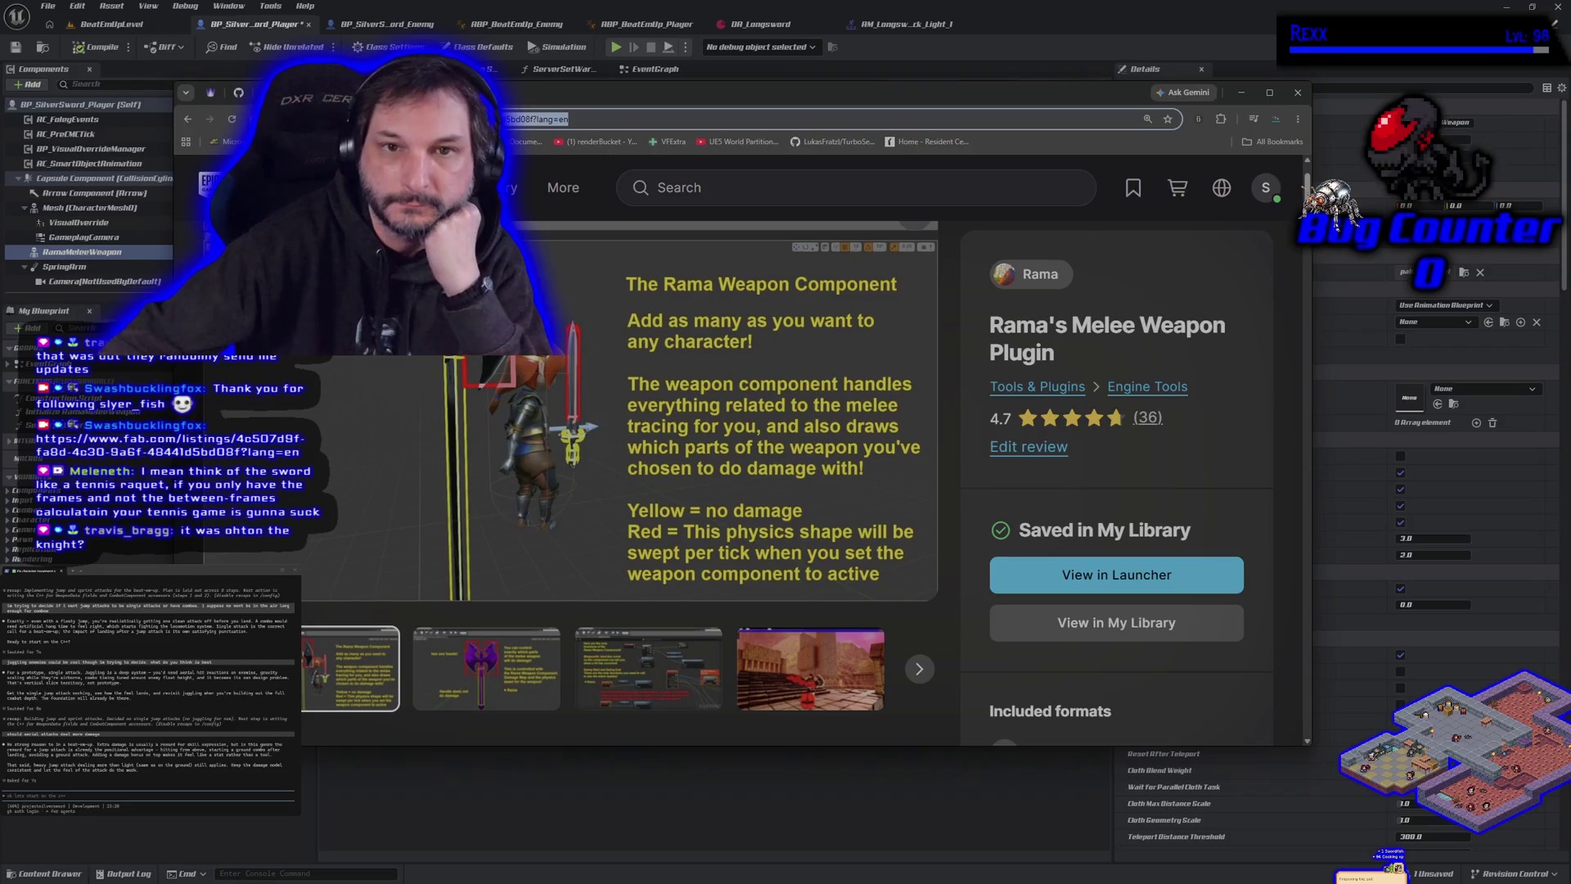
pyautogui.scroll(-5, 537, 524)
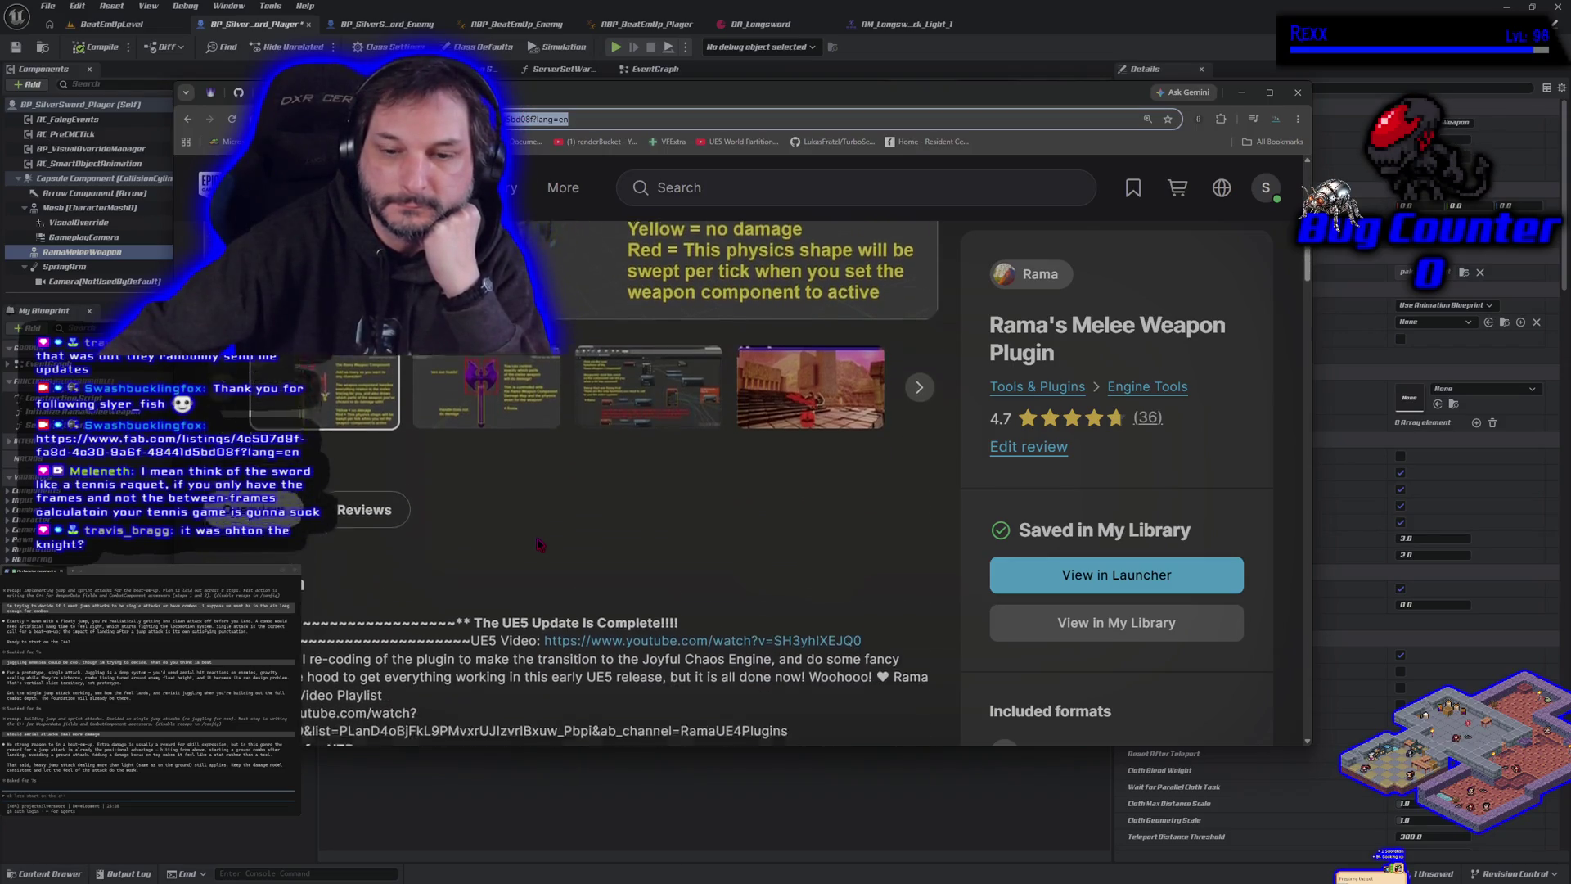
pyautogui.scroll(-5, 537, 518)
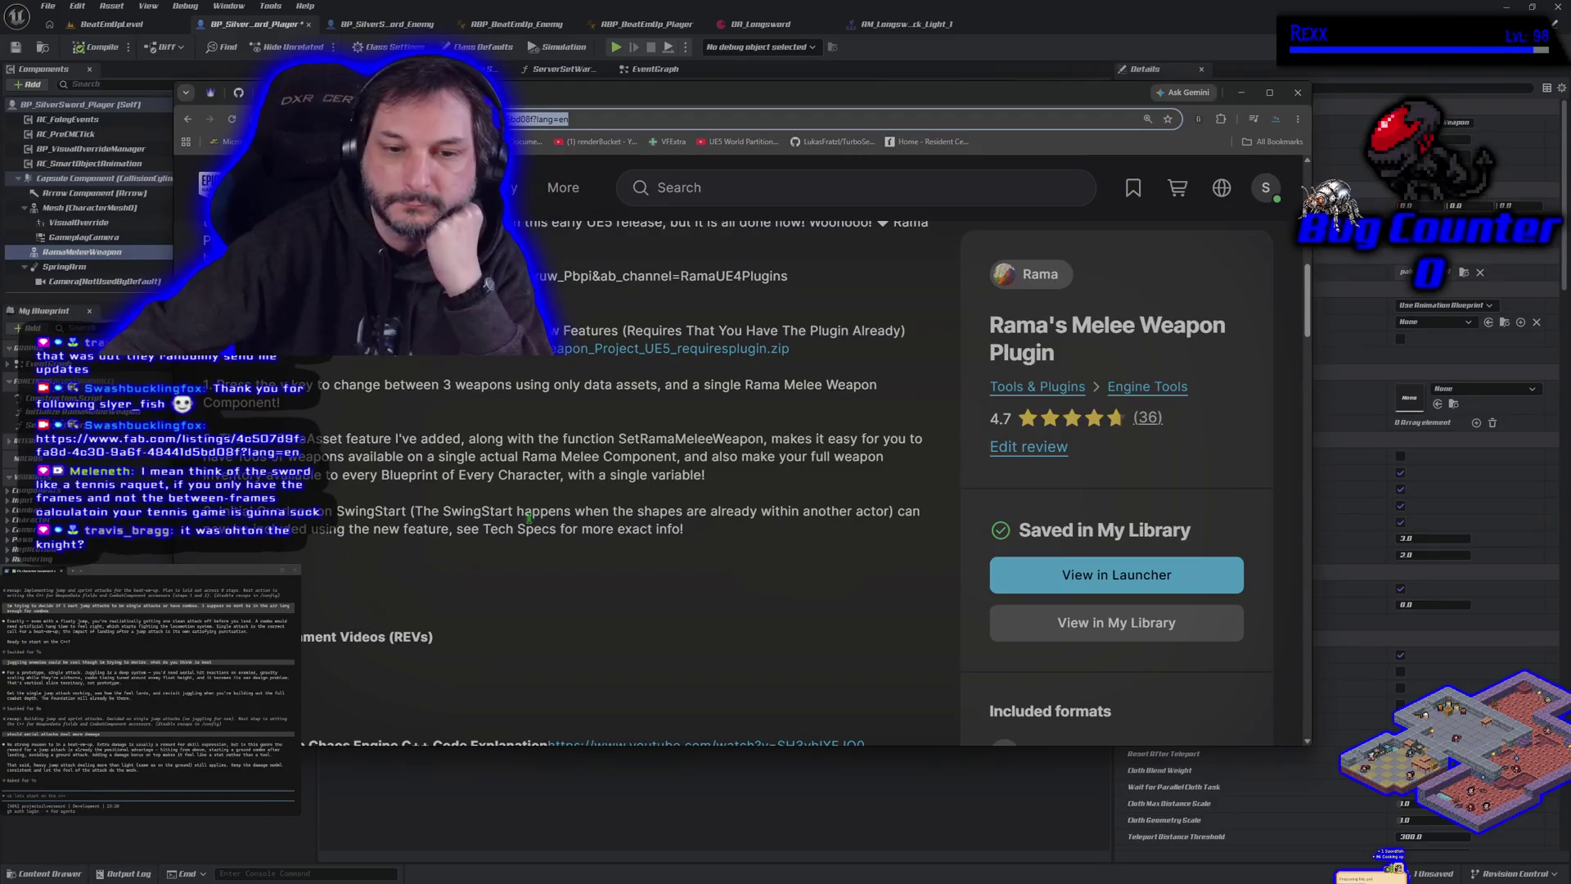
pyautogui.scroll(-5, 527, 517)
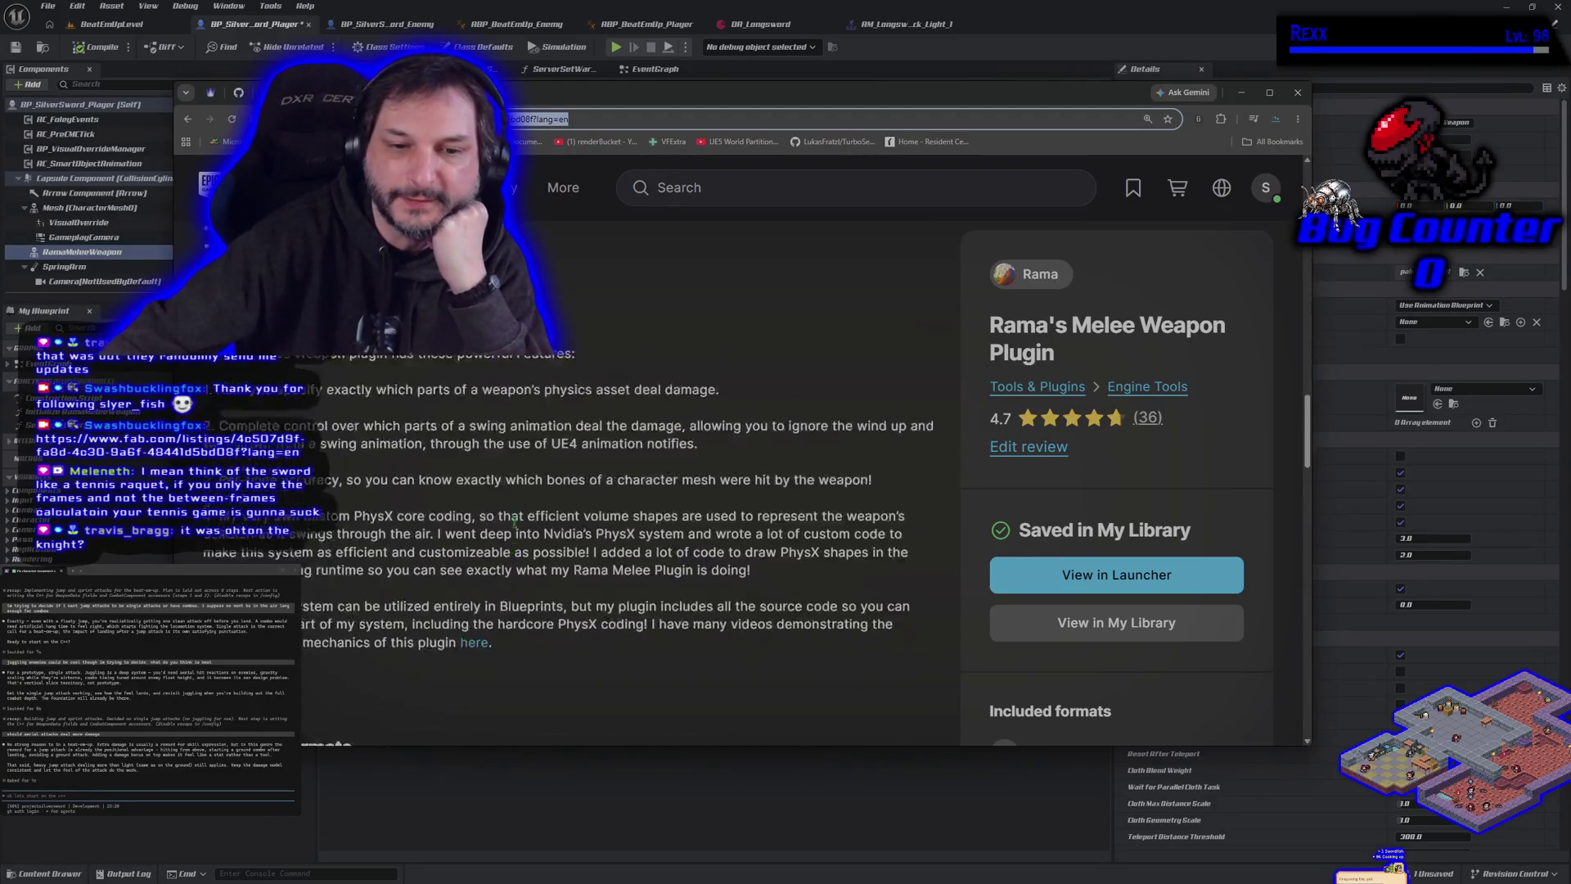
pyautogui.scroll(-3, 508, 512)
pyautogui.scroll(6, 508, 512)
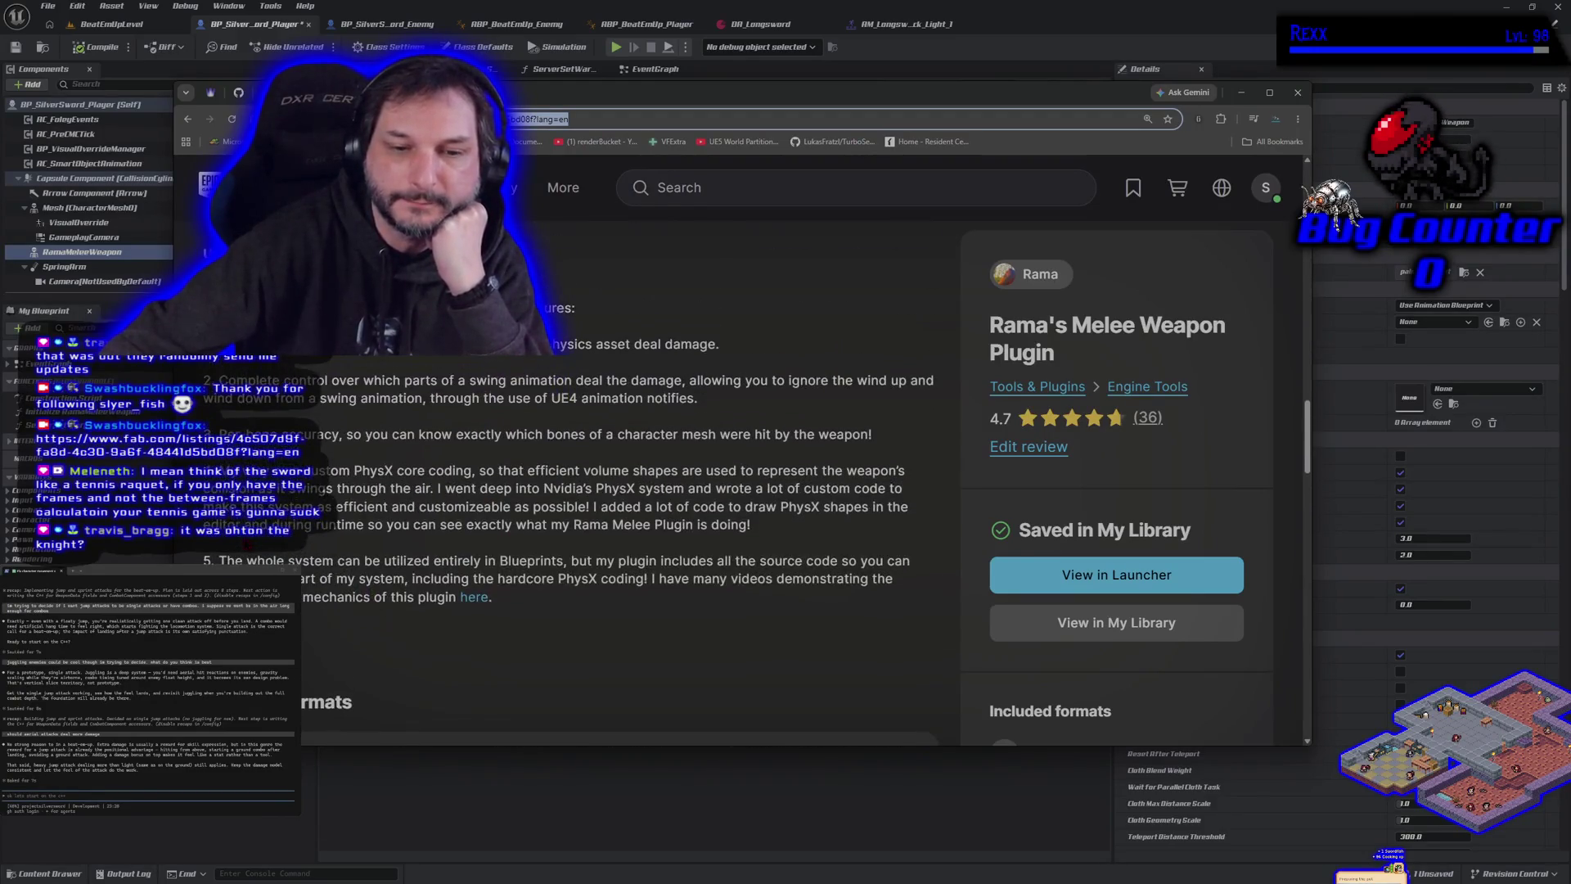
pyautogui.scroll(-5, 532, 540)
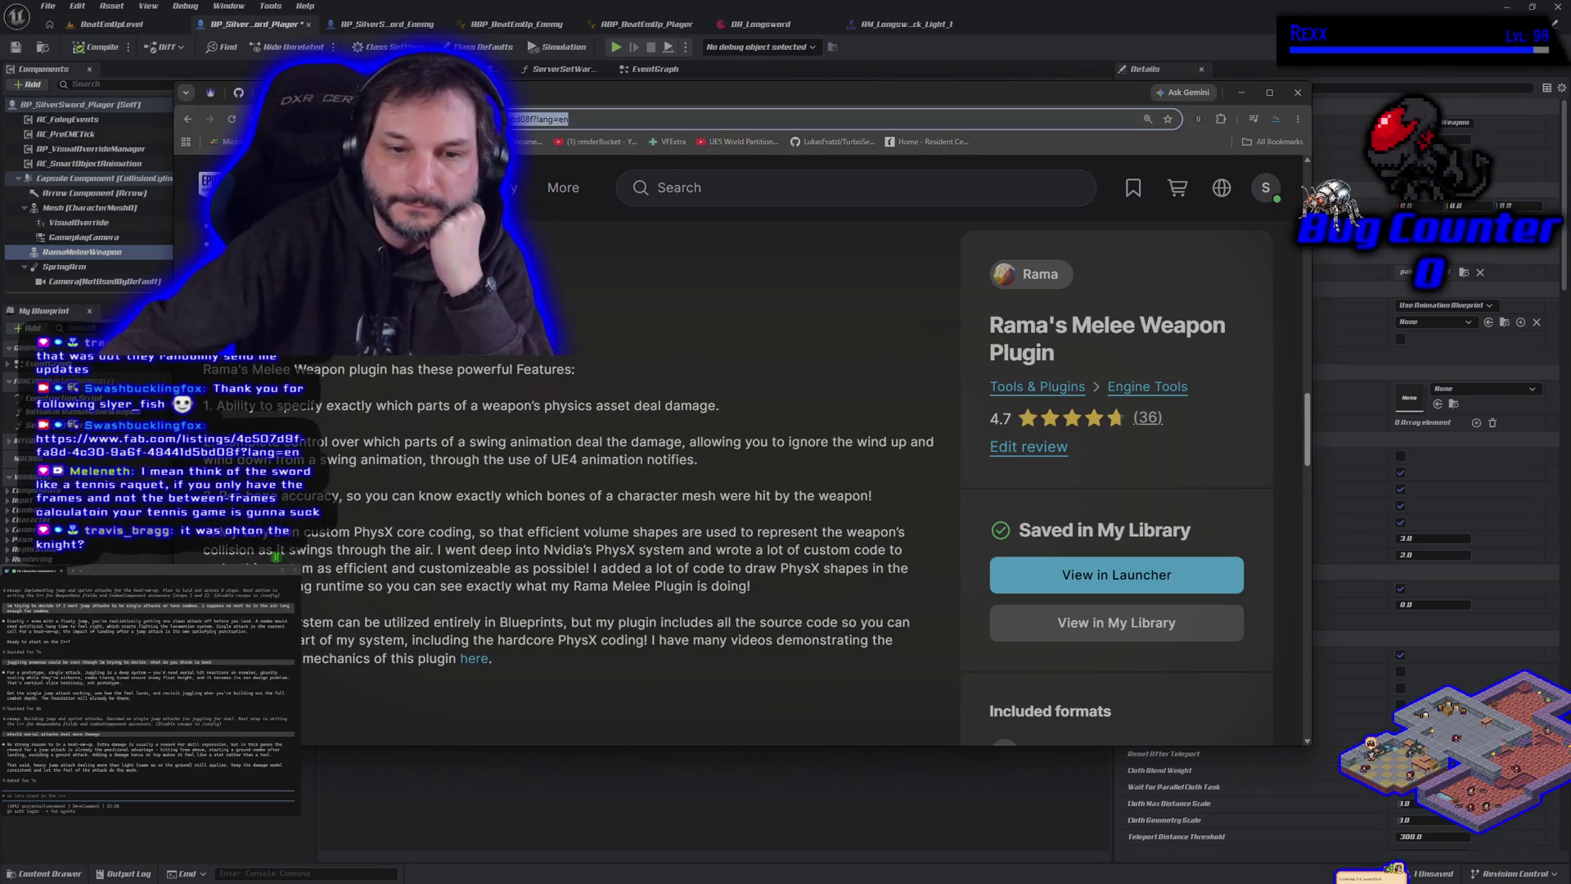
pyautogui.scroll(-3, 532, 540)
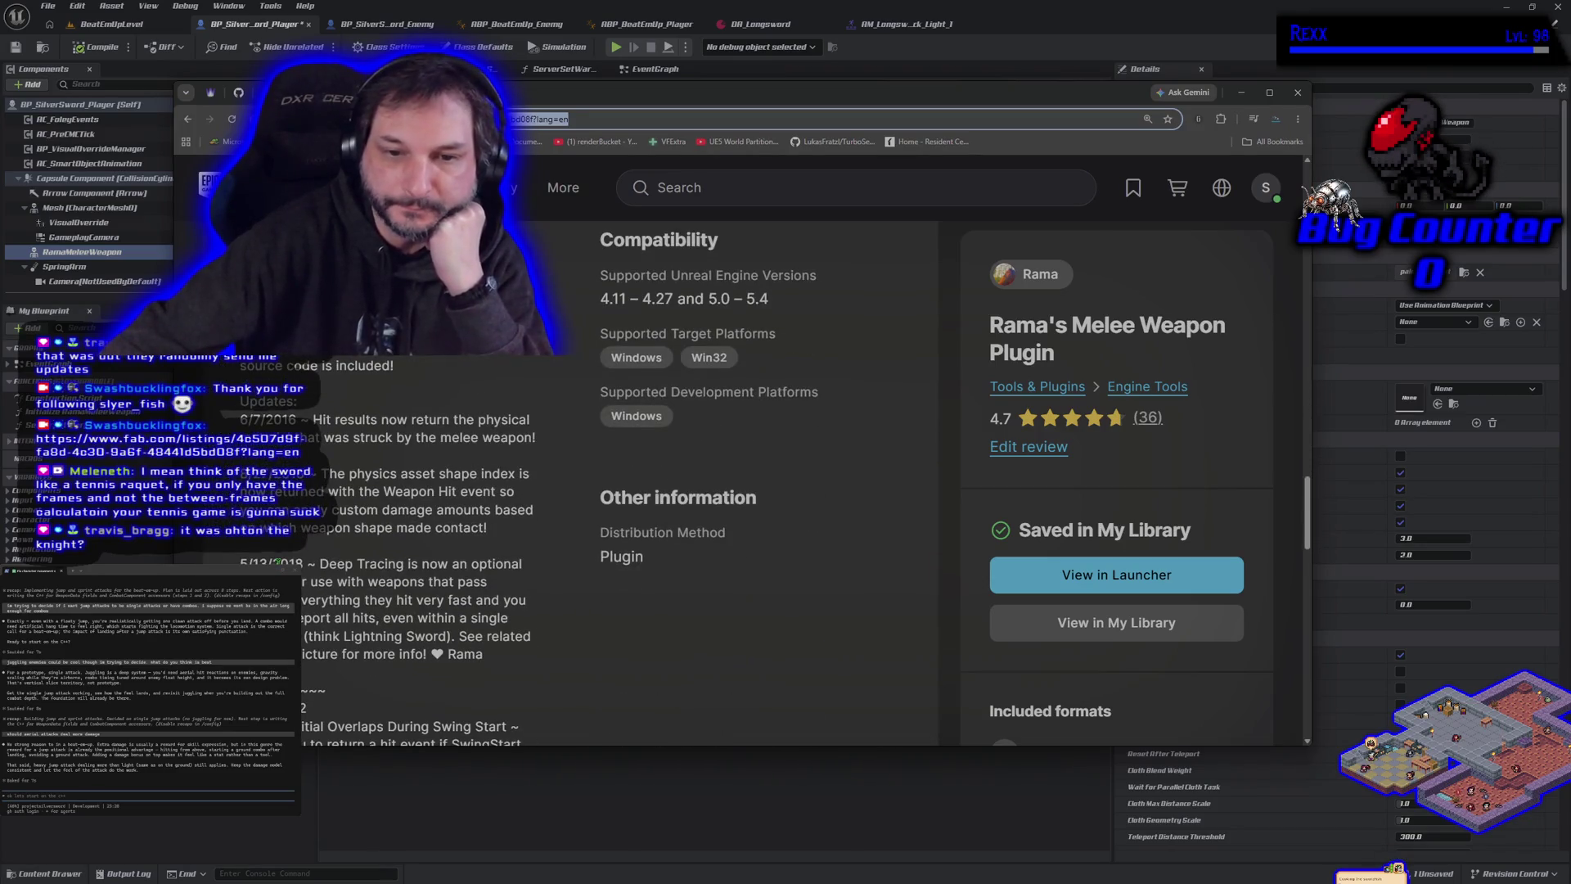
pyautogui.scroll(-2, 277, 562)
# Select the 5/13/2018 Deep Tracing changelog entry, then return to the editor.
pyautogui.moveTo(240, 375); pyautogui.dragTo(522, 483)
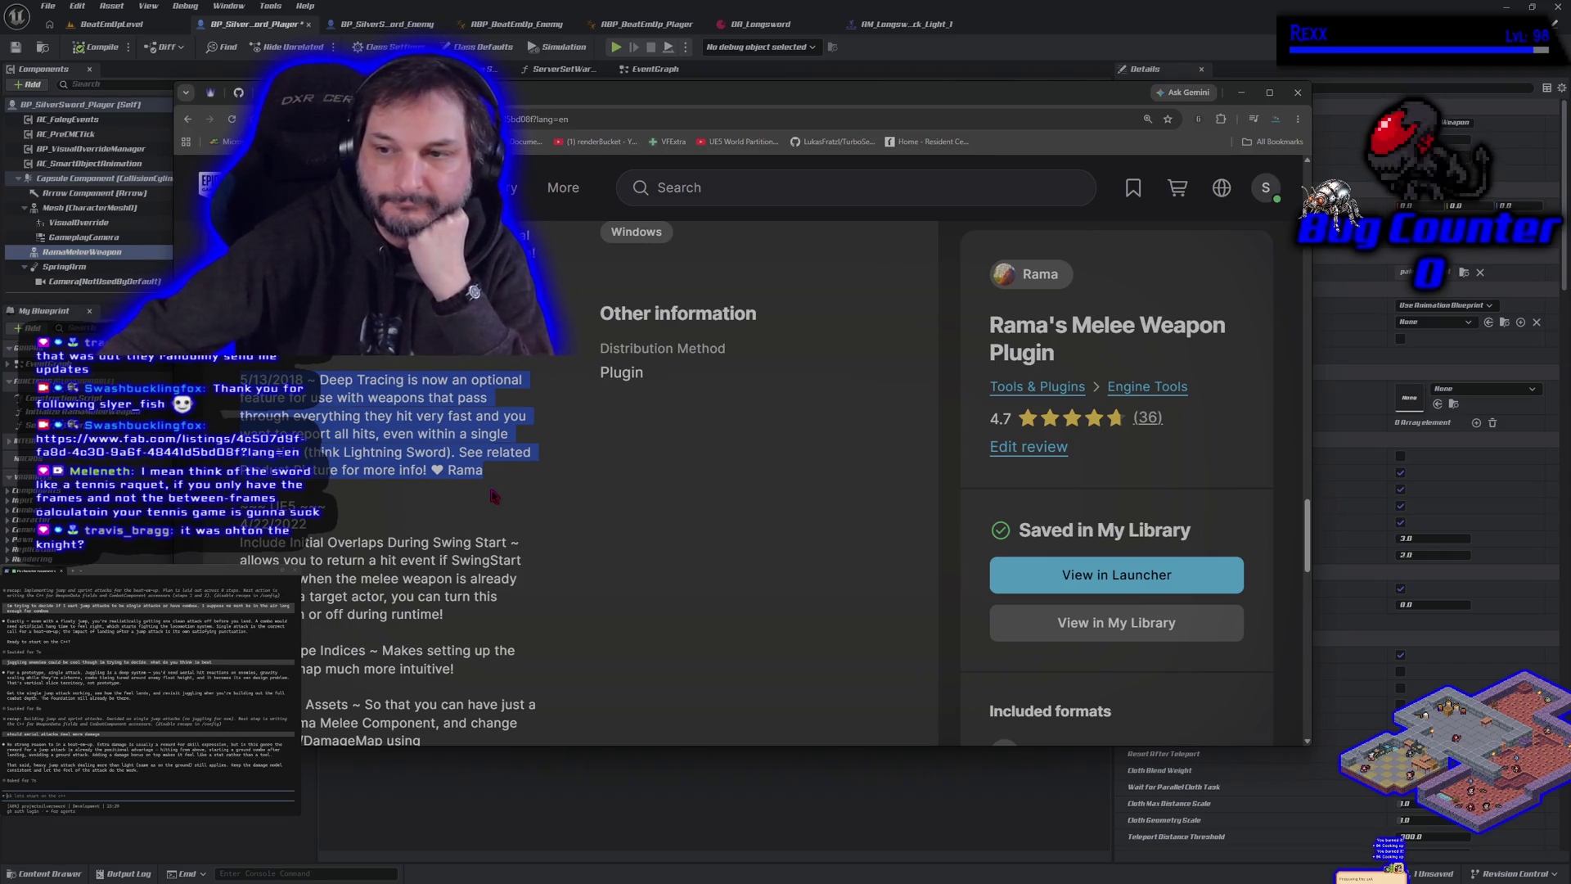
pyautogui.scroll(-4, 503, 499)
pyautogui.scroll(-3, 493, 495)
pyautogui.scroll(7, 490, 494)
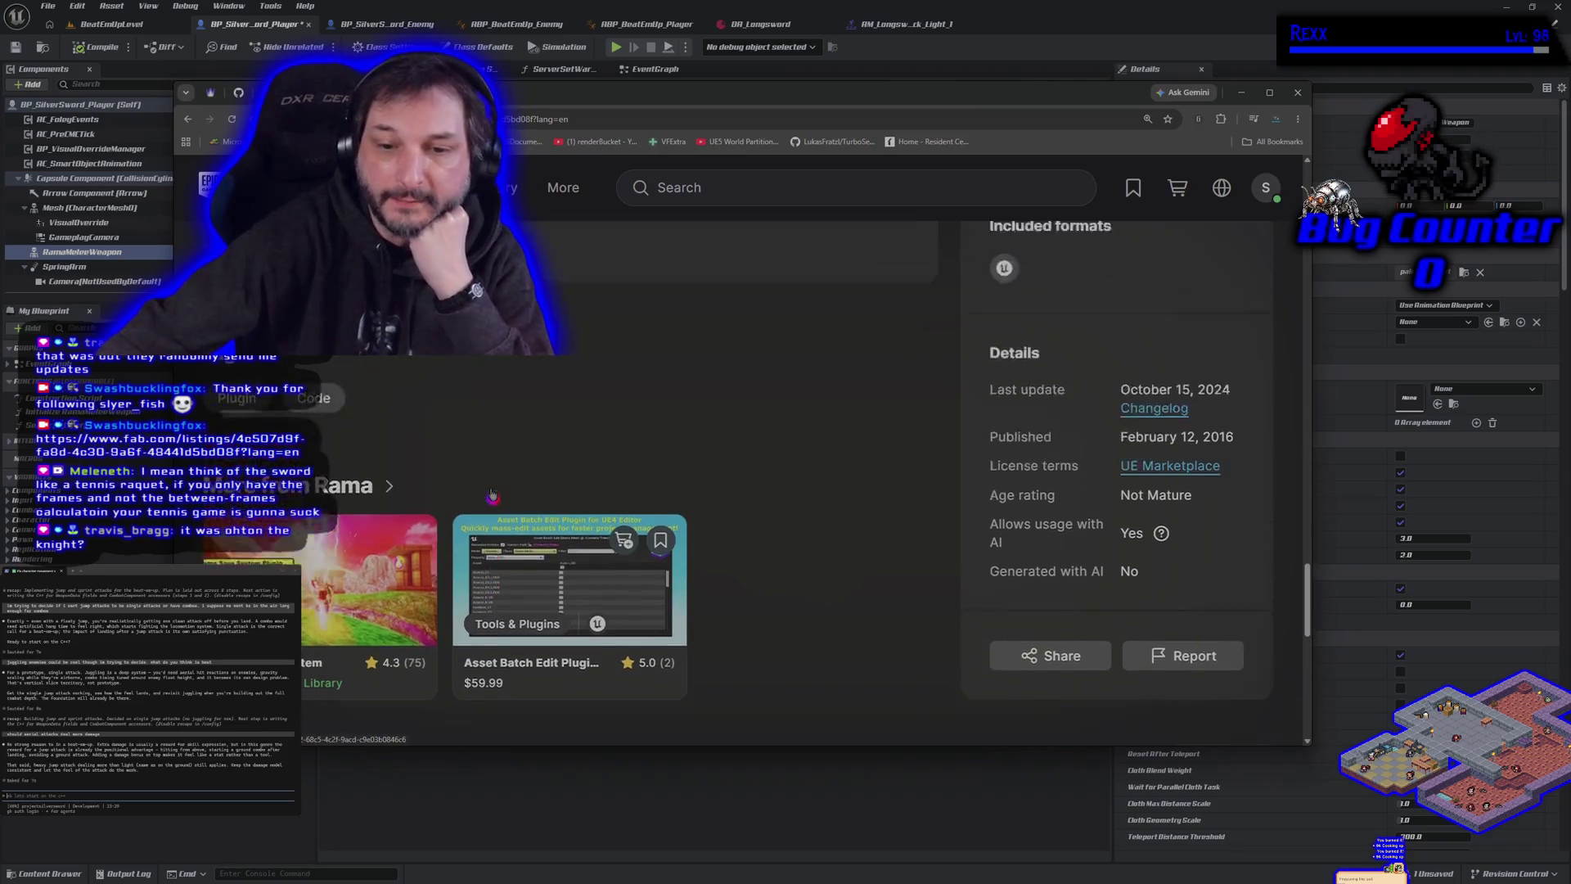
pyautogui.scroll(8, 485, 494)
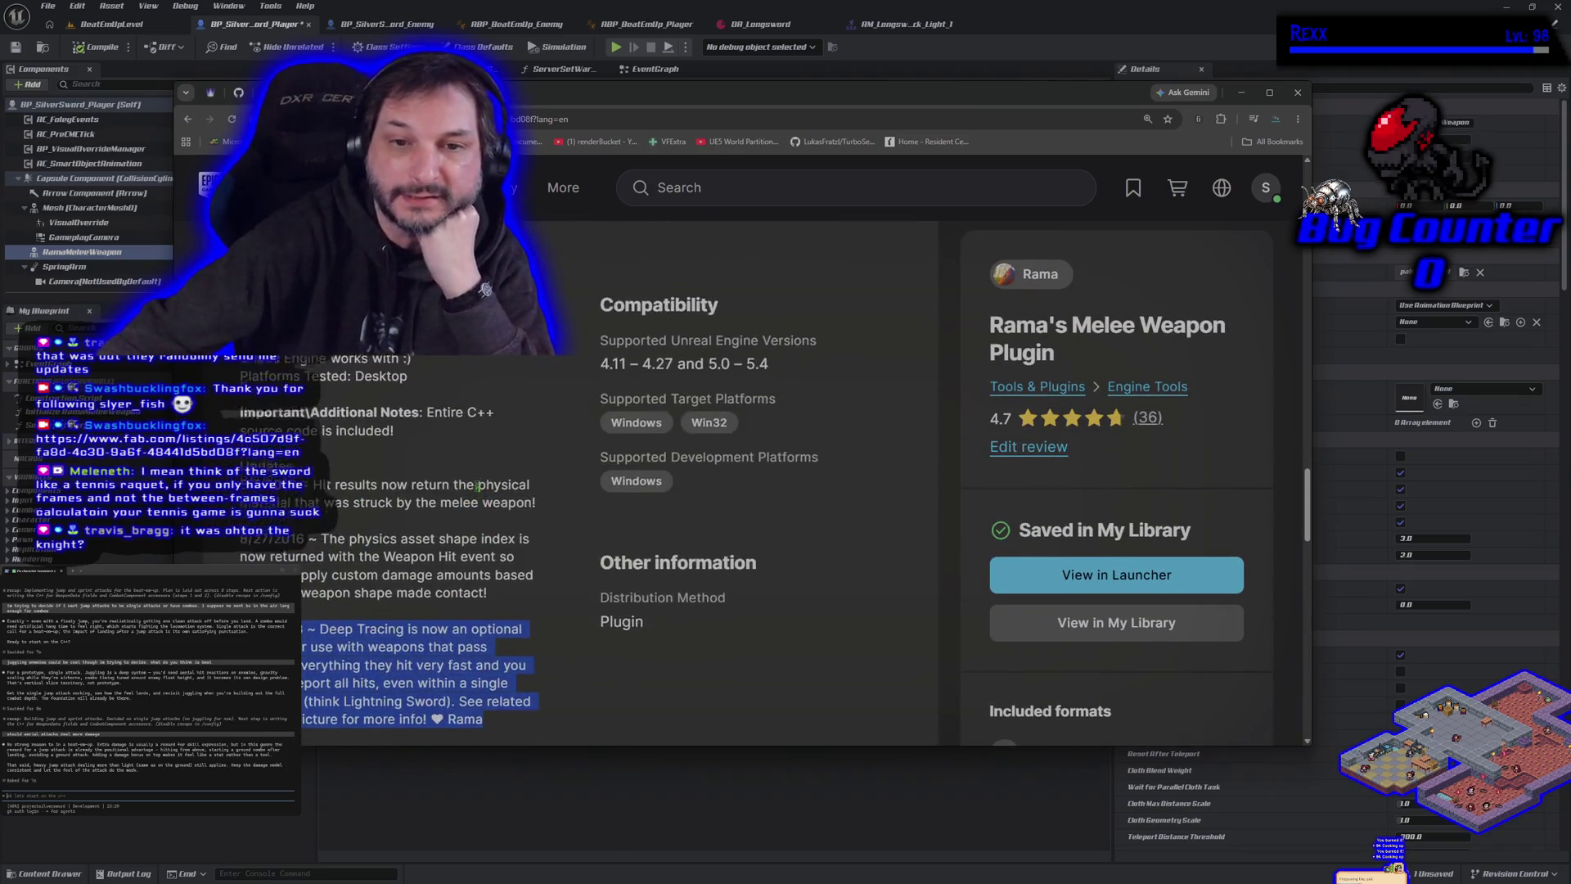
pyautogui.scroll(-4, 472, 501)
pyautogui.scroll(-5, 472, 501)
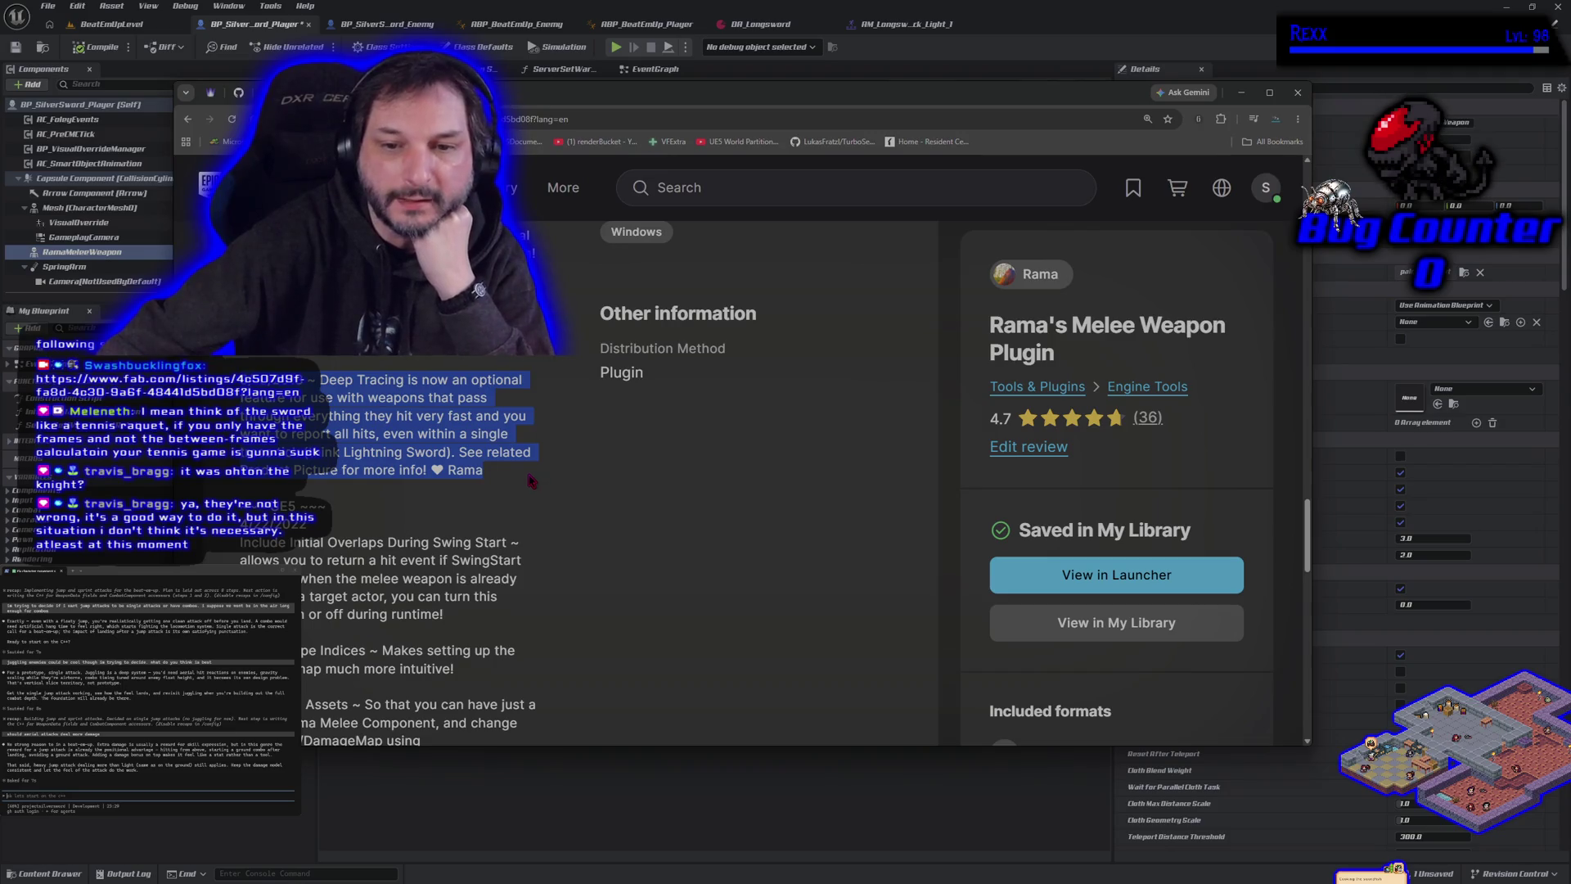
pyautogui.moveTo(311, 378); pyautogui.dragTo(501, 482)
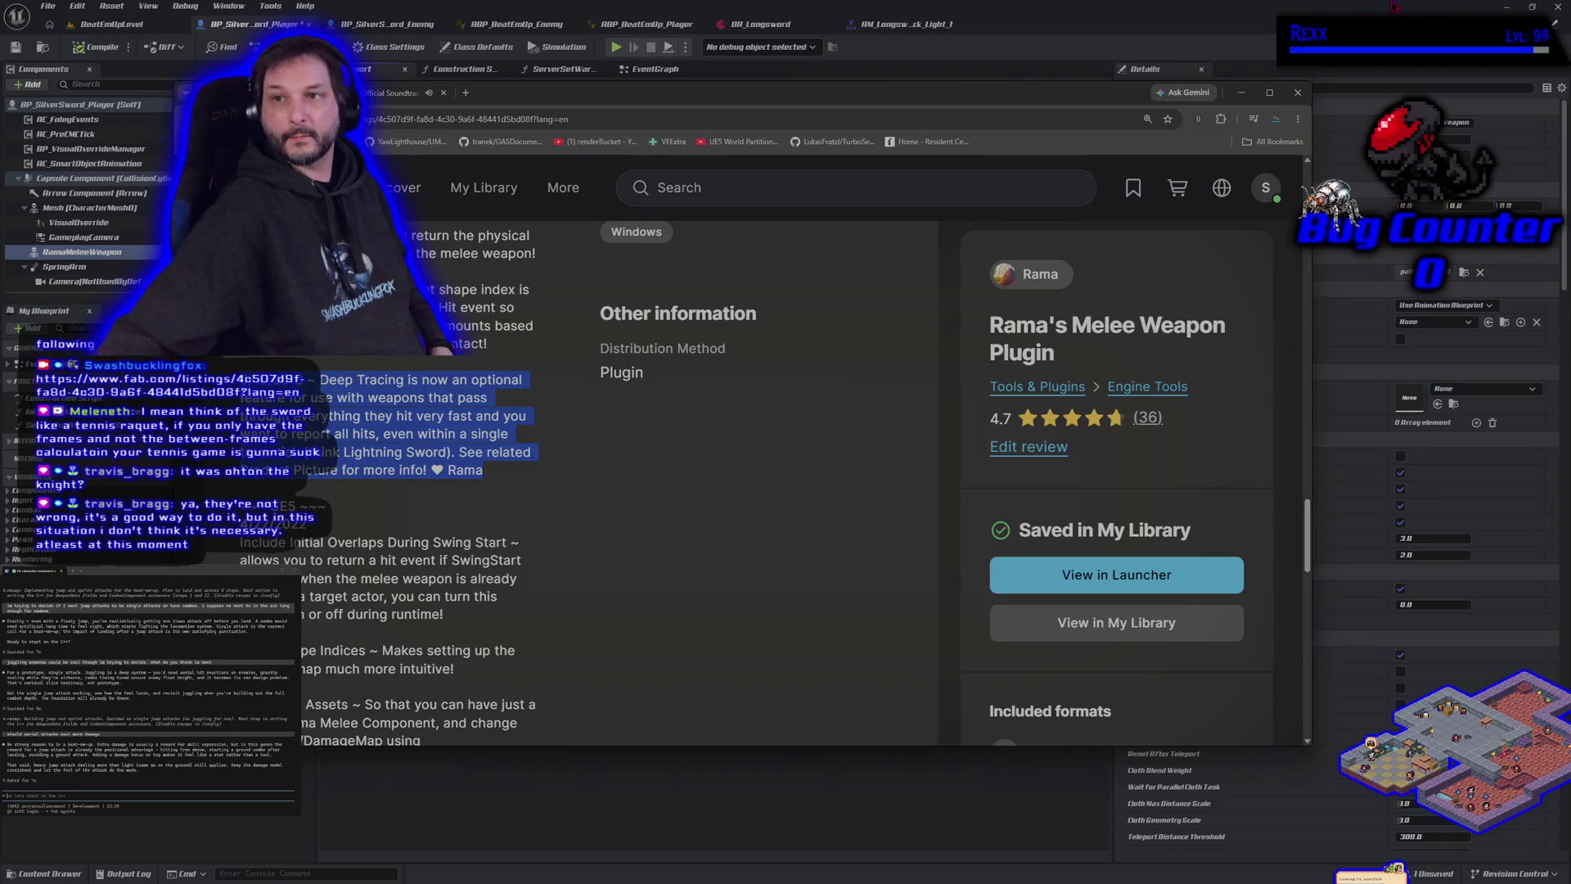
pyautogui.click(1312, 452)
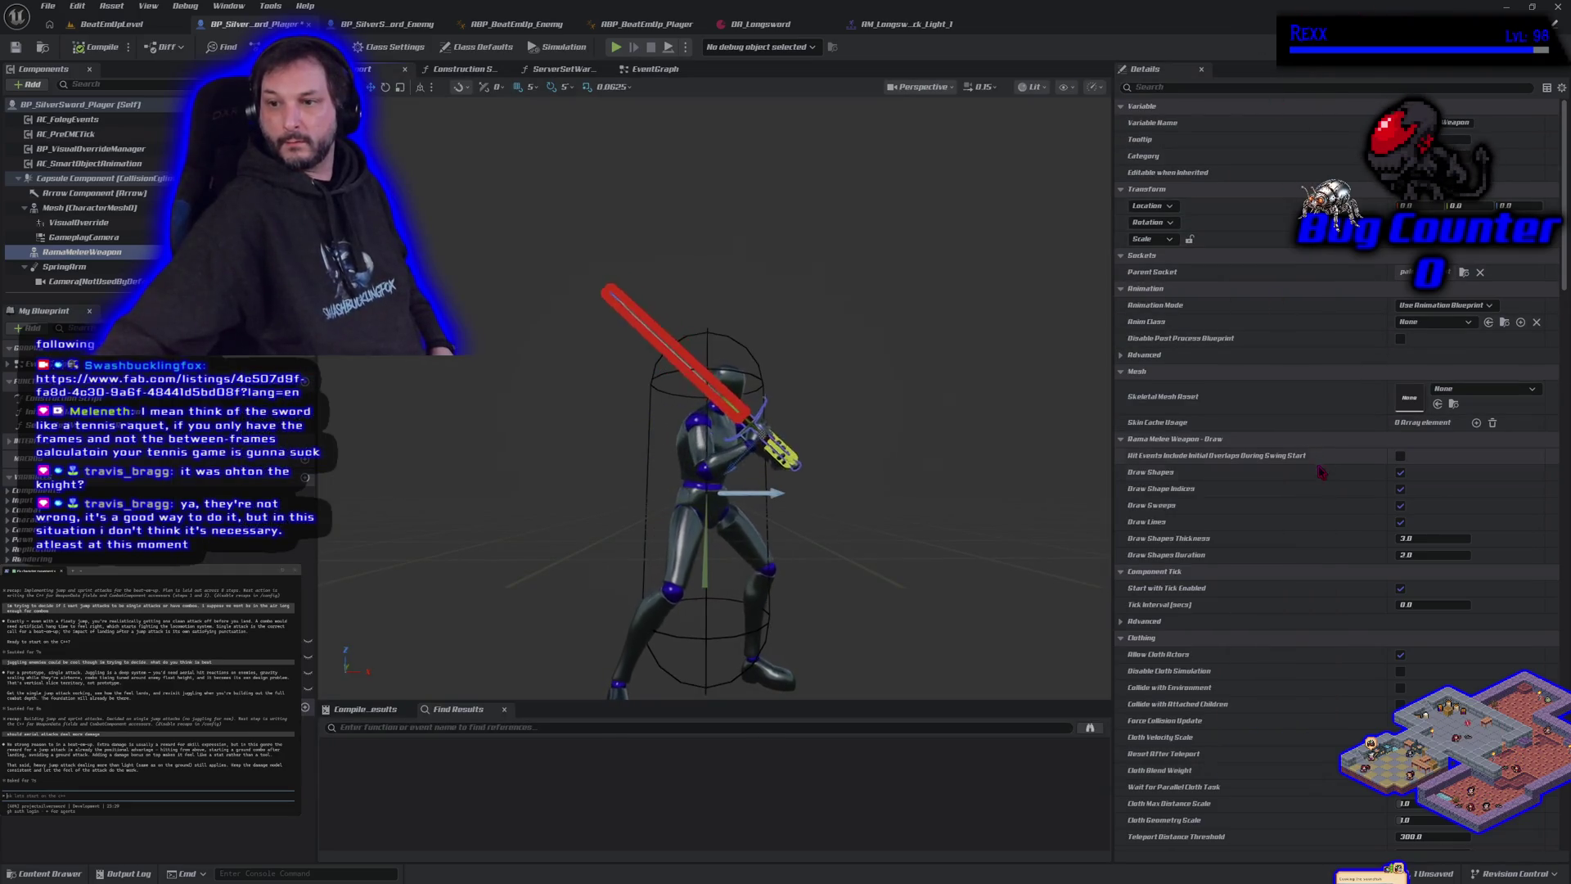
# Uncheck Draw Shapes, Draw Shape Indices, Draw Sweeps and Draw Lines on the RamaMeleeWeapon.
pyautogui.click(1400, 472)
pyautogui.click(1400, 488)
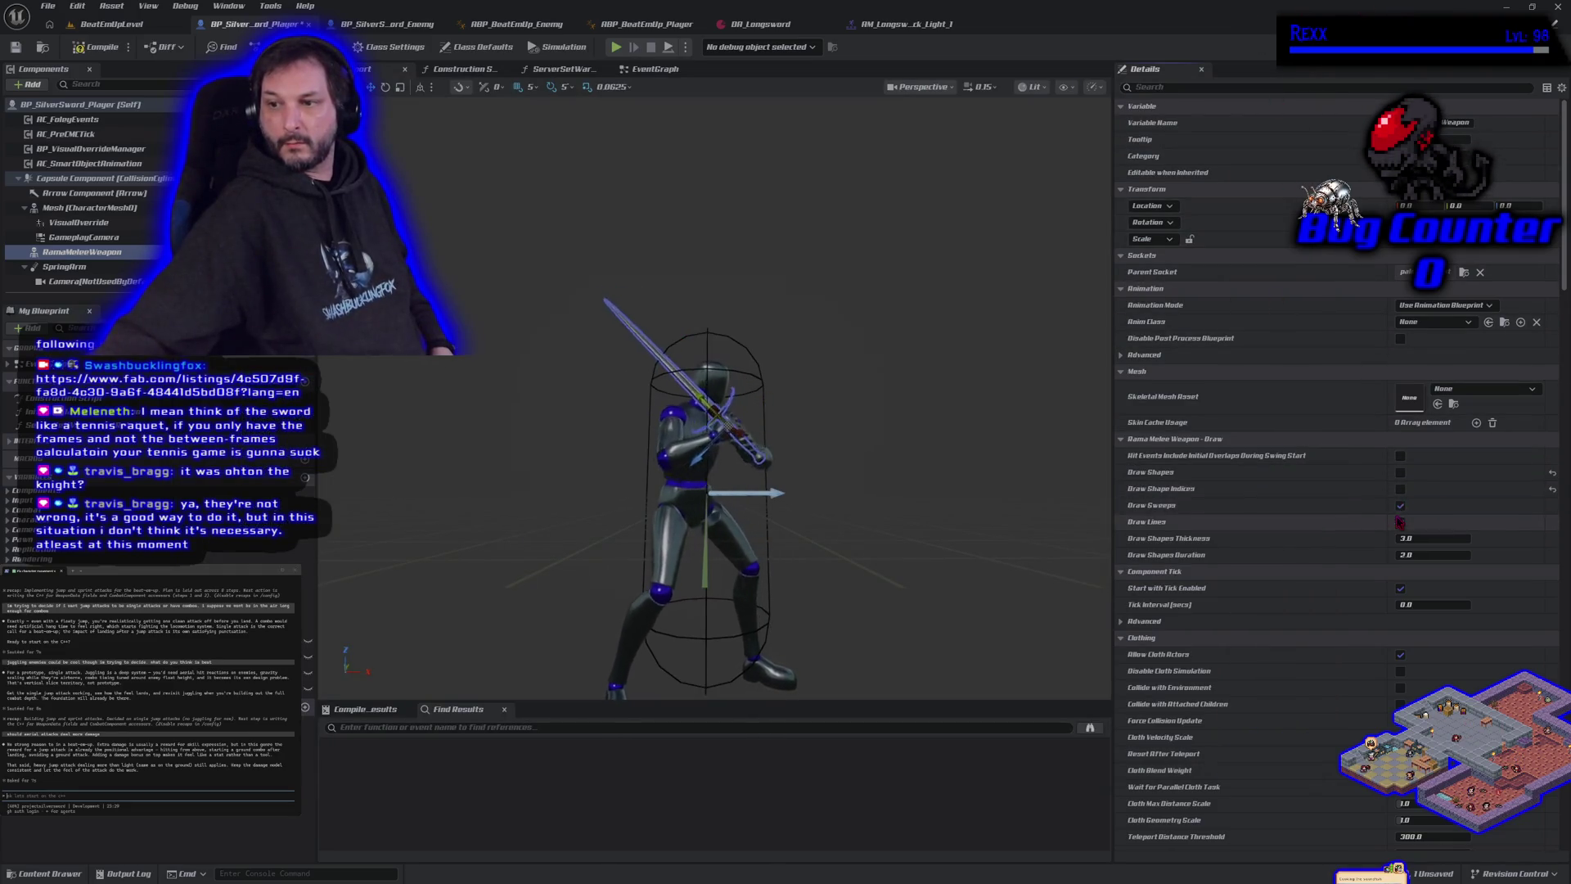
pyautogui.click(1400, 505)
pyautogui.click(1400, 521)
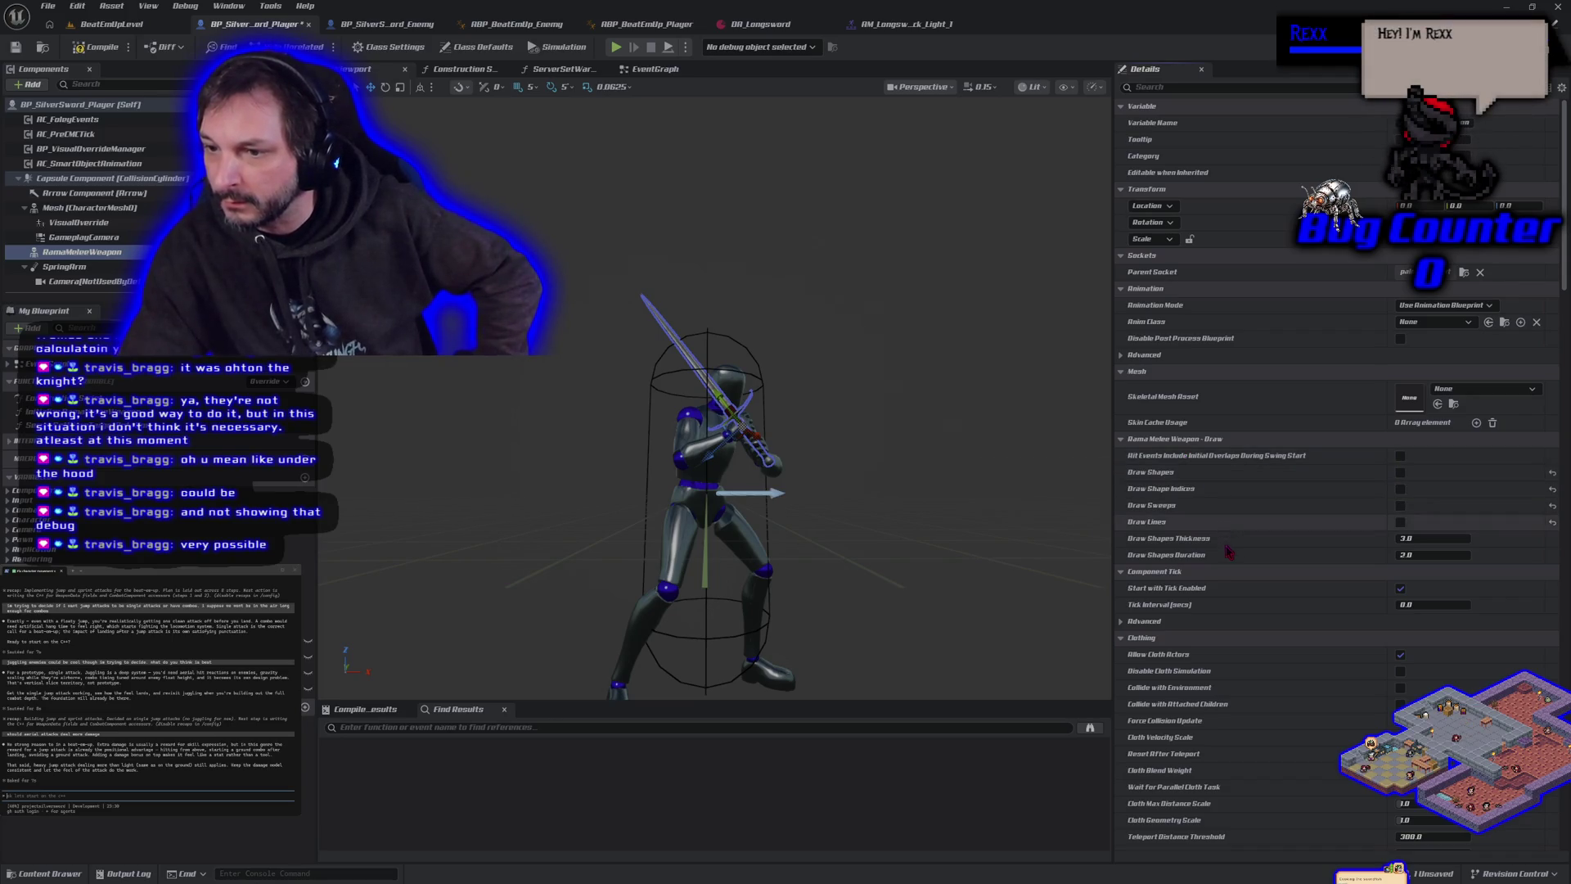
# Filter the weapon's Details by 'rama' instead of 'deep' and read the Perform Deep Trace tooltip.
pyautogui.click(1200, 90)
pyautogui.write('deep')
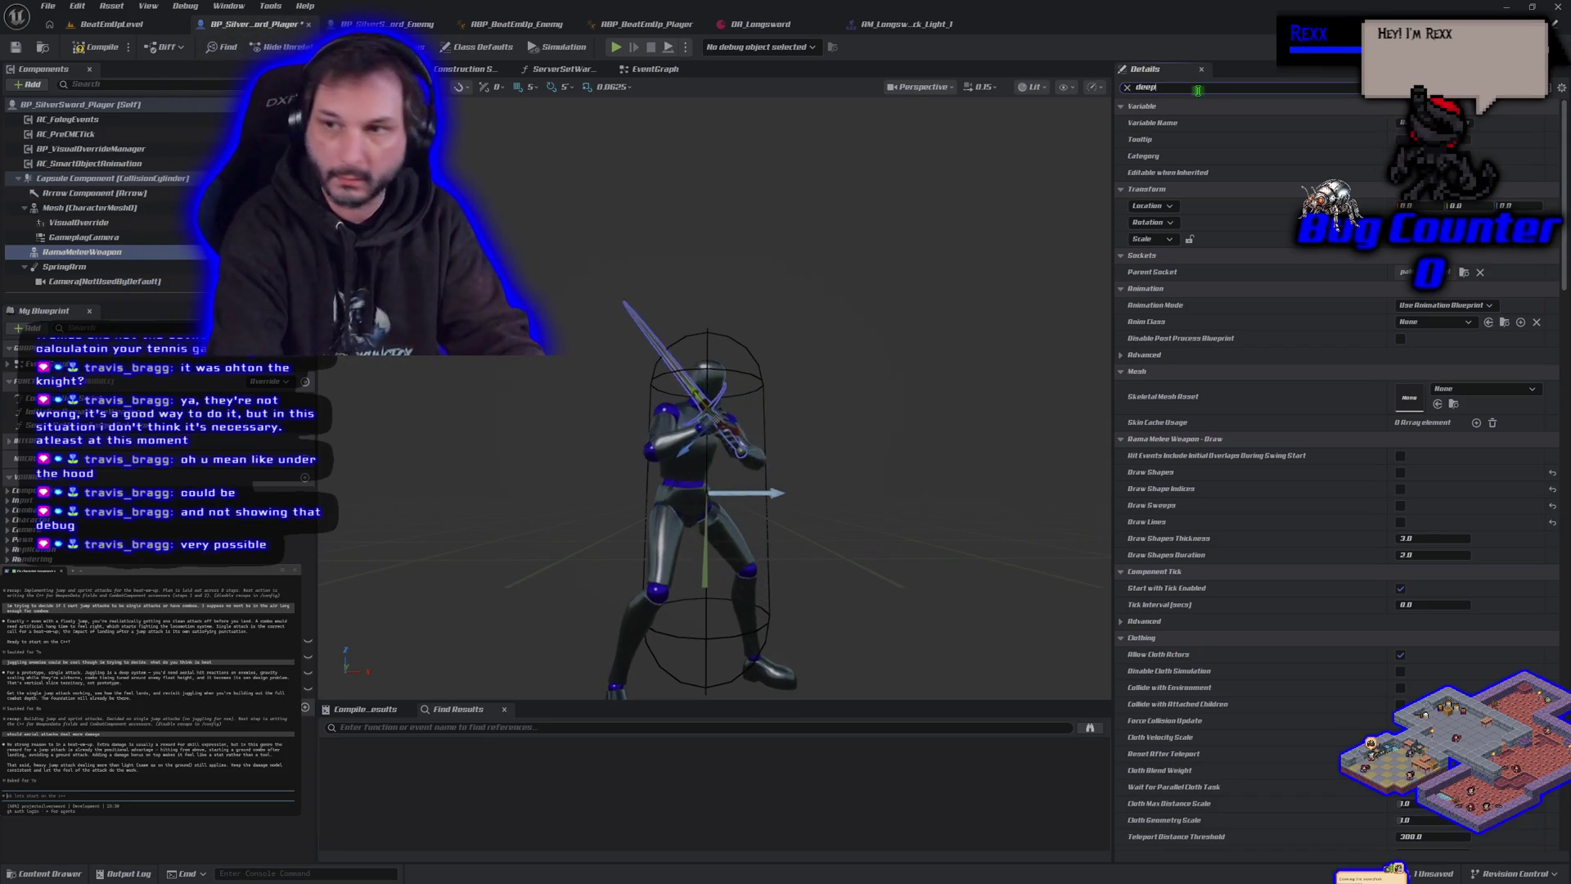
pyautogui.press('BackSpace')
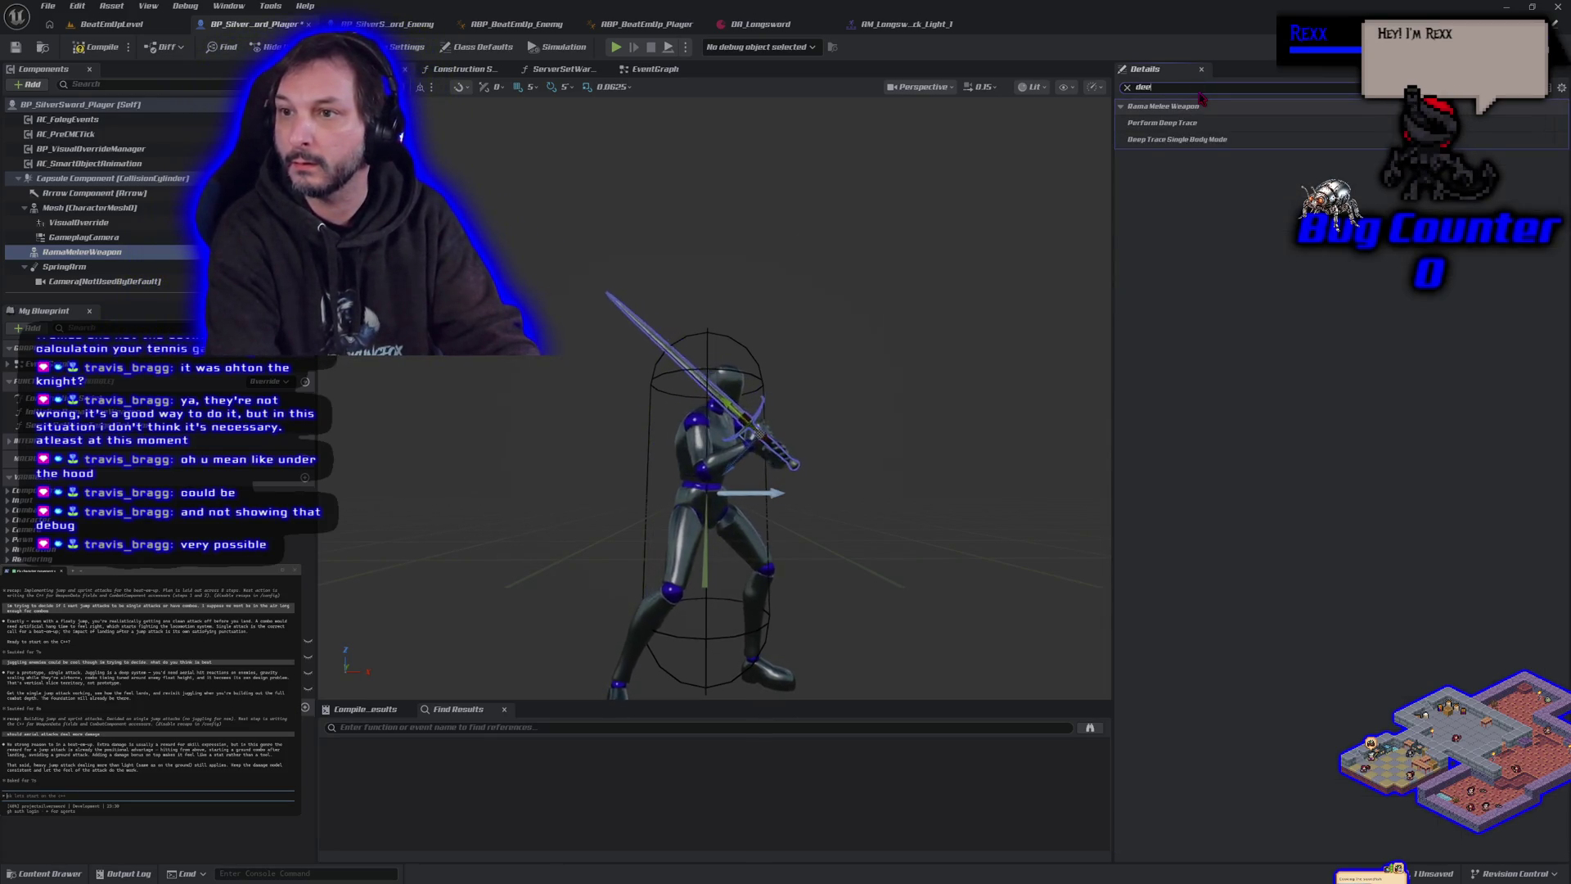
pyautogui.press('BackSpace')
pyautogui.press('BackSpace')
pyautogui.press('BackSpace')
pyautogui.write('rama')
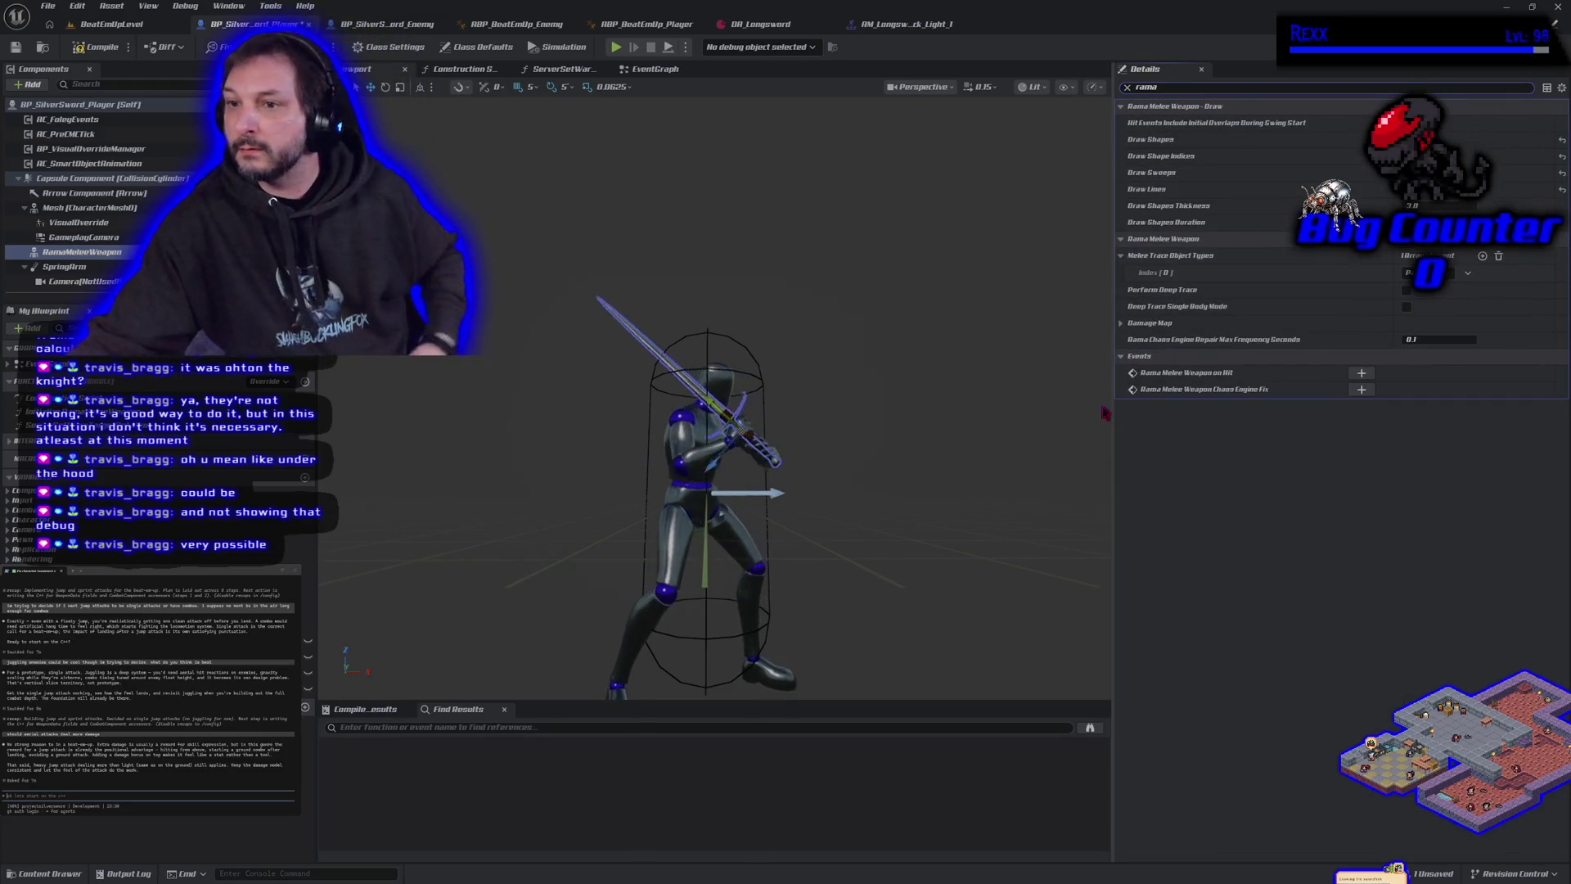
pyautogui.moveTo(1211, 310)
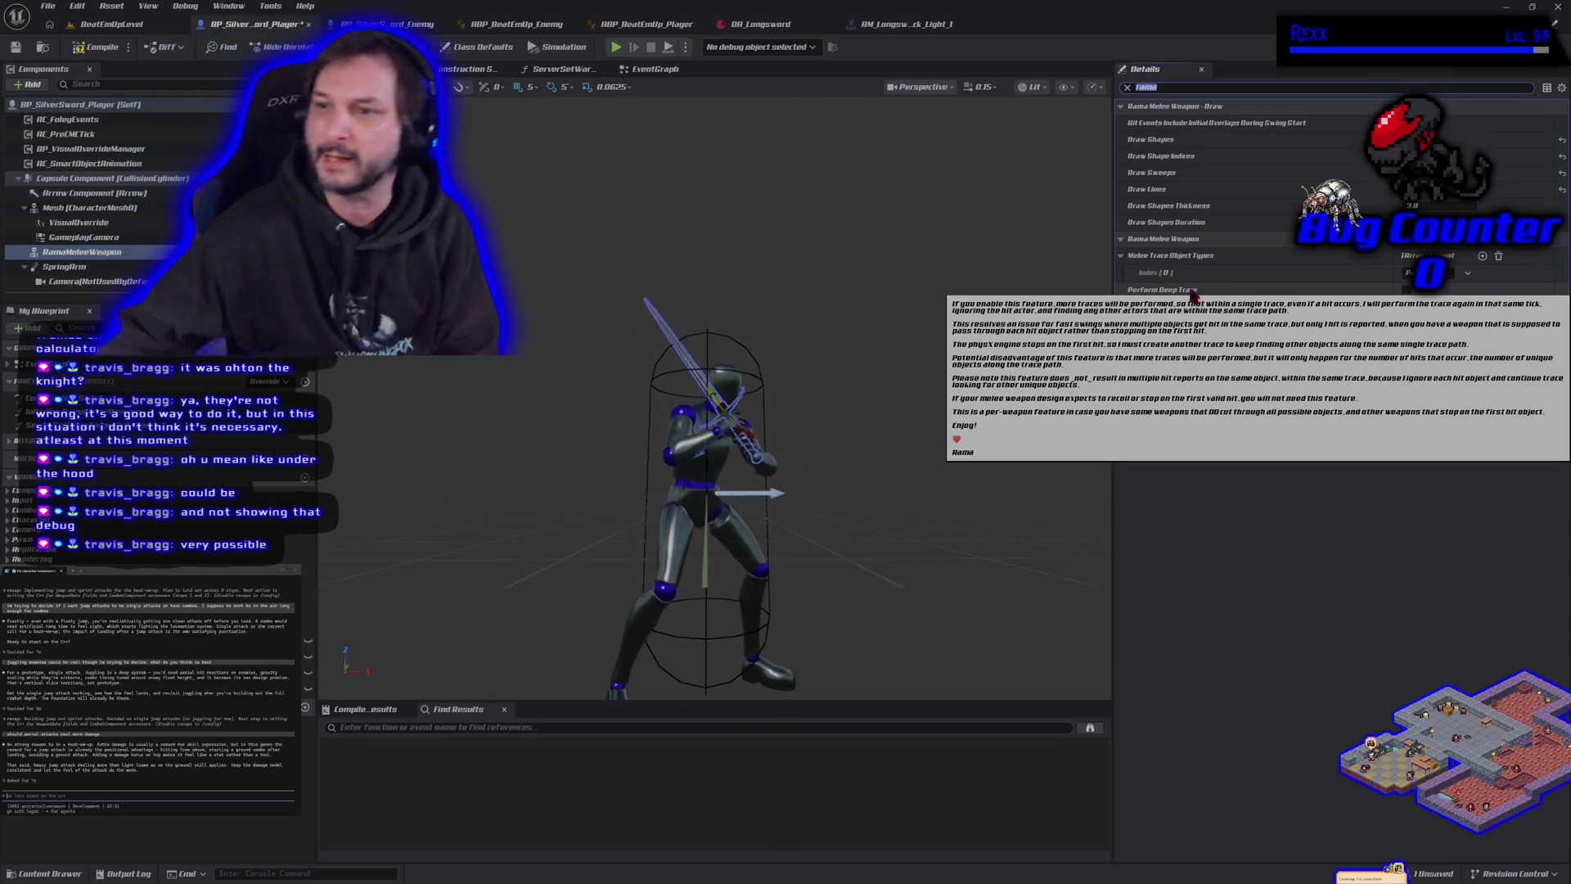
pyautogui.click(1383, 601)
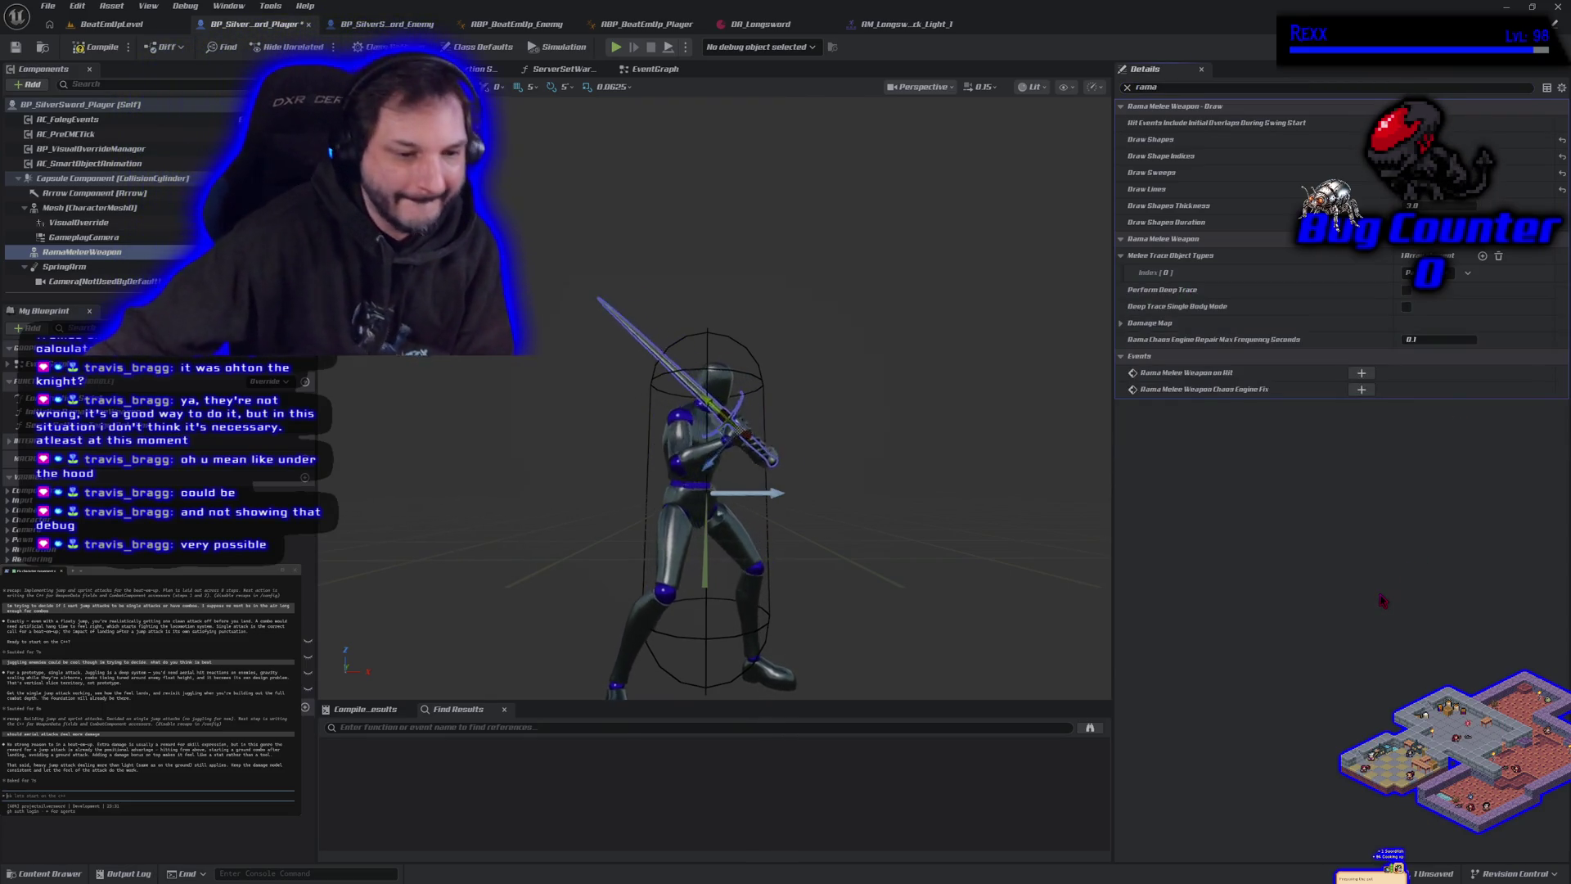
# Compile the player Blueprint, then run and stop a Play session in BeatEmUpLevel.
pyautogui.click(103, 47)
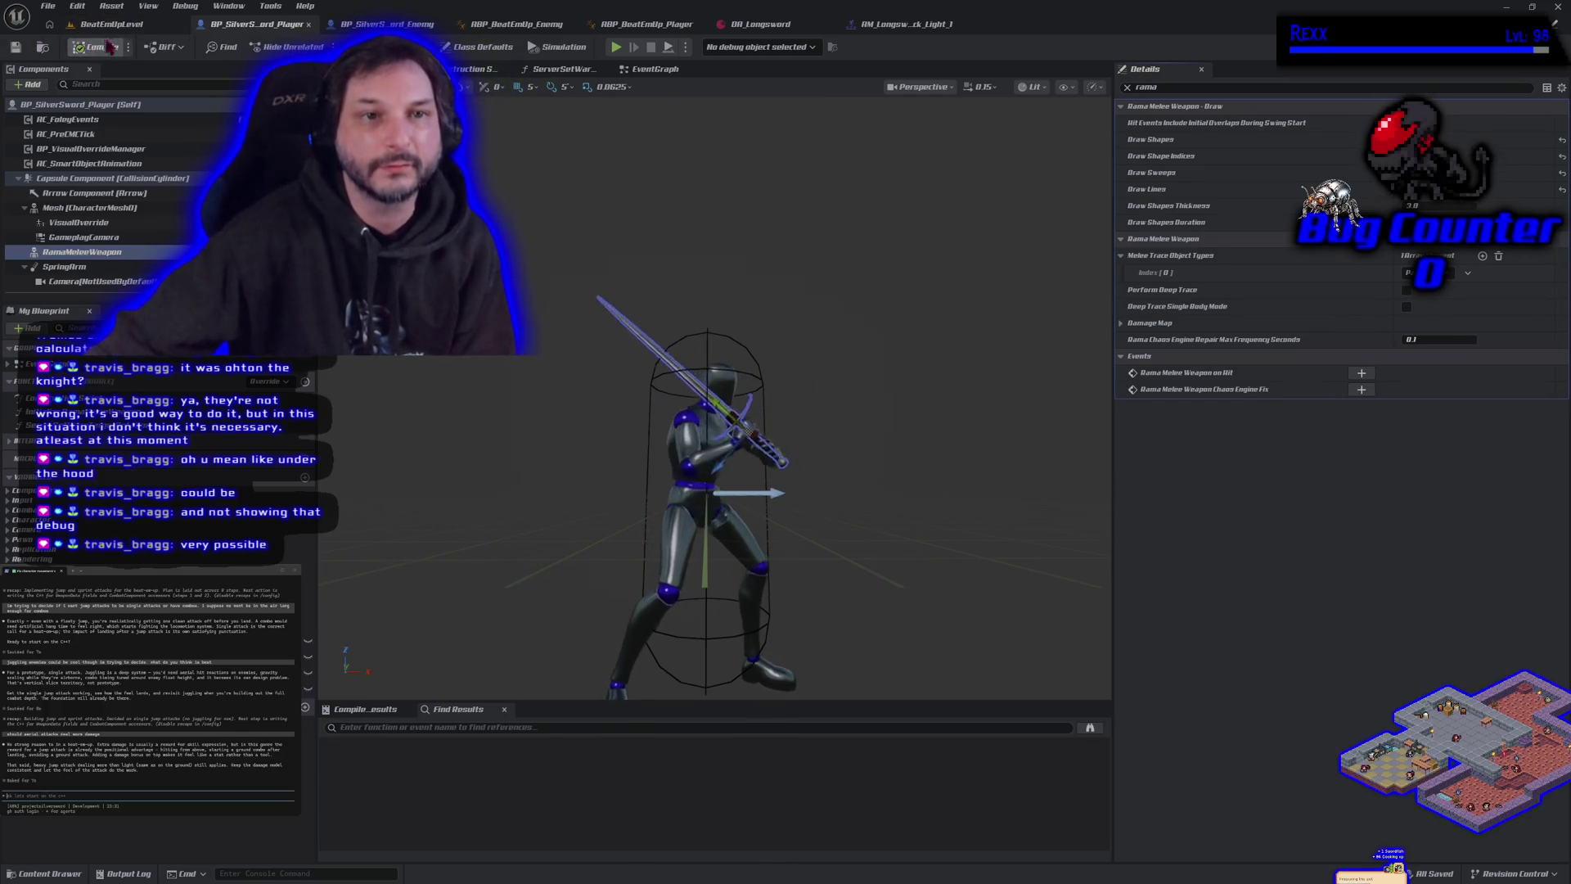
pyautogui.click(110, 24)
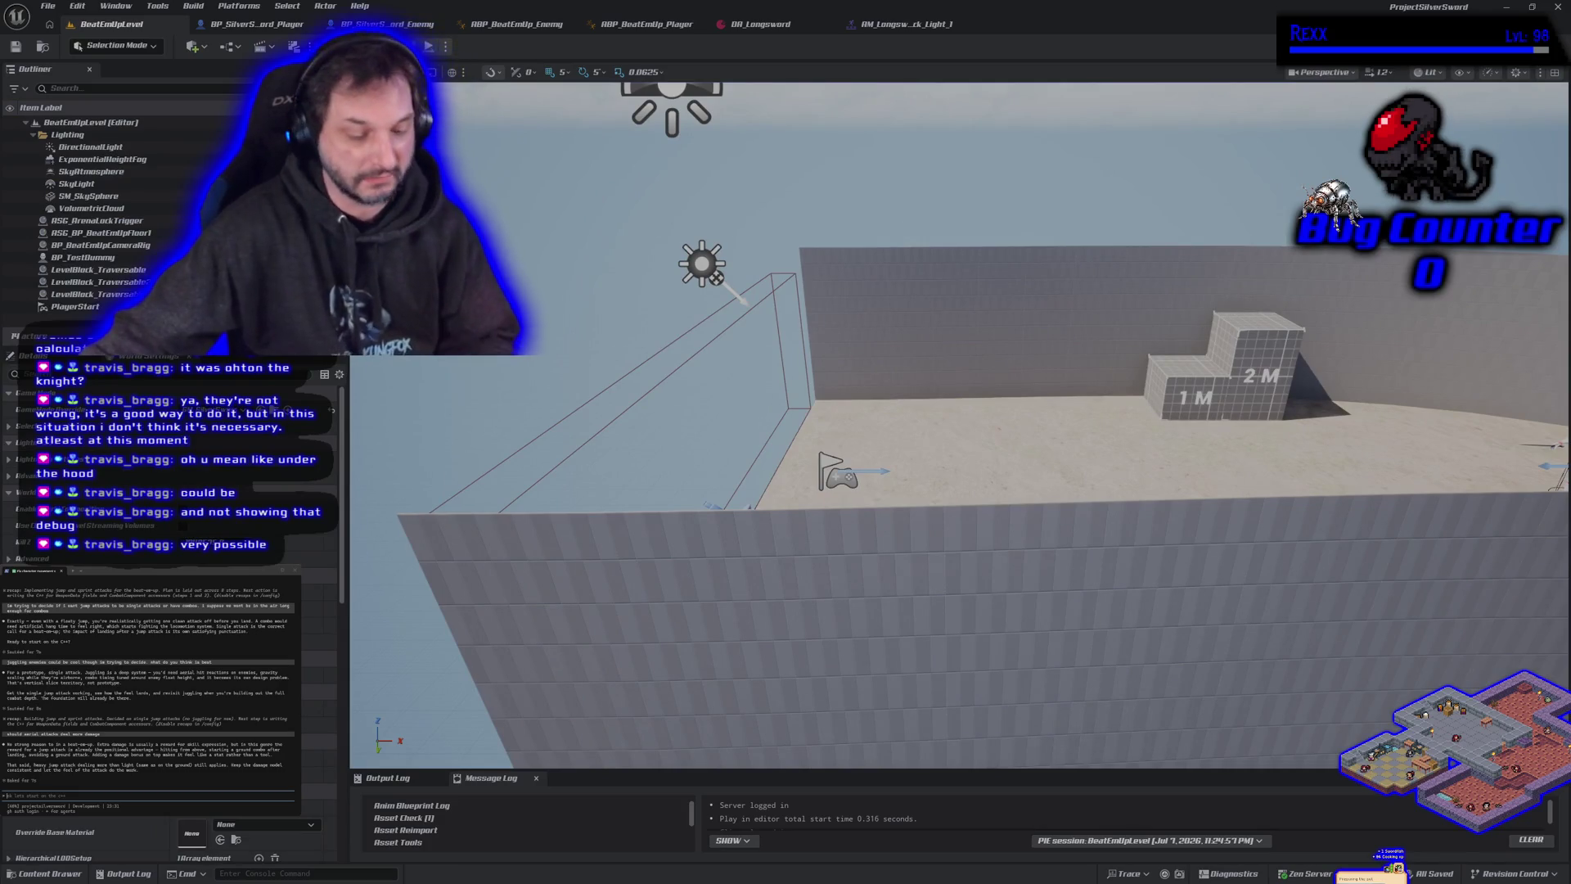
pyautogui.click(429, 47)
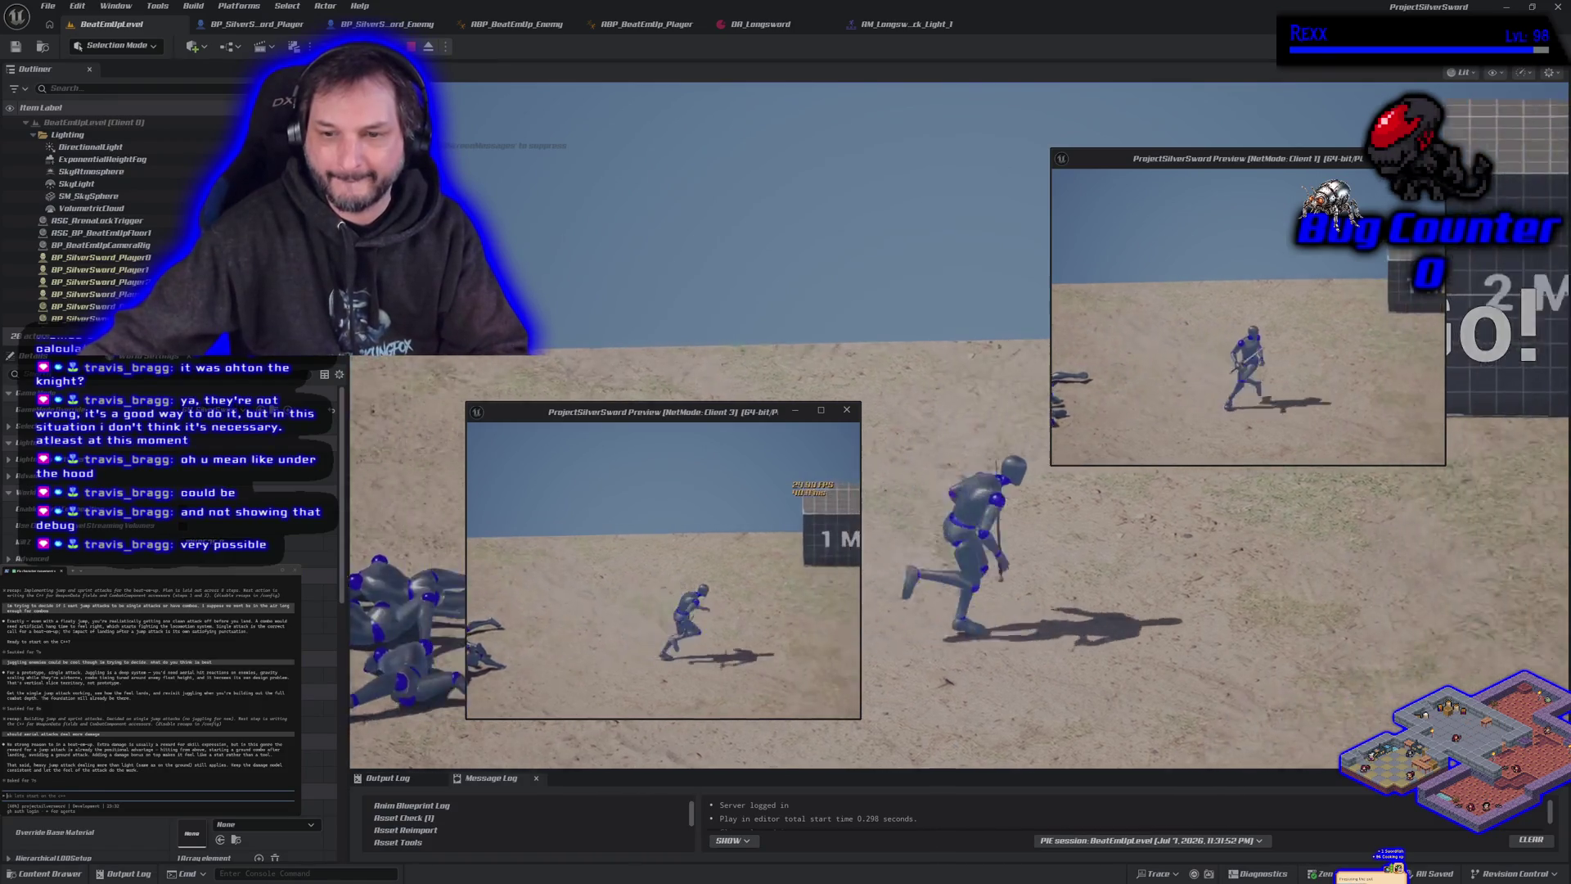
pyautogui.press('Escape')
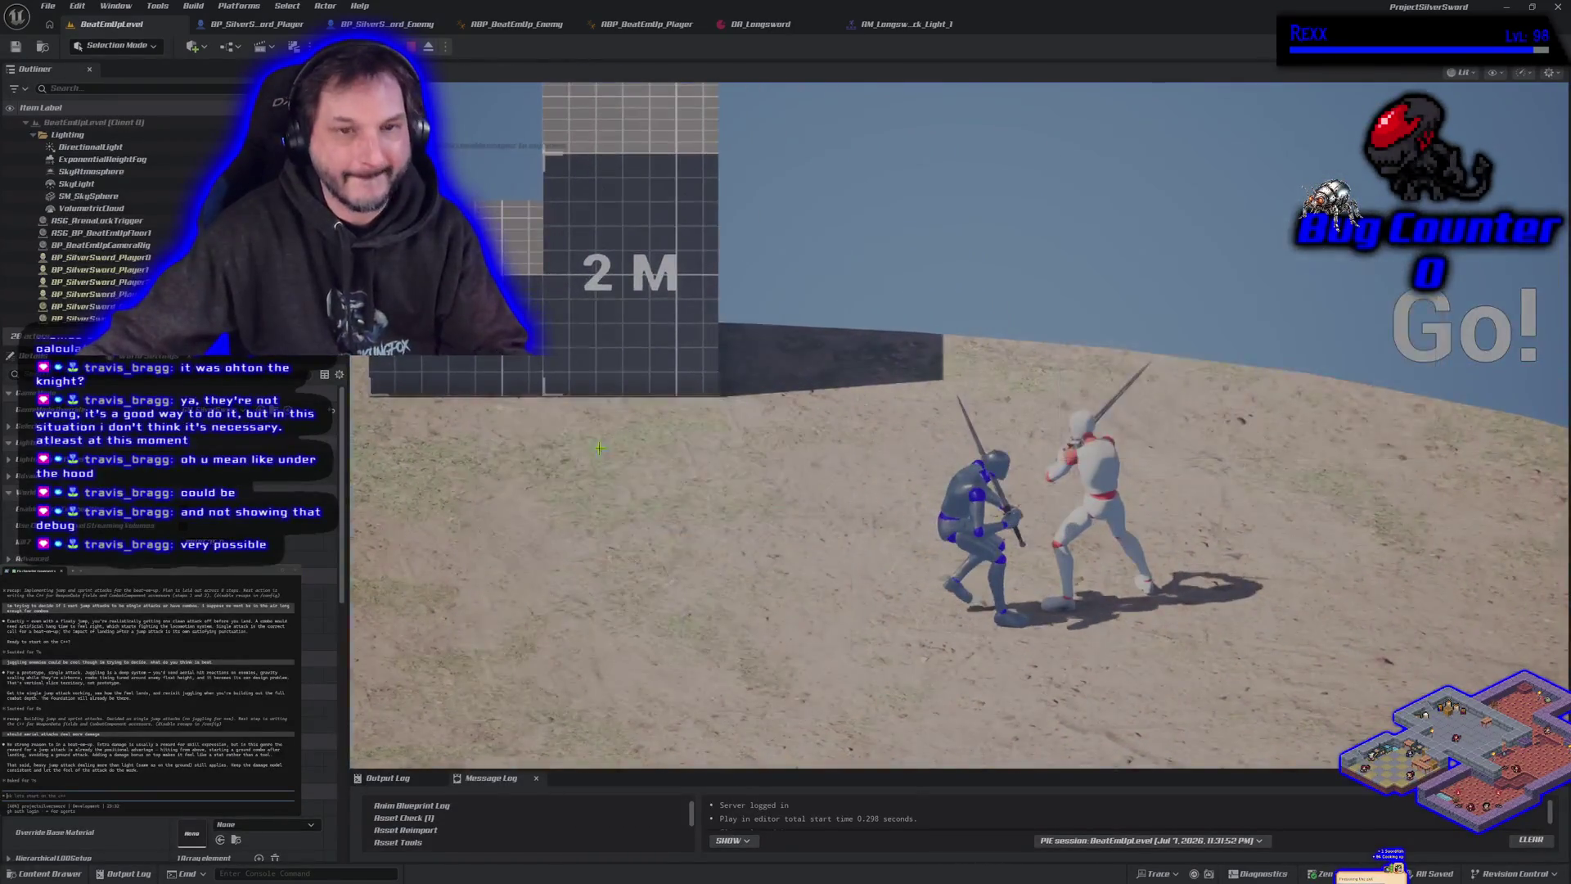
pyautogui.click(446, 47)
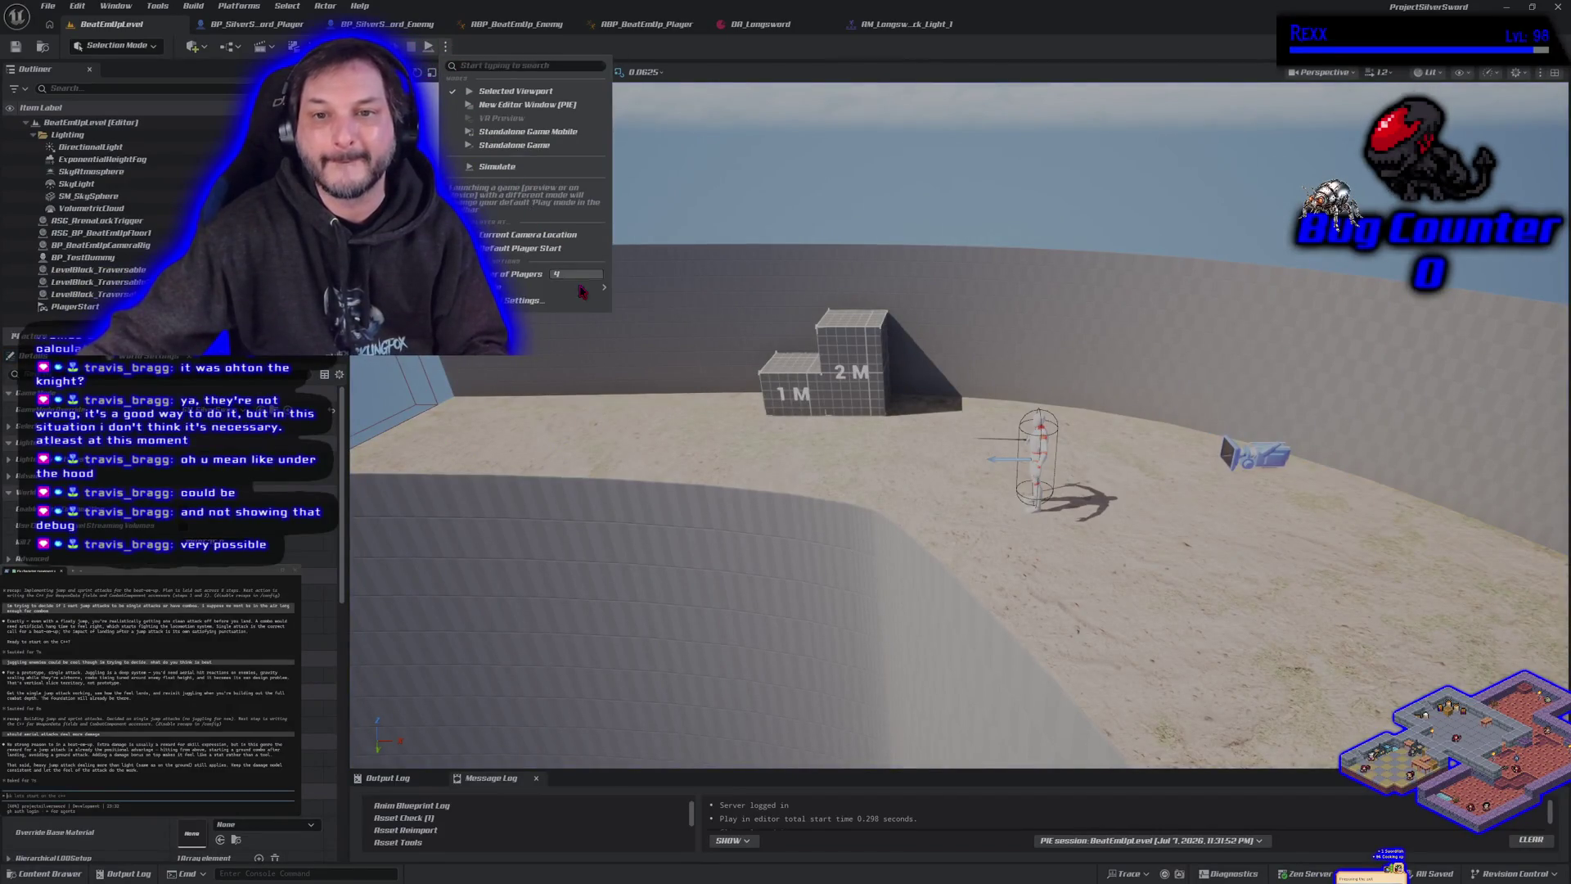
# Set Number of Players to 1, then start and stop a quick Play session.
pyautogui.write('1')
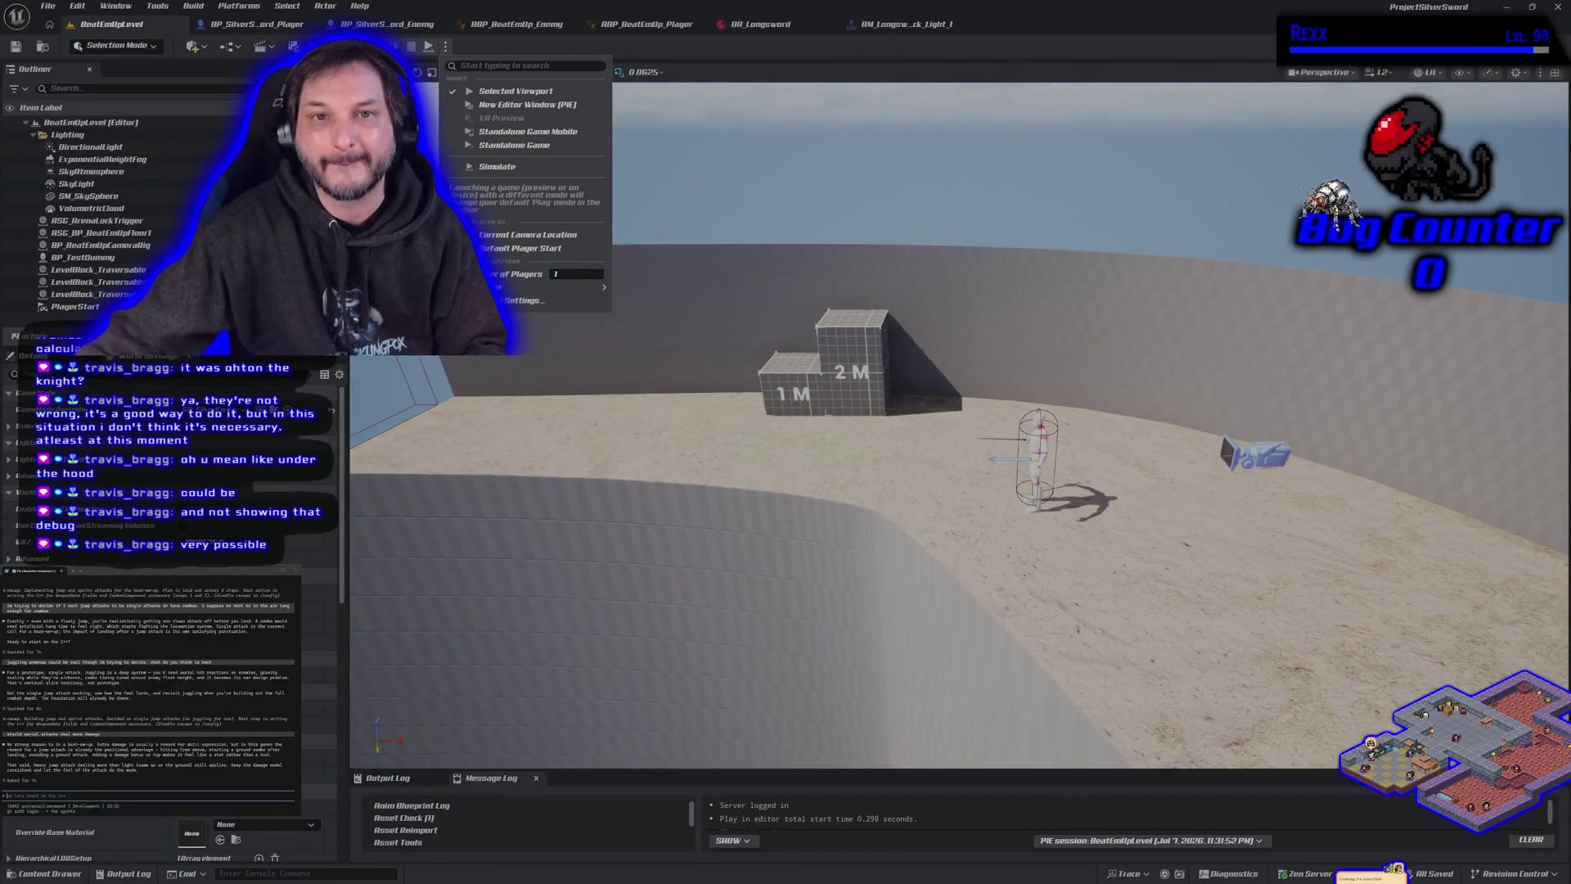
pyautogui.hotkey('alt', 'p')
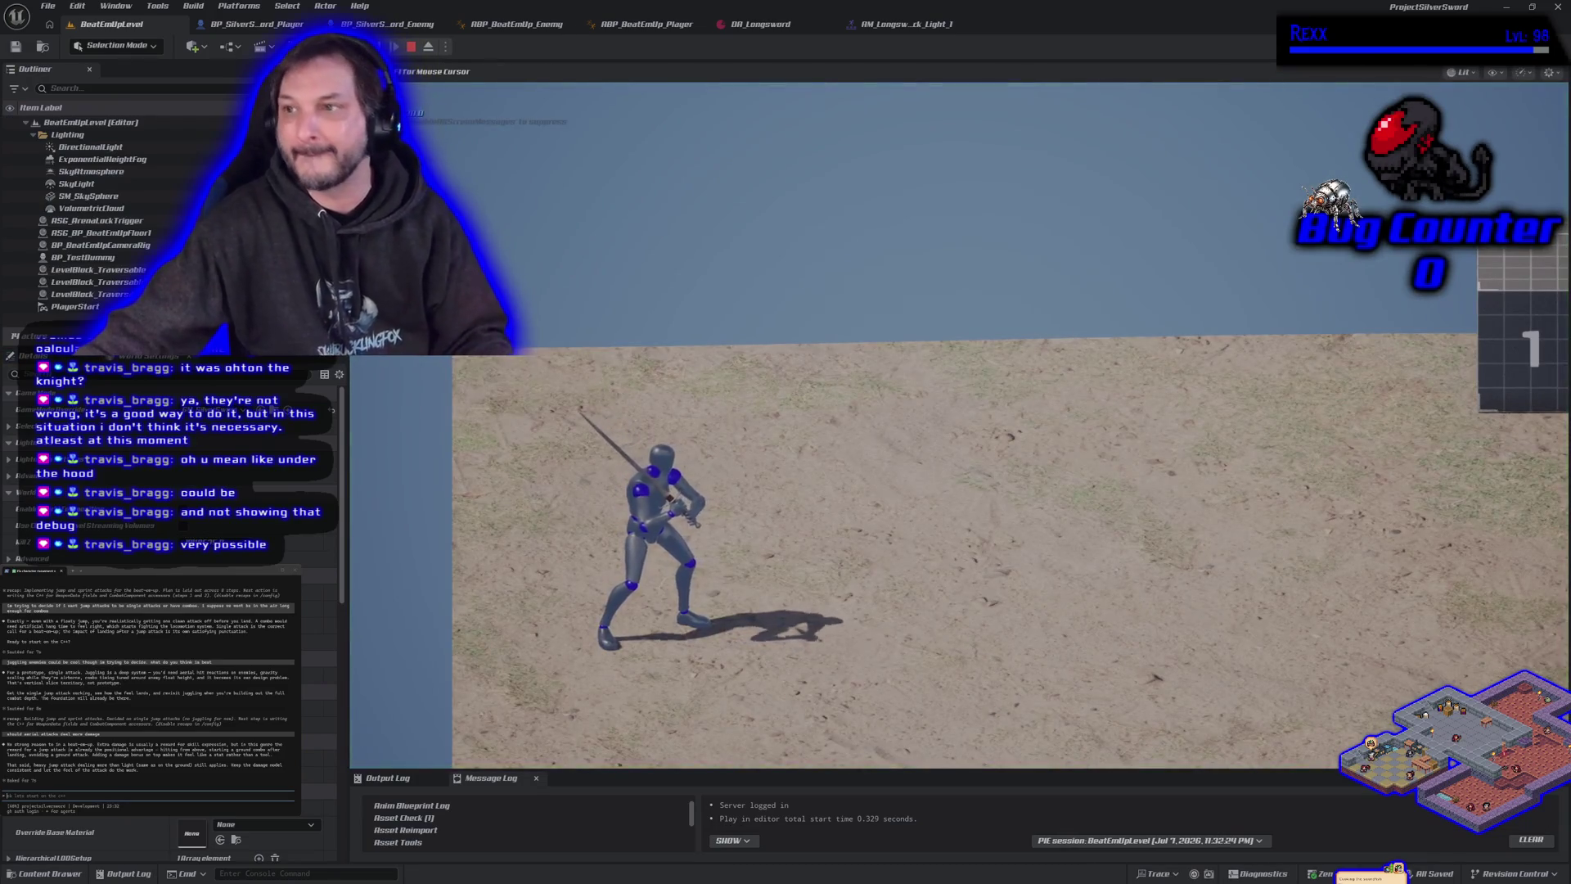
pyautogui.press('Escape')
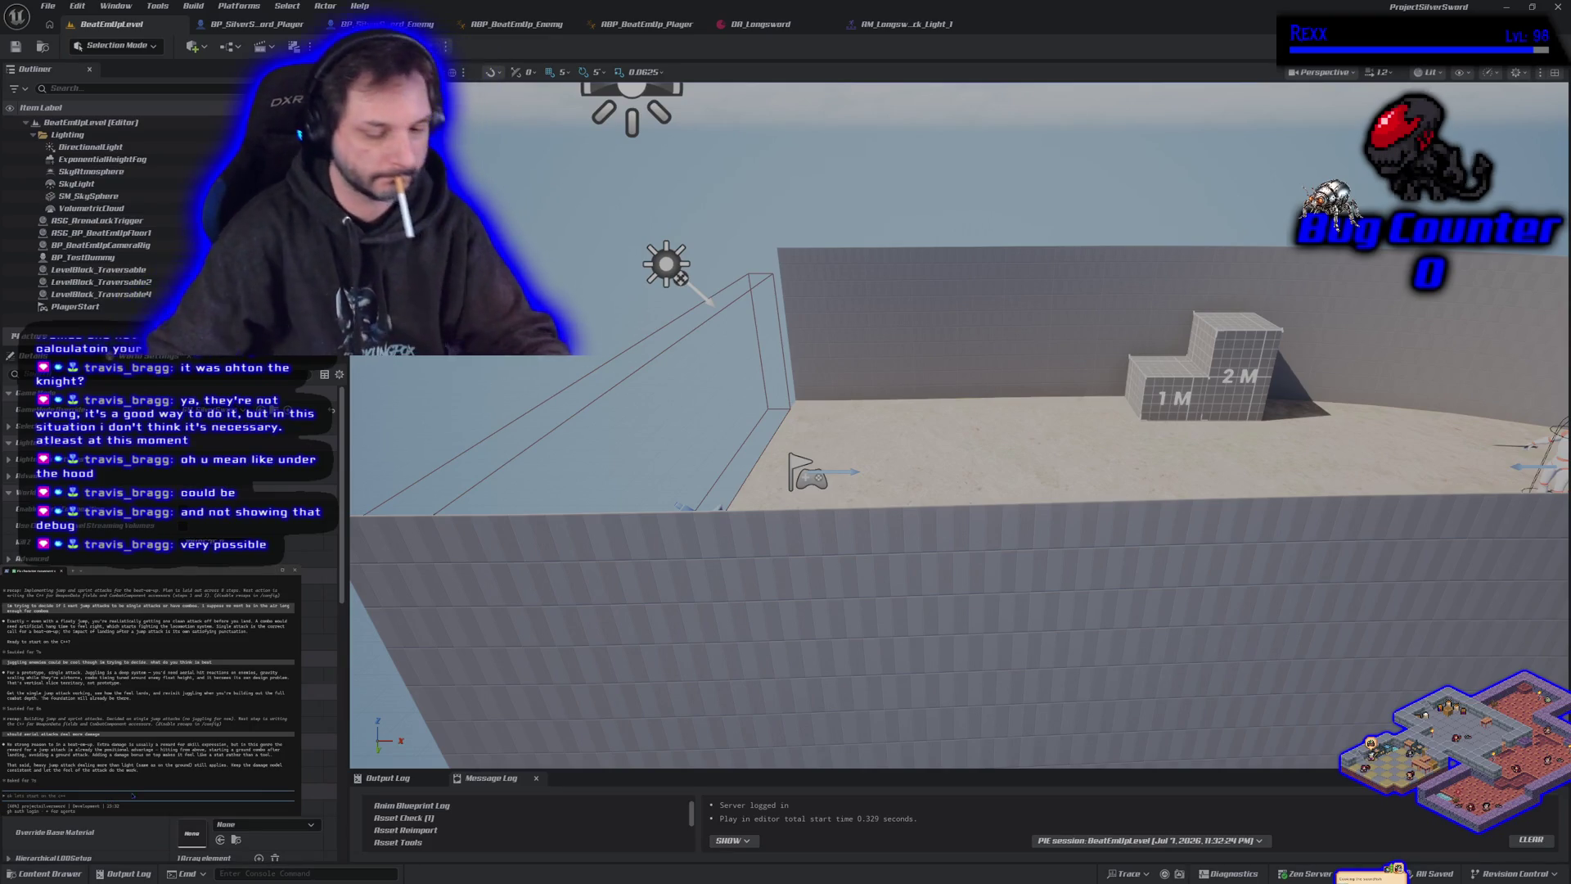
# Ask the assistant about ground and air combos, then switch to the Chrome window showing image.png.
pyautogui.write('i want grou')
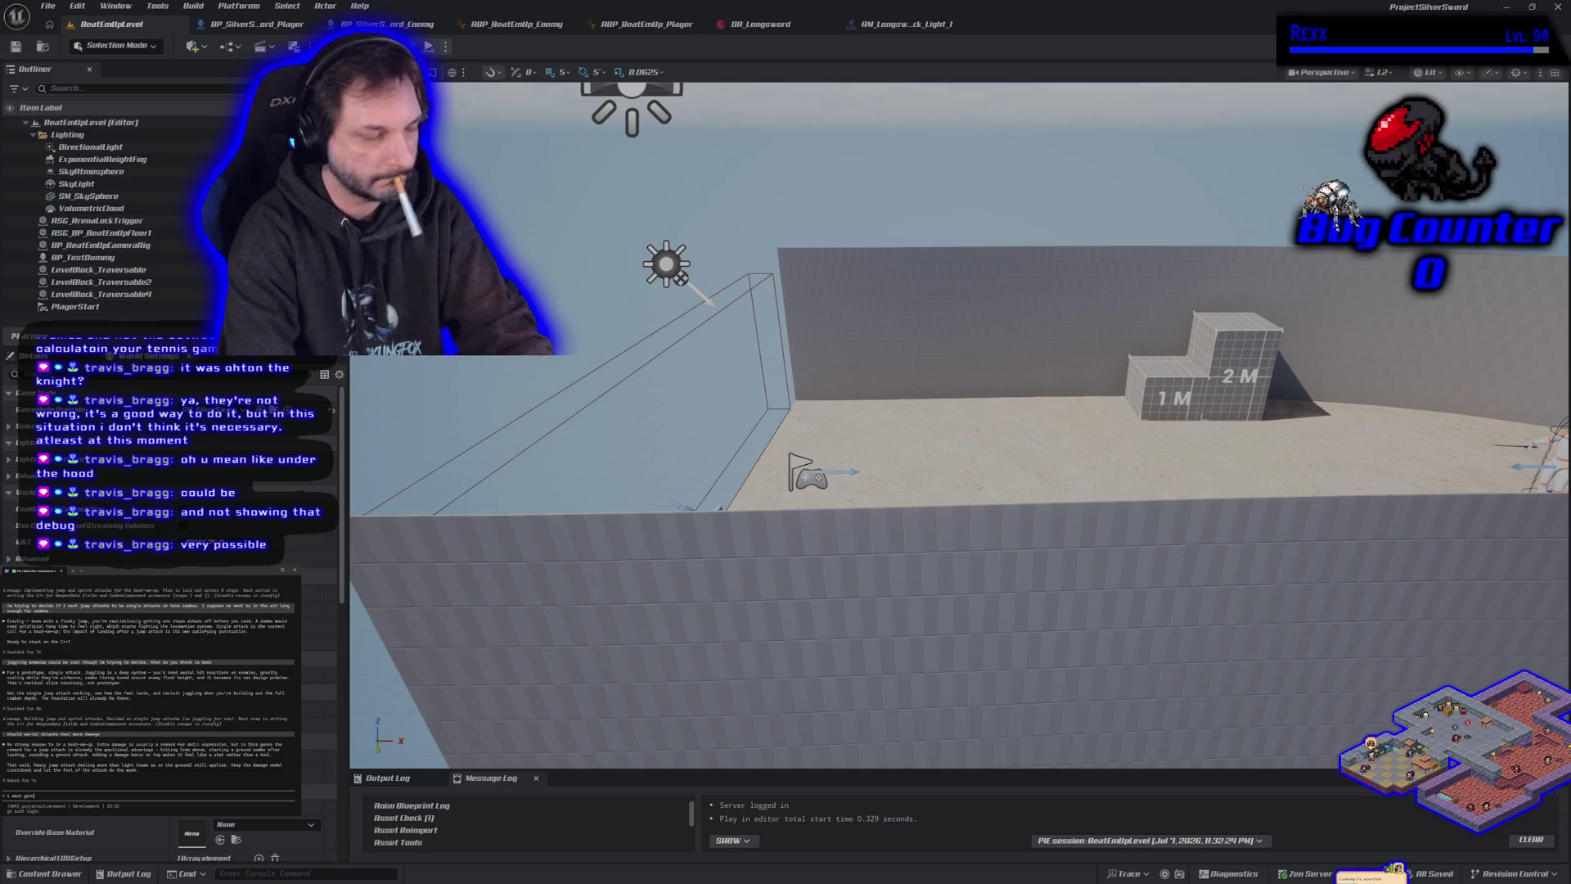
pyautogui.press('BackSpace')
pyautogui.press('BackSpace')
pyautogui.press('BackSpace')
pyautogui.write('what abo')
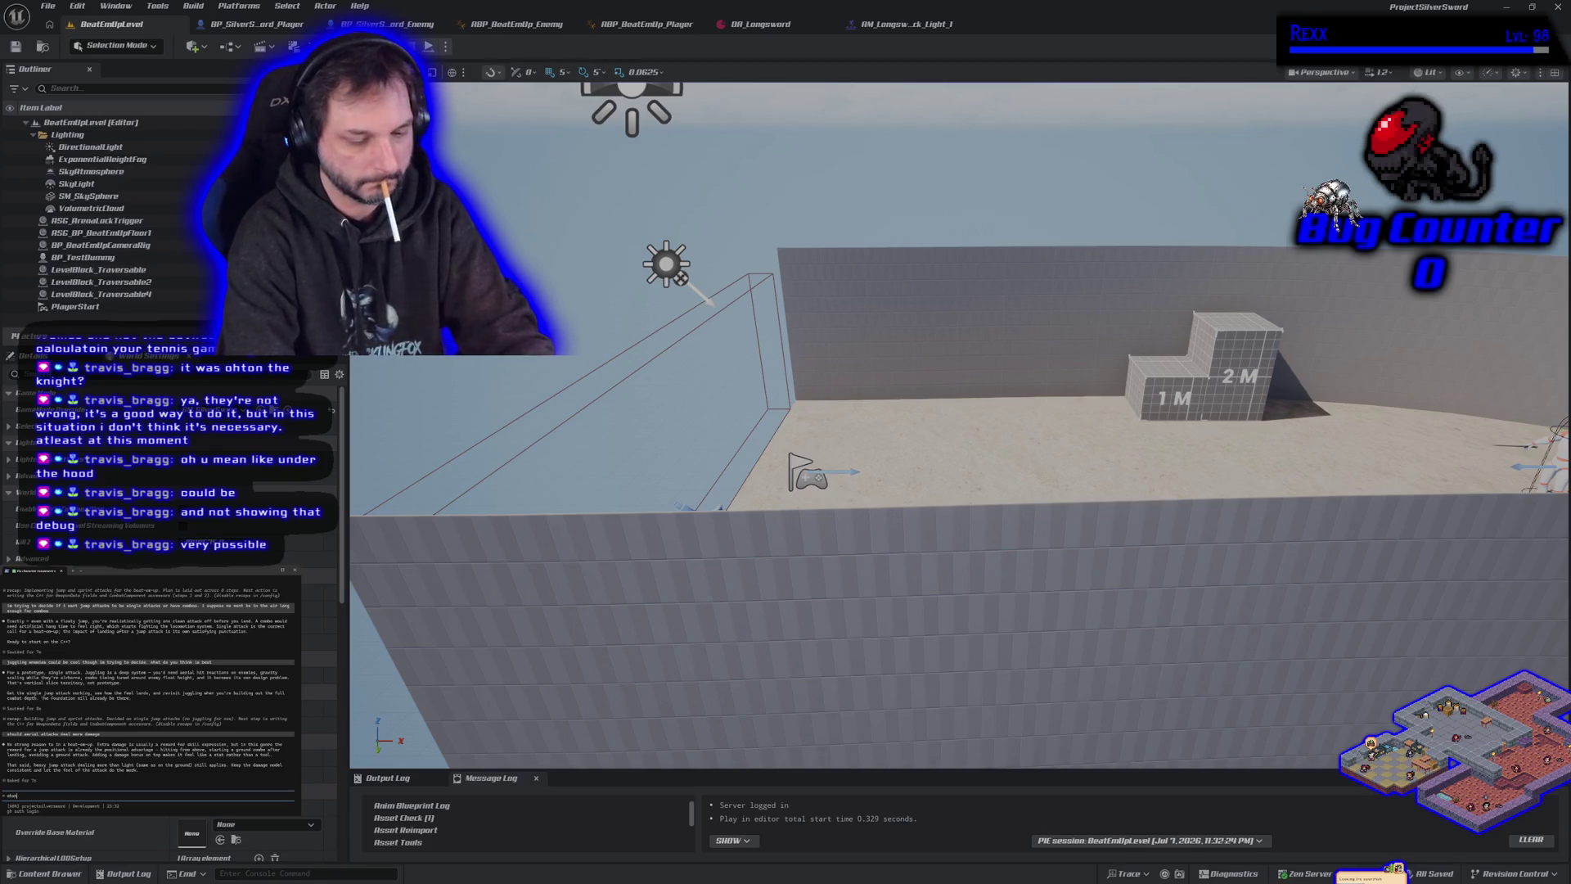
pyautogui.write('ut ground and air')
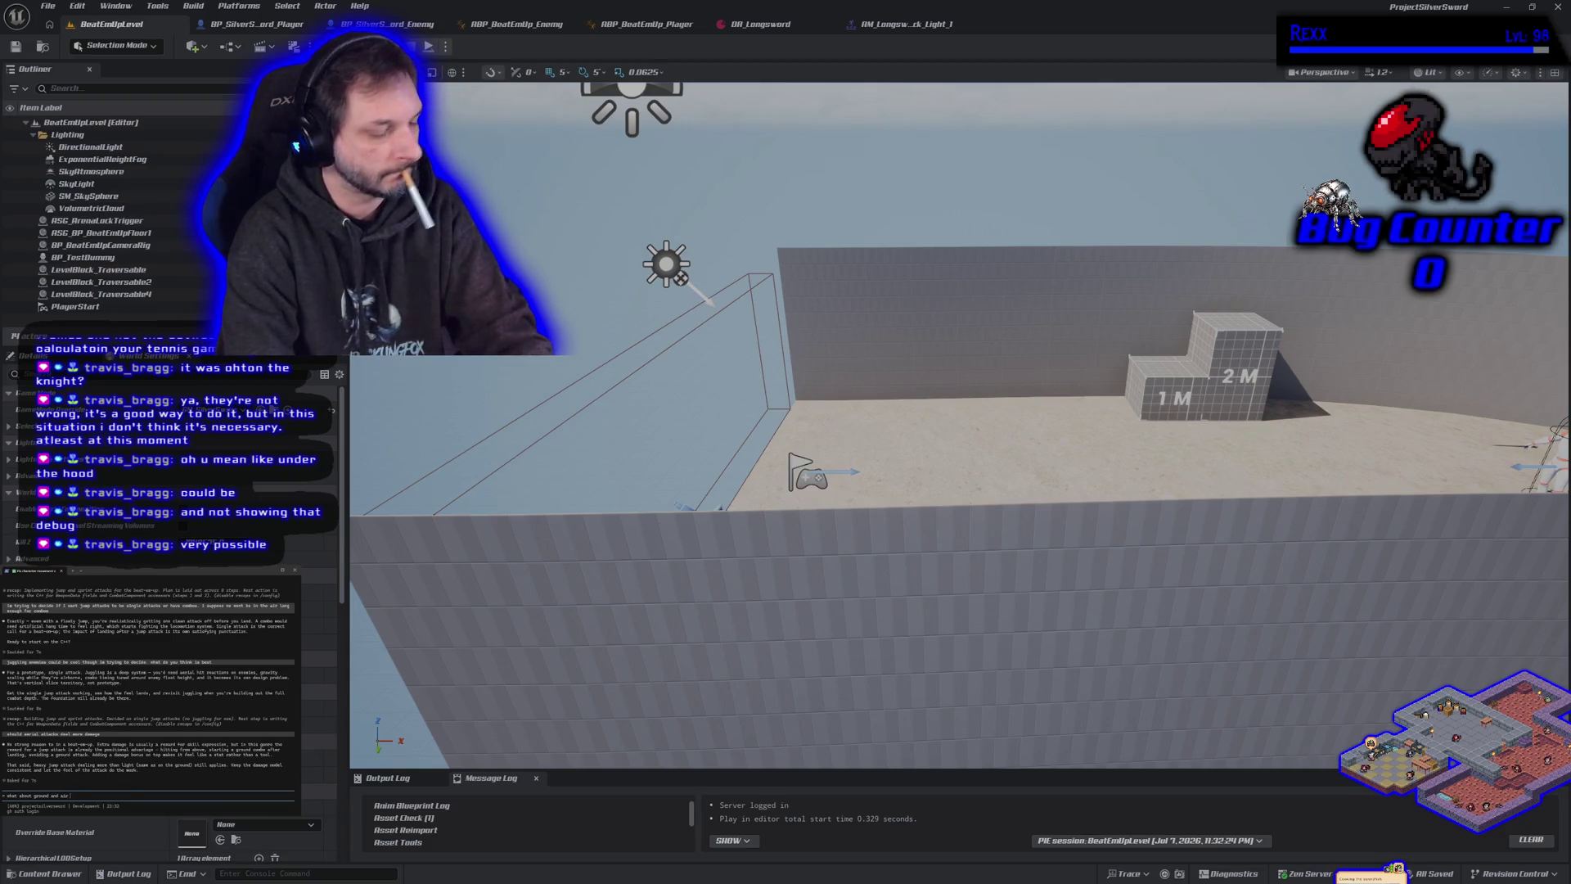
pyautogui.write('sho')
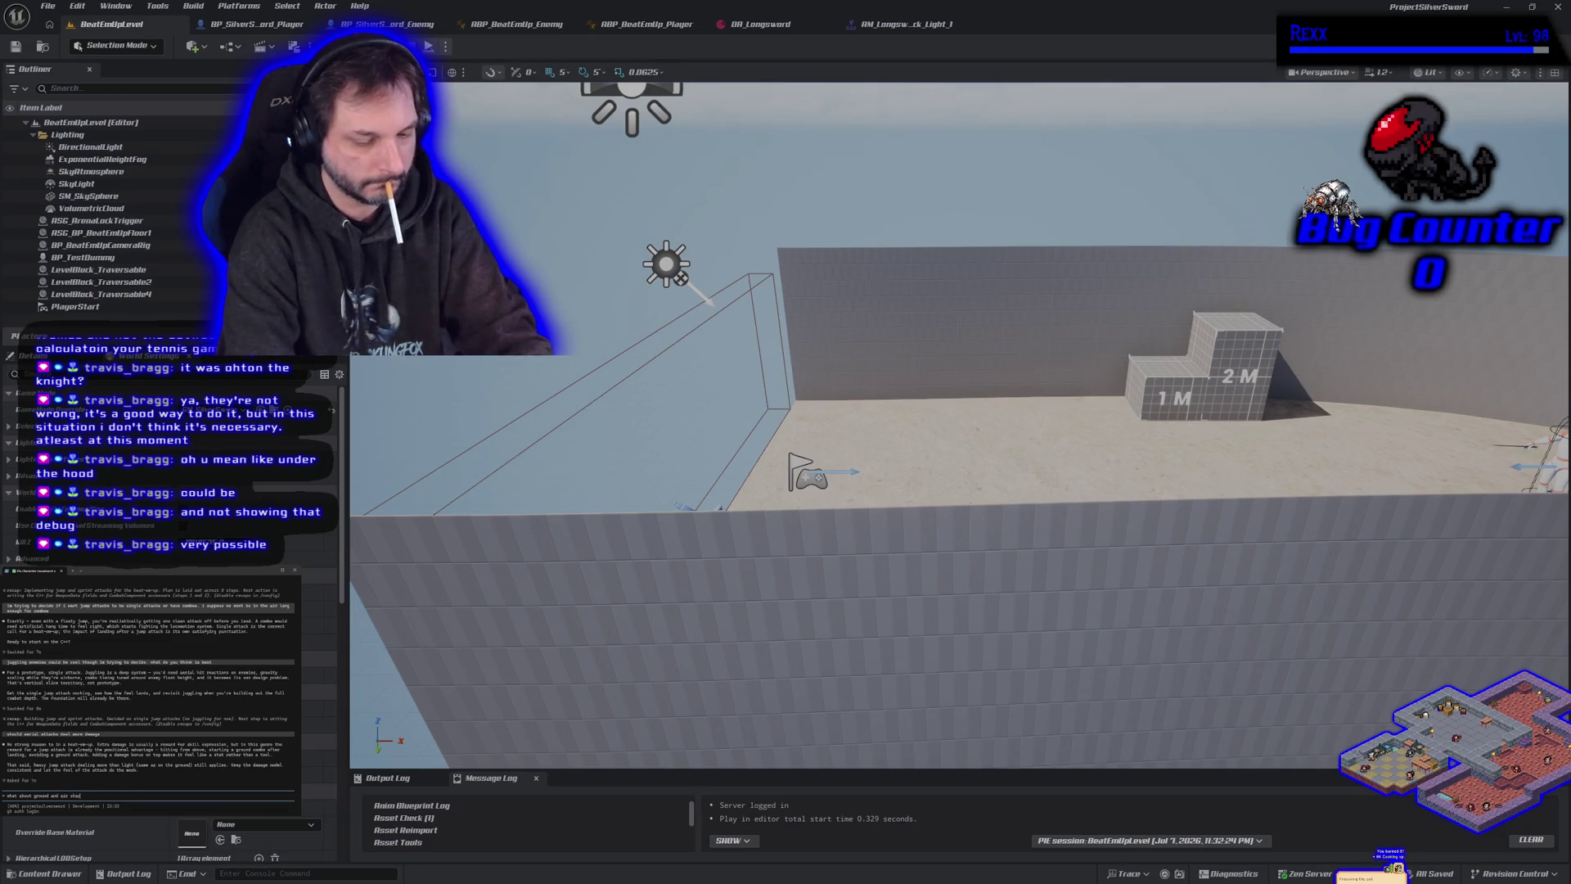
pyautogui.write(' combo index.')
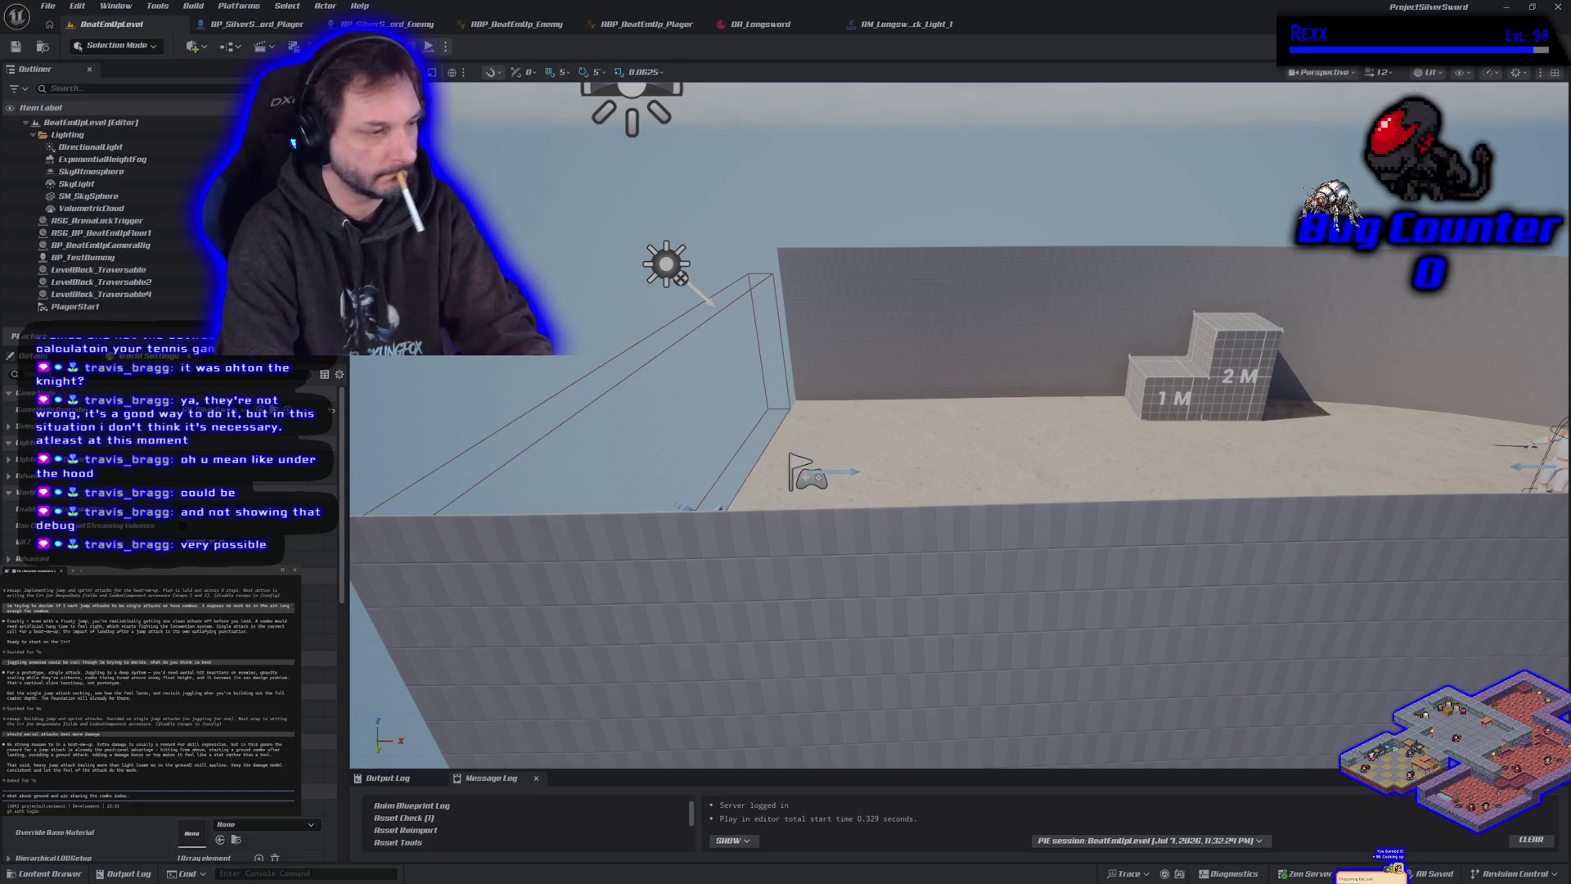
pyautogui.write(' if the')
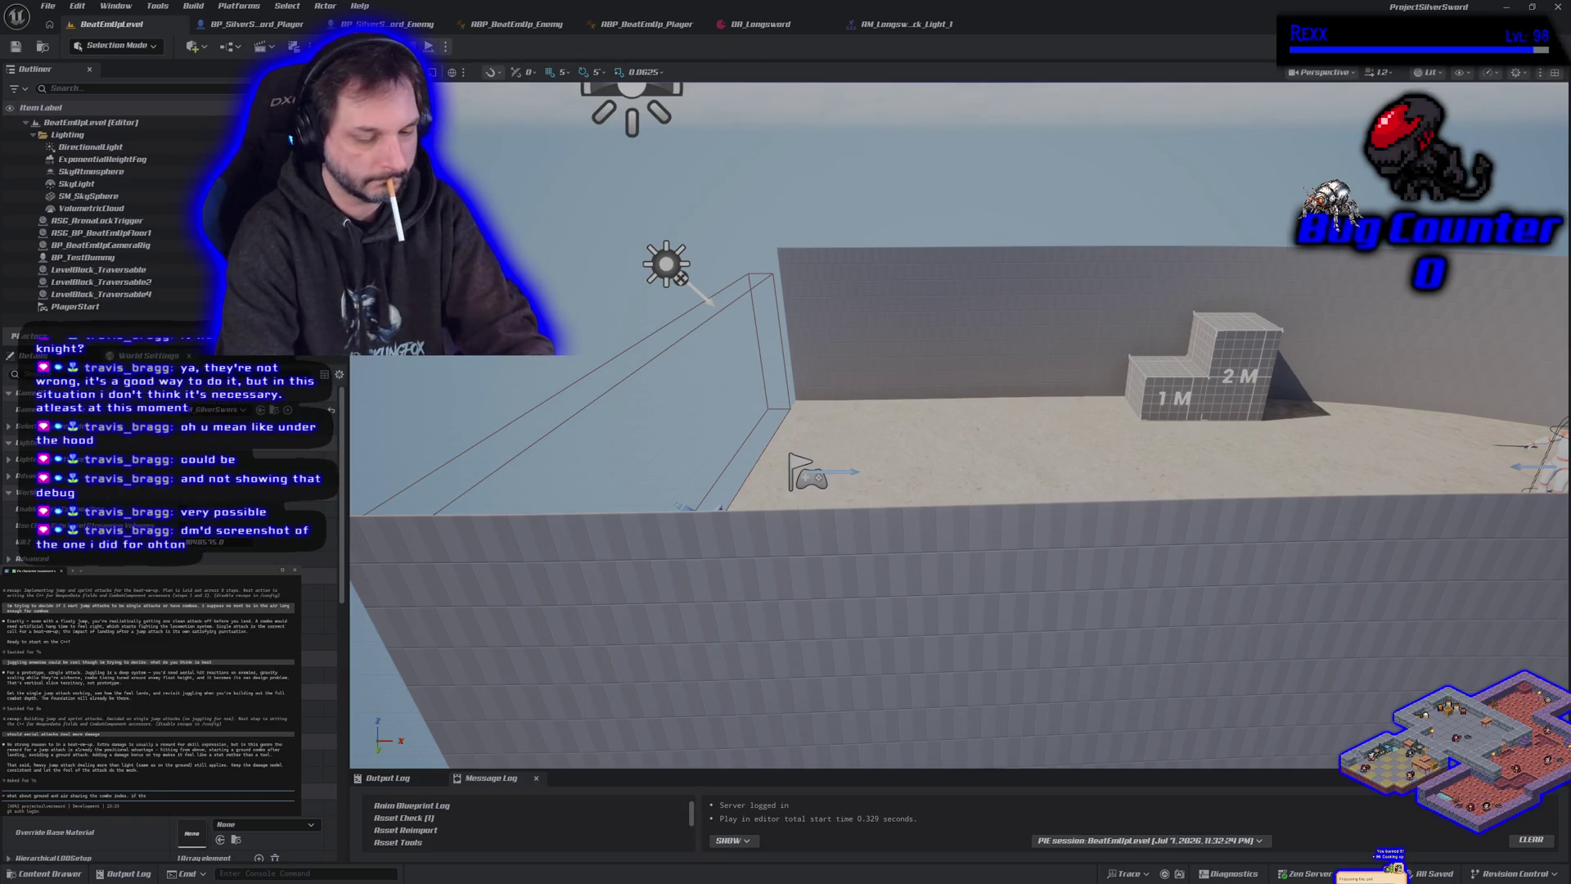
pyautogui.write('tack is fast enough and the jump high enough')
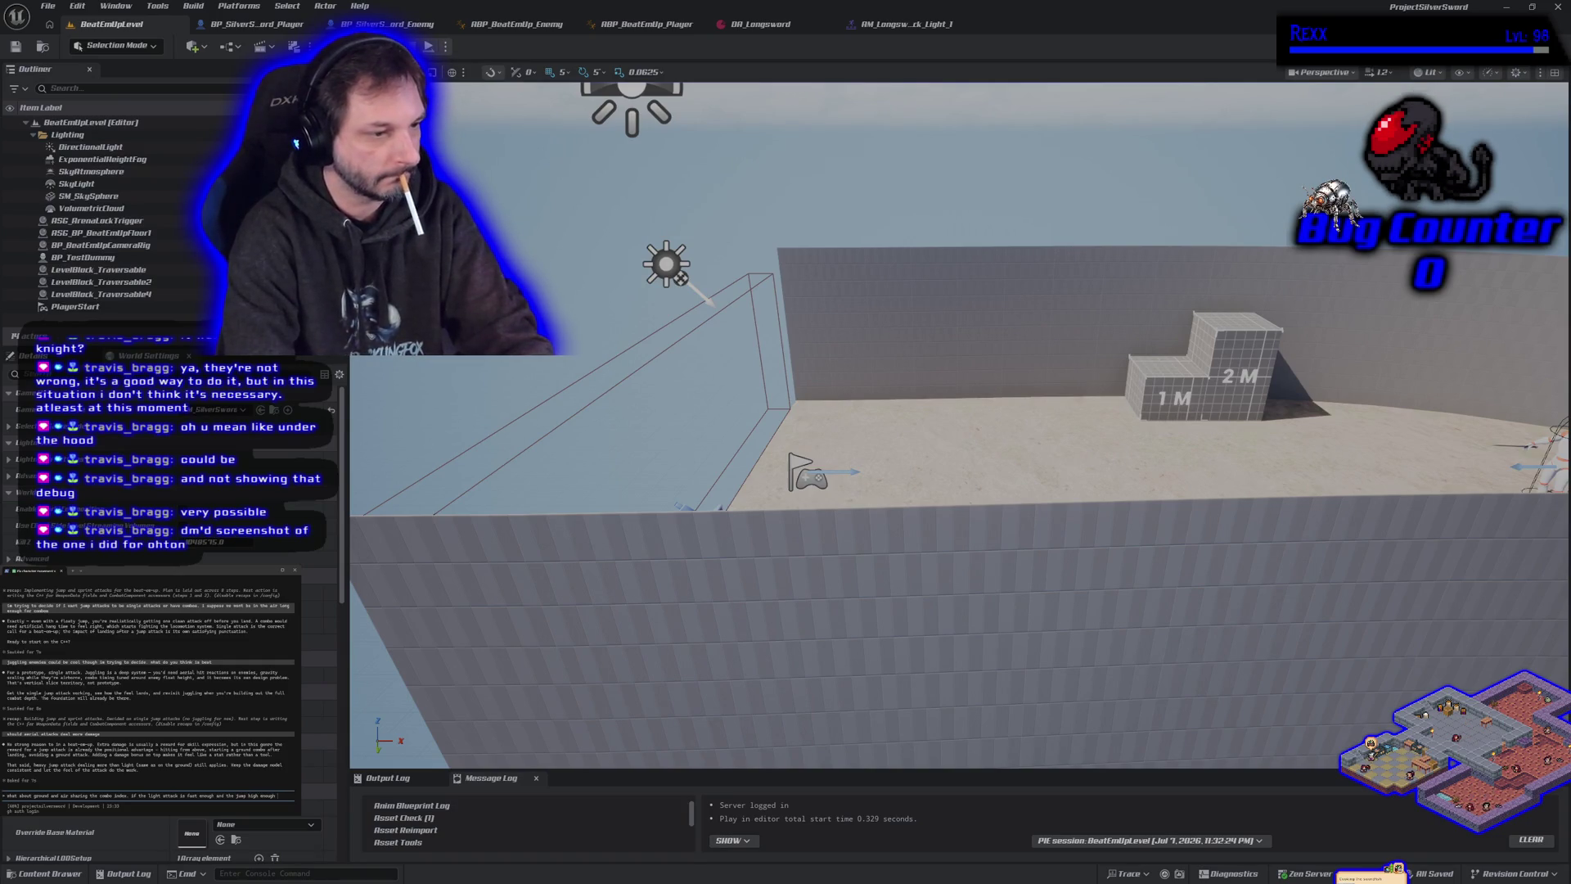
pyautogui.write(' we can do 2')
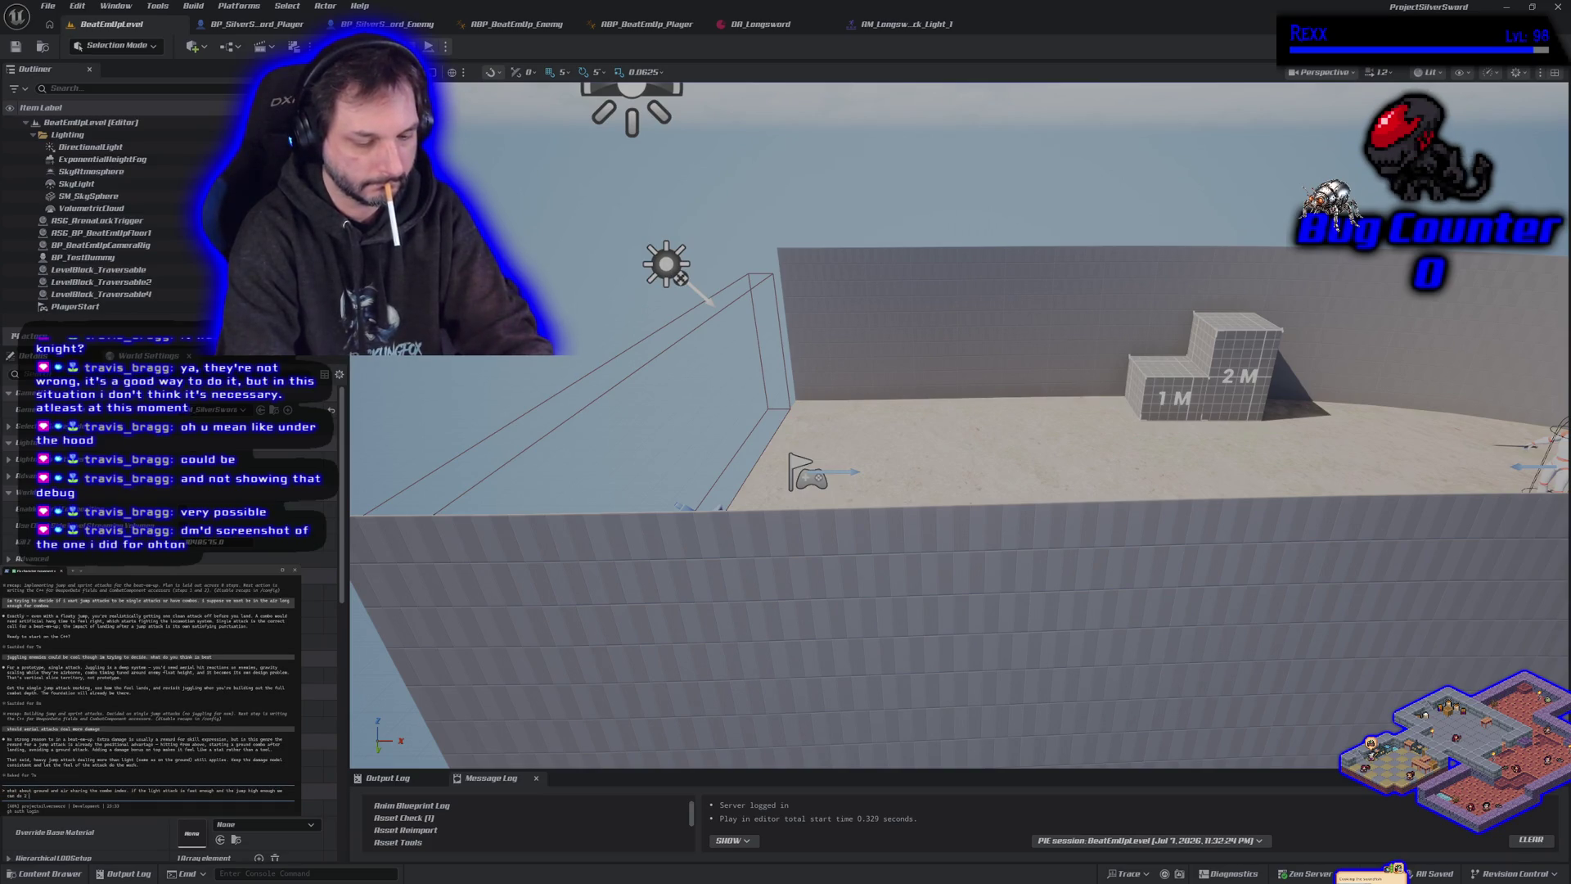
pyautogui.write('ligh')
pyautogui.write('t attacks before landing and')
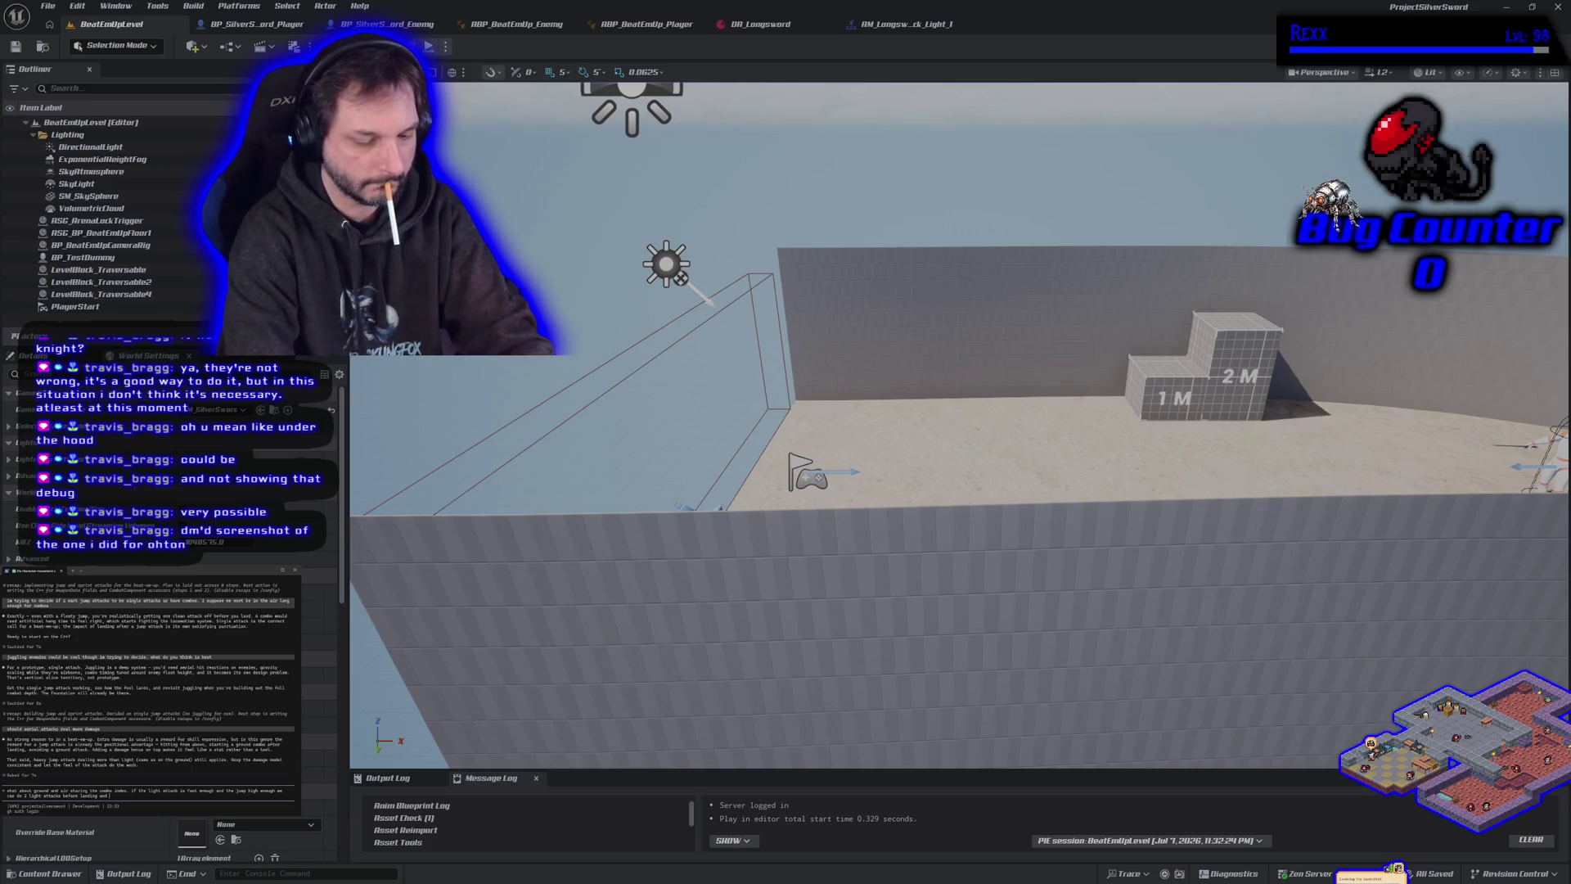
pyautogui.write(' then continu')
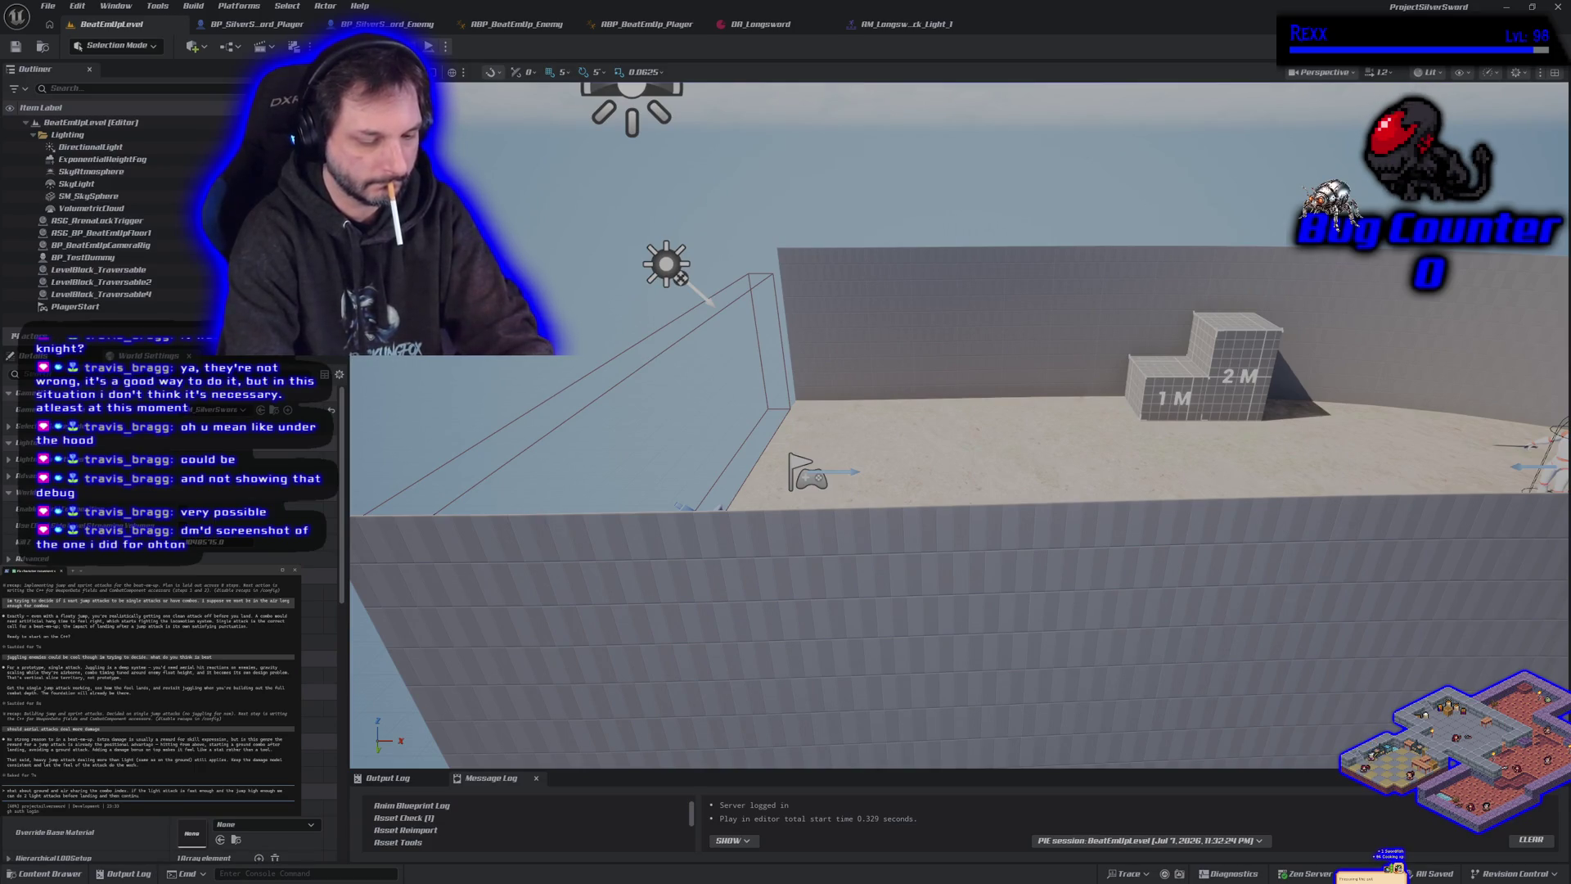
pyautogui.write('e the combo on the')
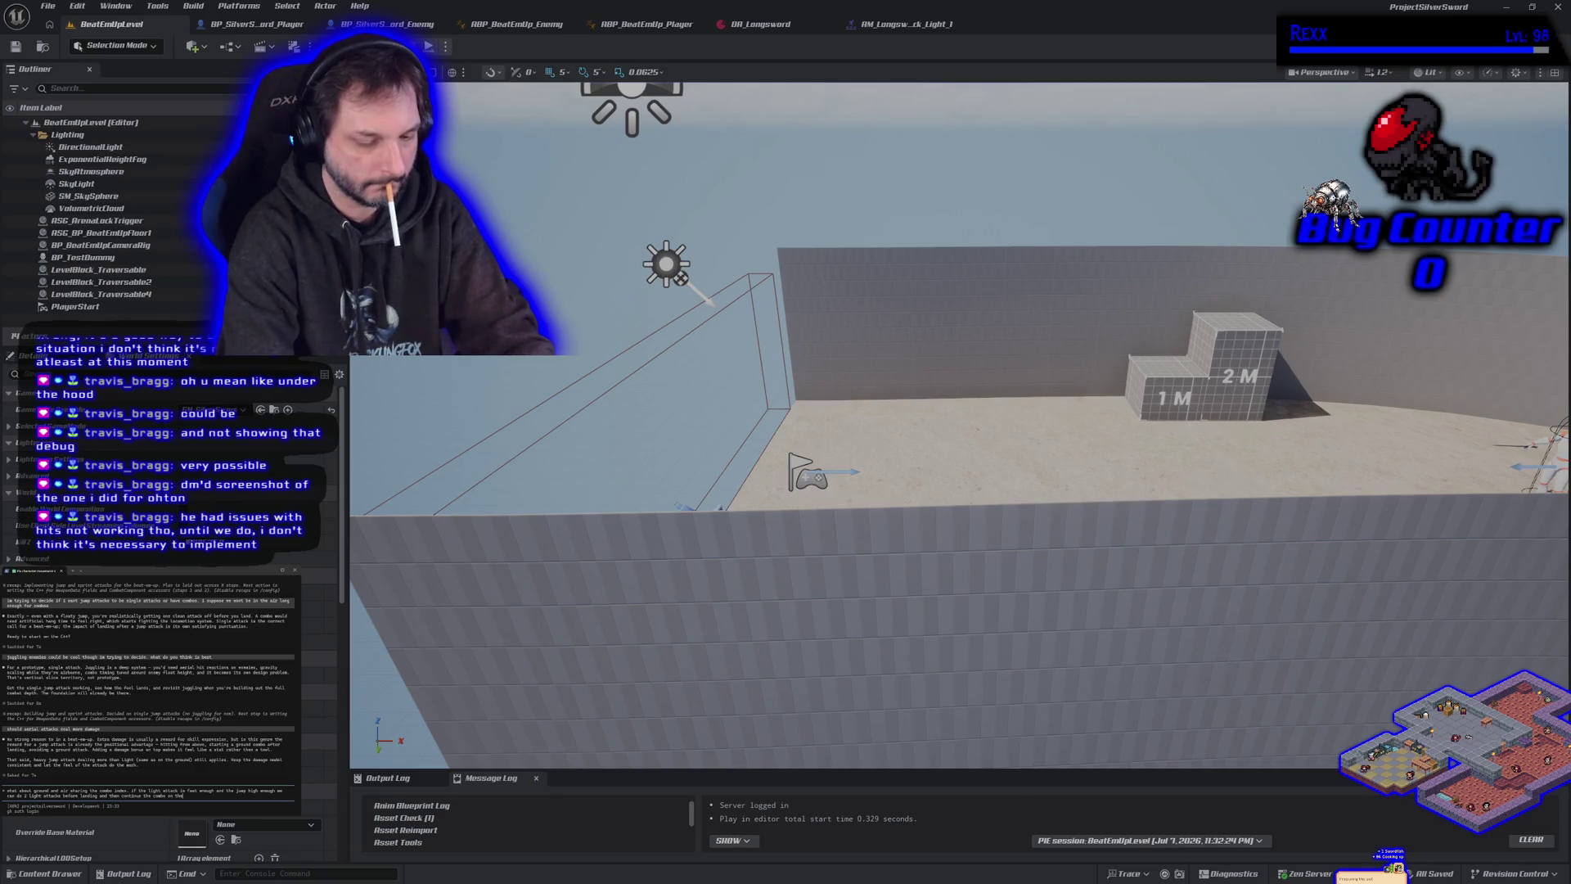
pyautogui.write(' ground')
pyautogui.write(' using the normal attacks sharing')
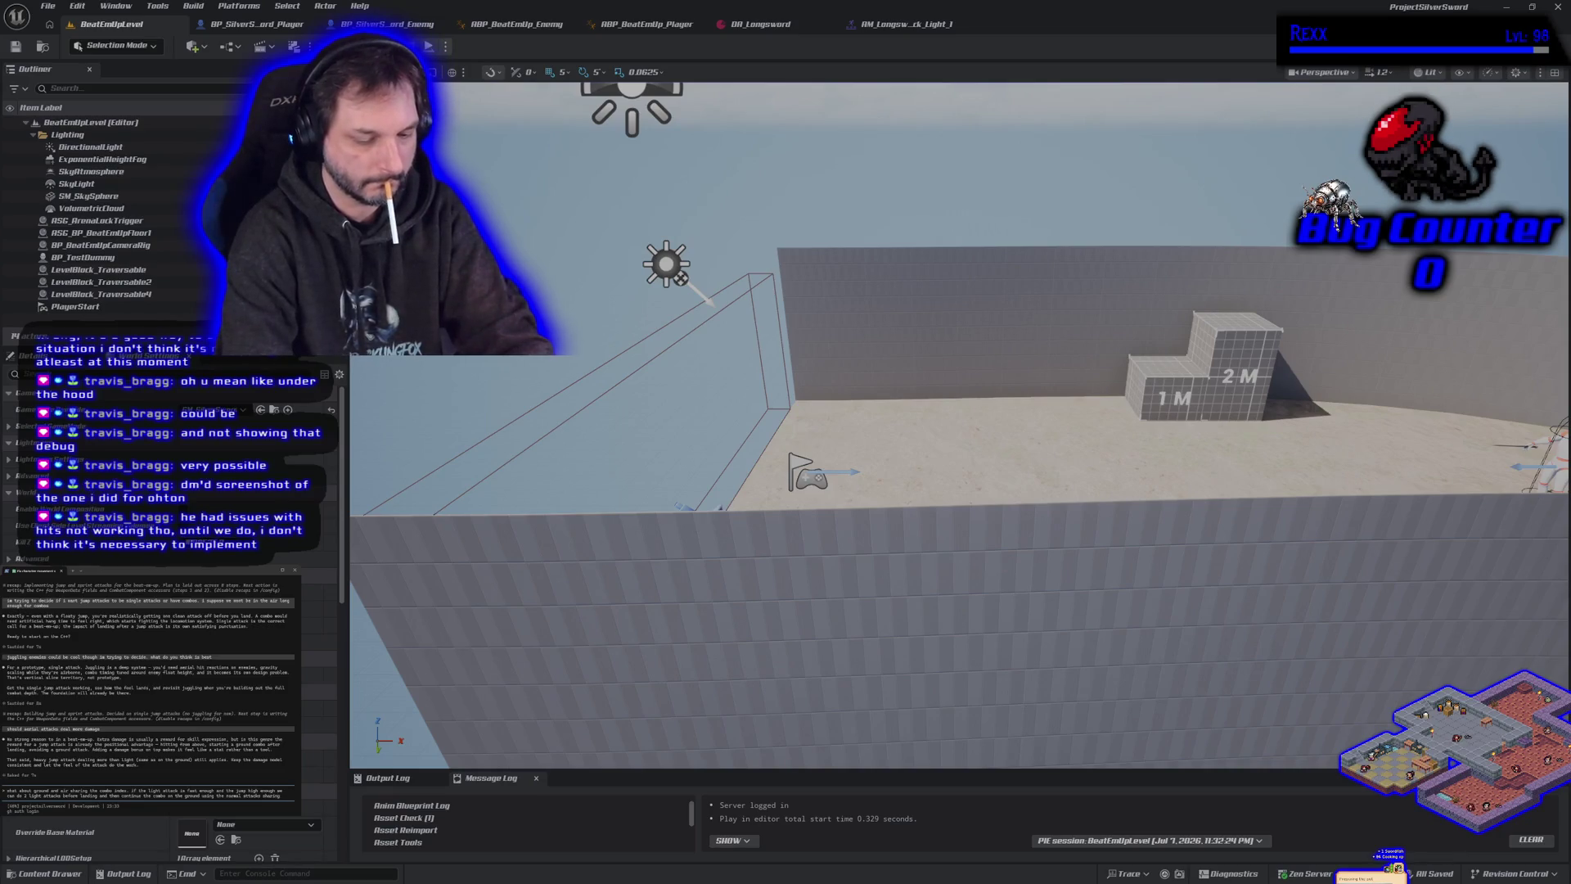
pyautogui.write(' thatx')
pyautogui.press('Return')
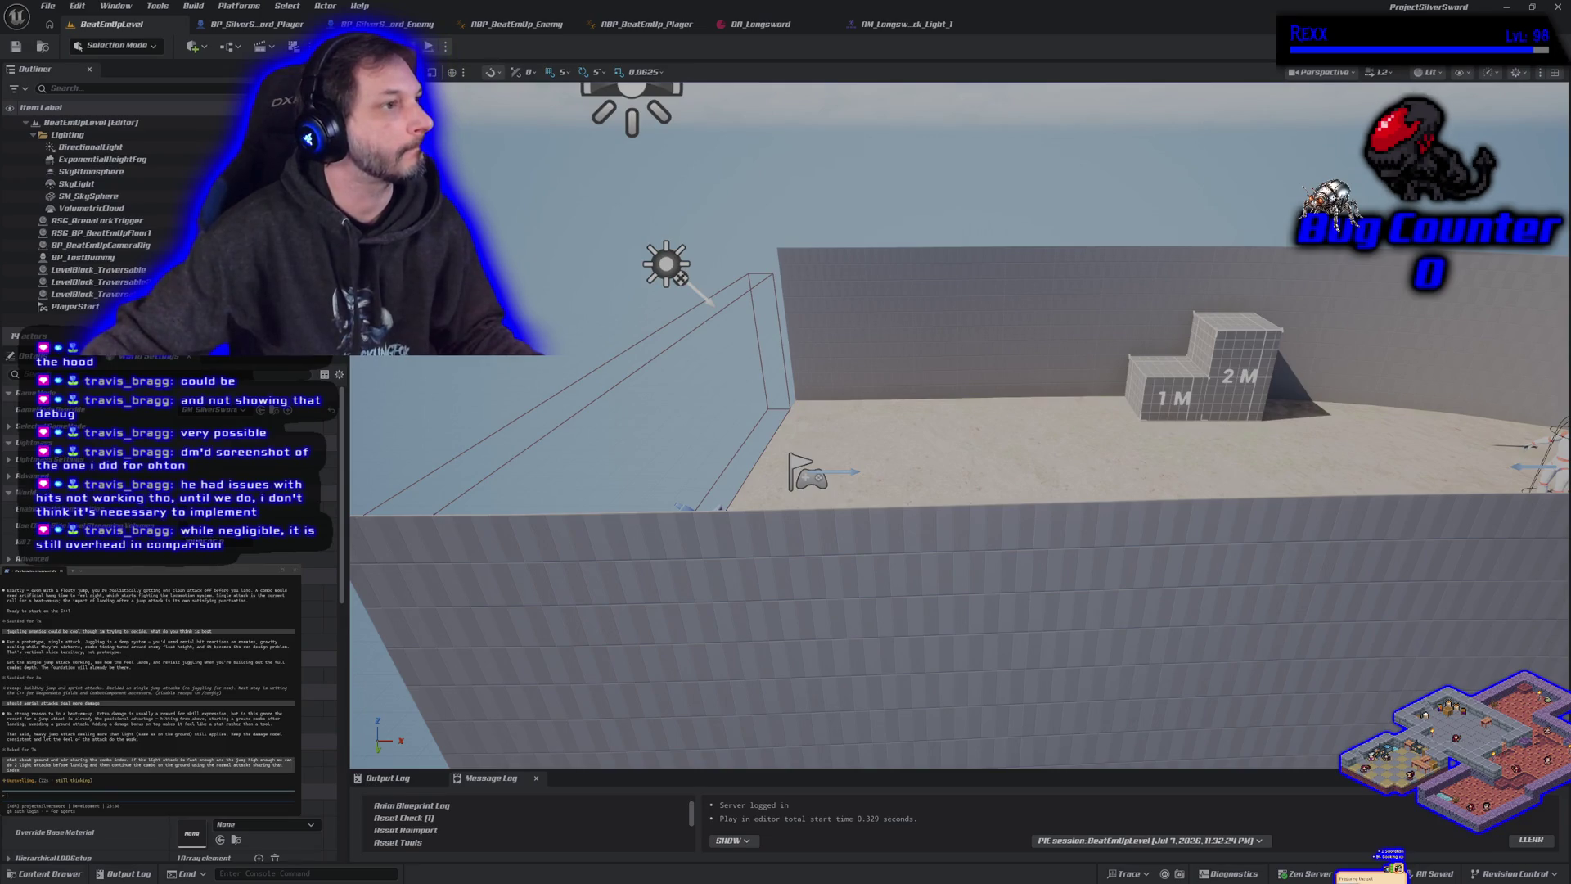
pyautogui.hotkey('alt', 'Tab')
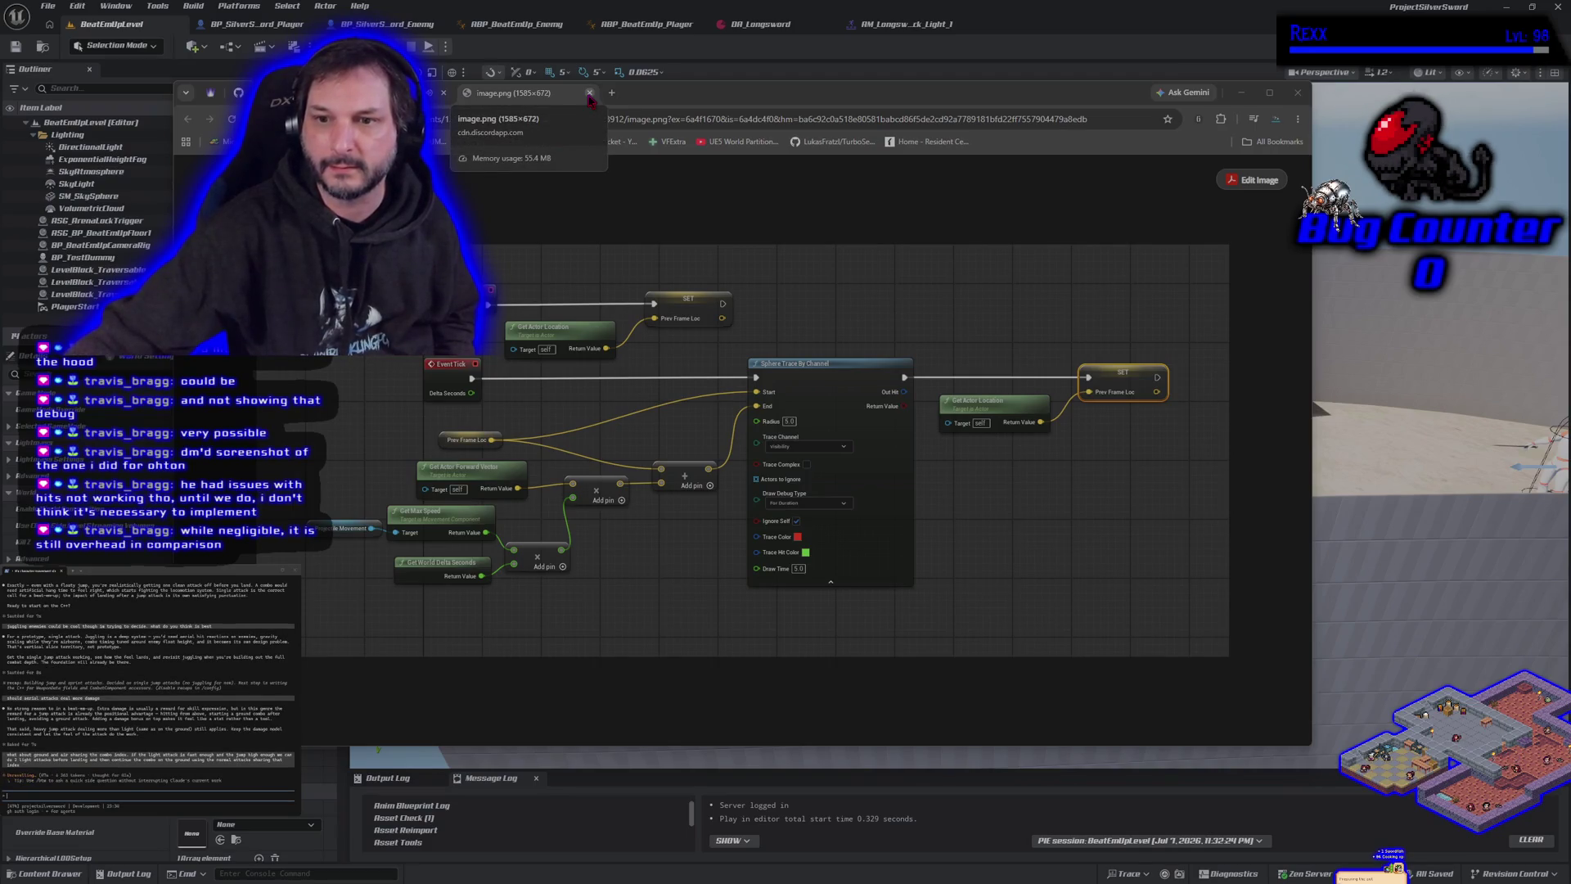
# Close the image.png tab and drag the Chrome window onto the other monitor.
pyautogui.click(589, 93)
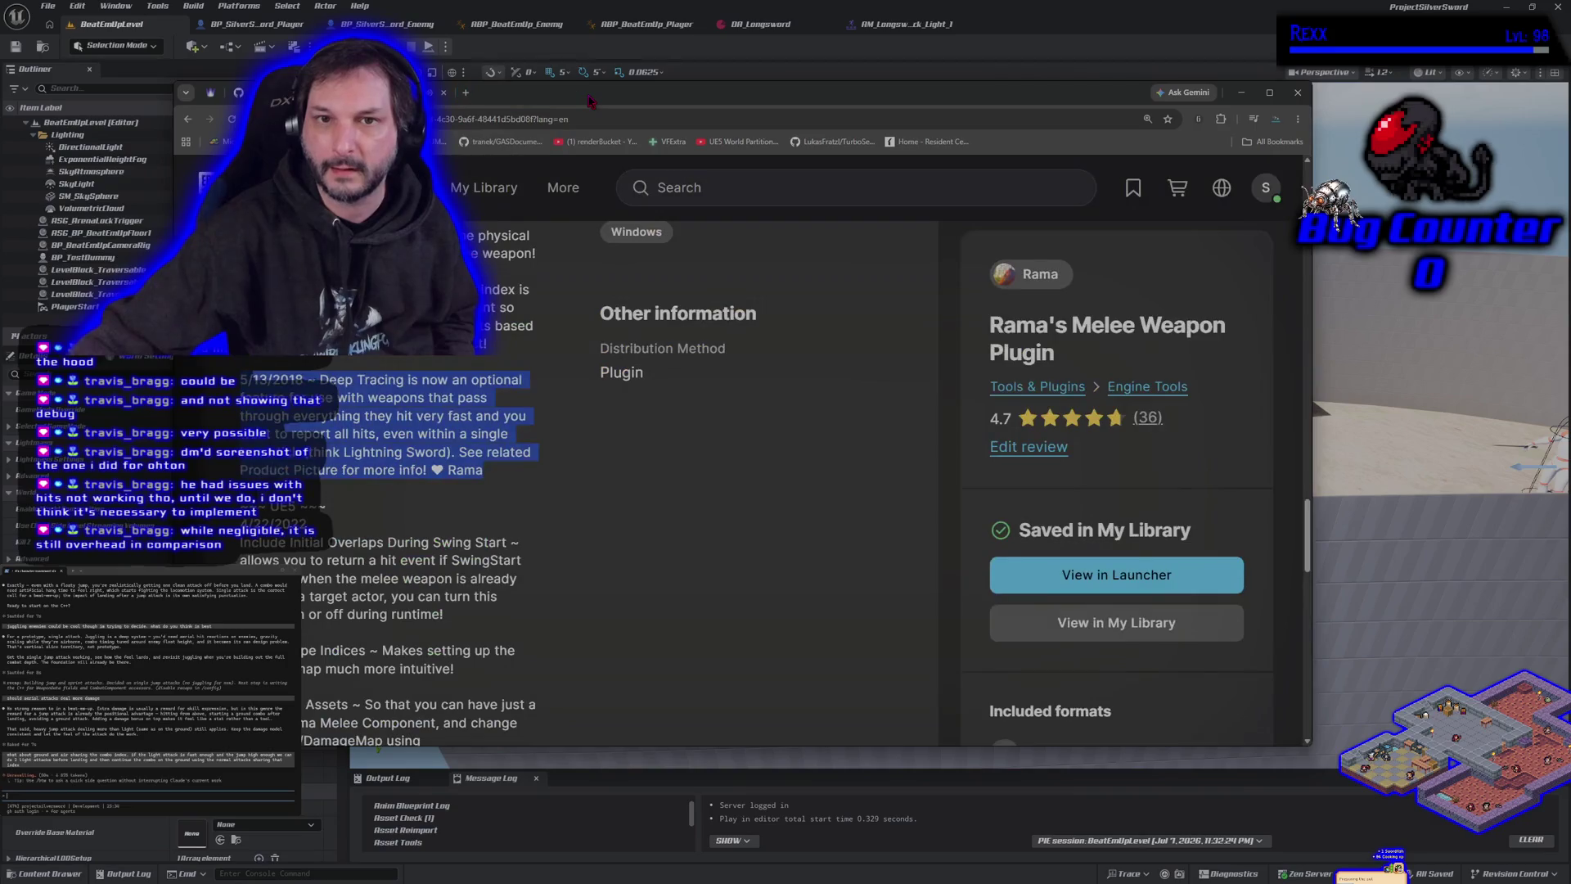
pyautogui.moveTo(589, 100); pyautogui.dragTo(0, 135)
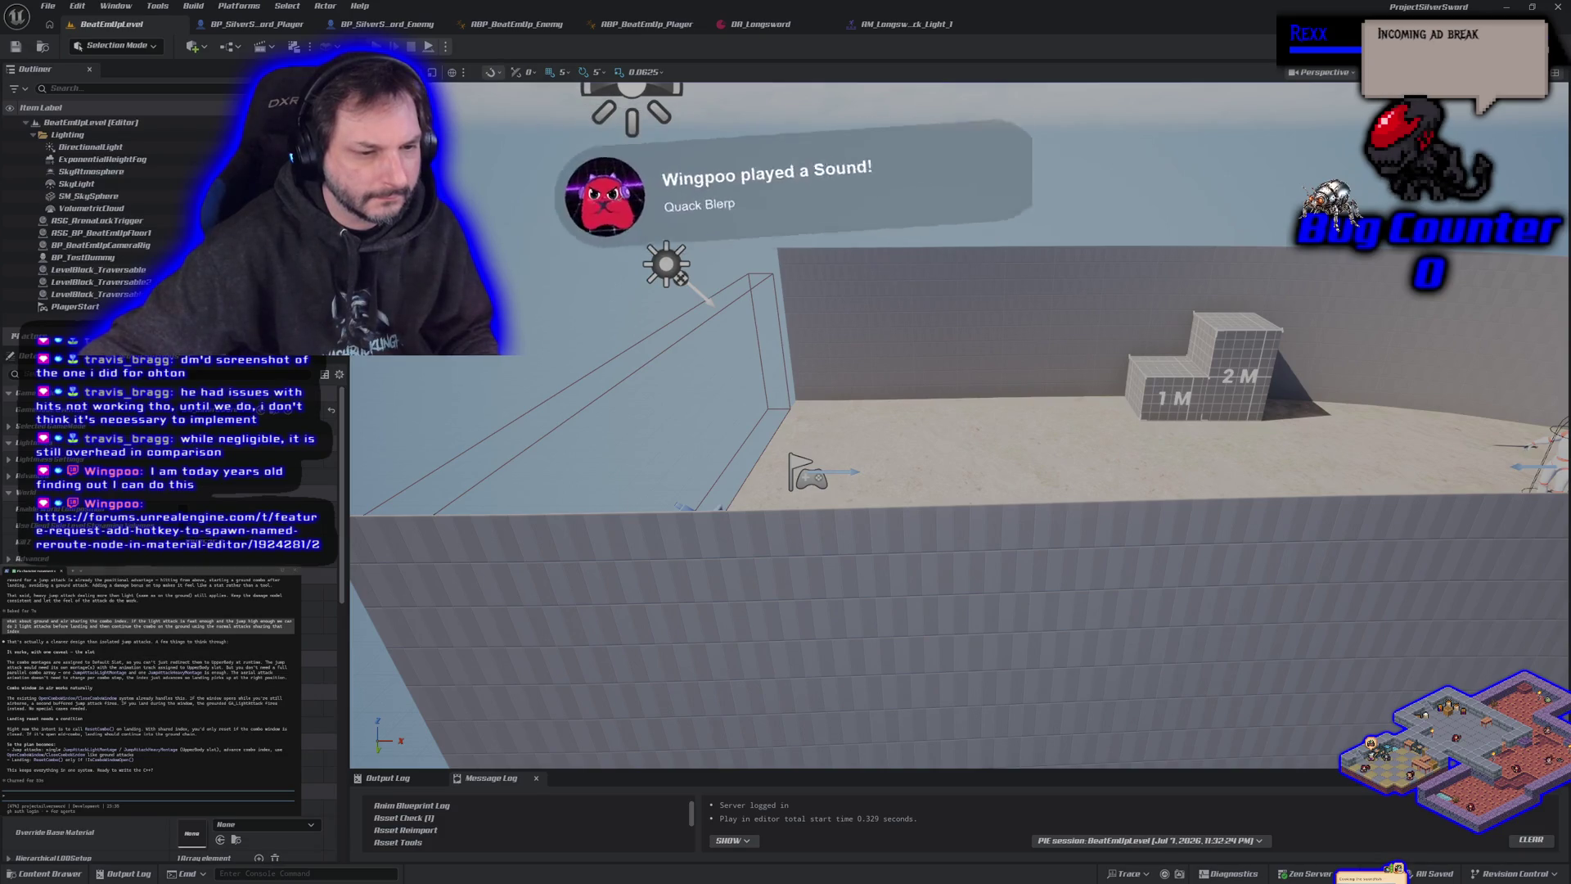
# Drag the forum window onto this screen and scroll down the Named Reroute hotkey thread.
pyautogui.moveTo(0, 166); pyautogui.dragTo(818, 93)
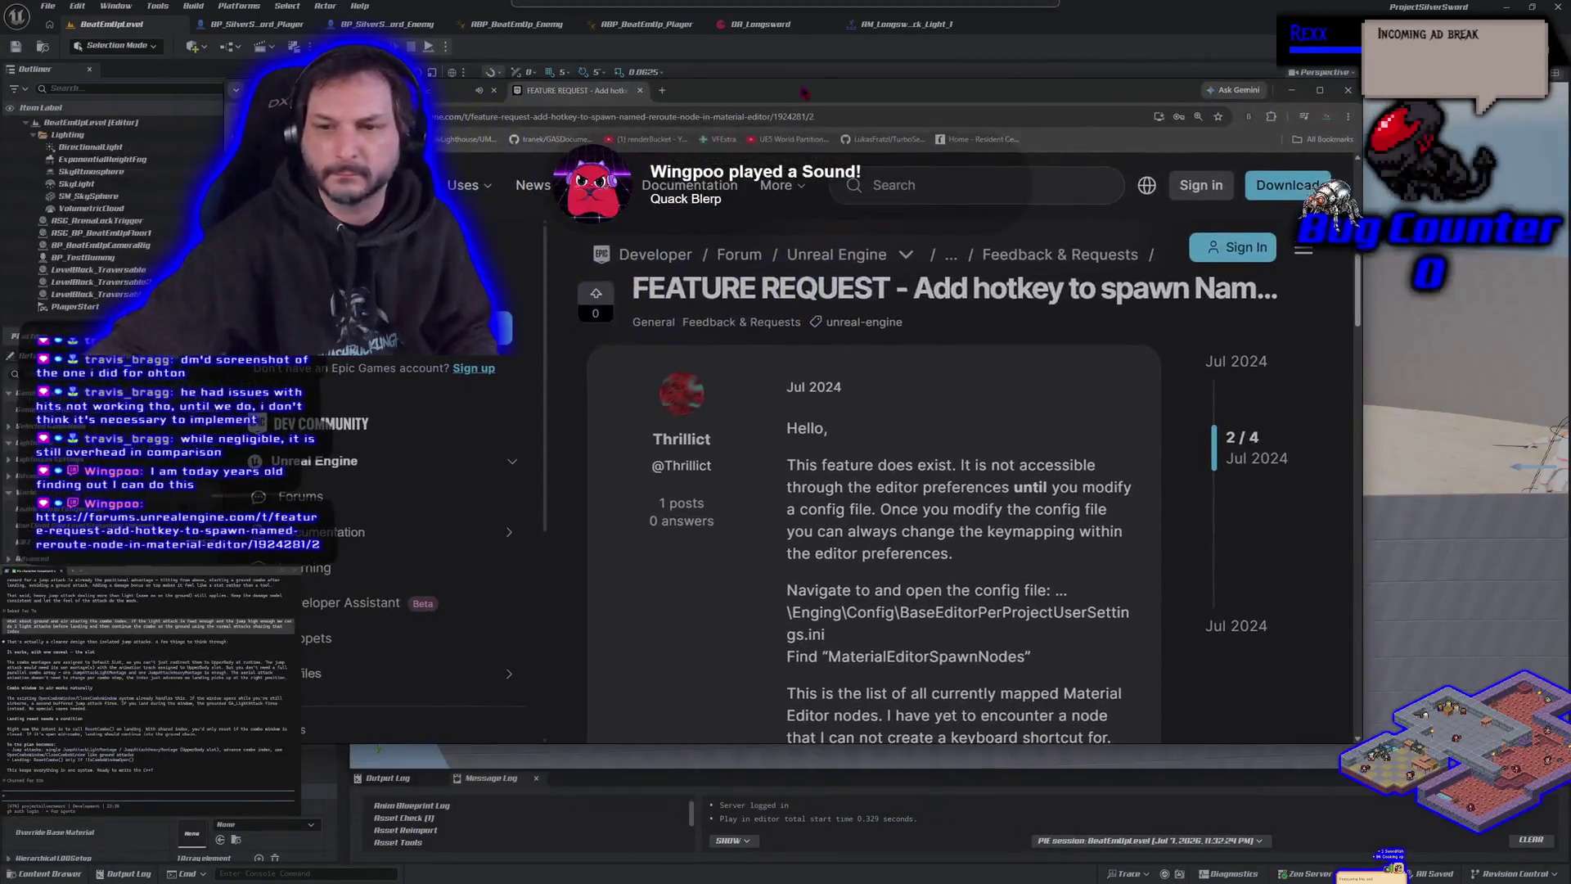
pyautogui.scroll(-2, 791, 503)
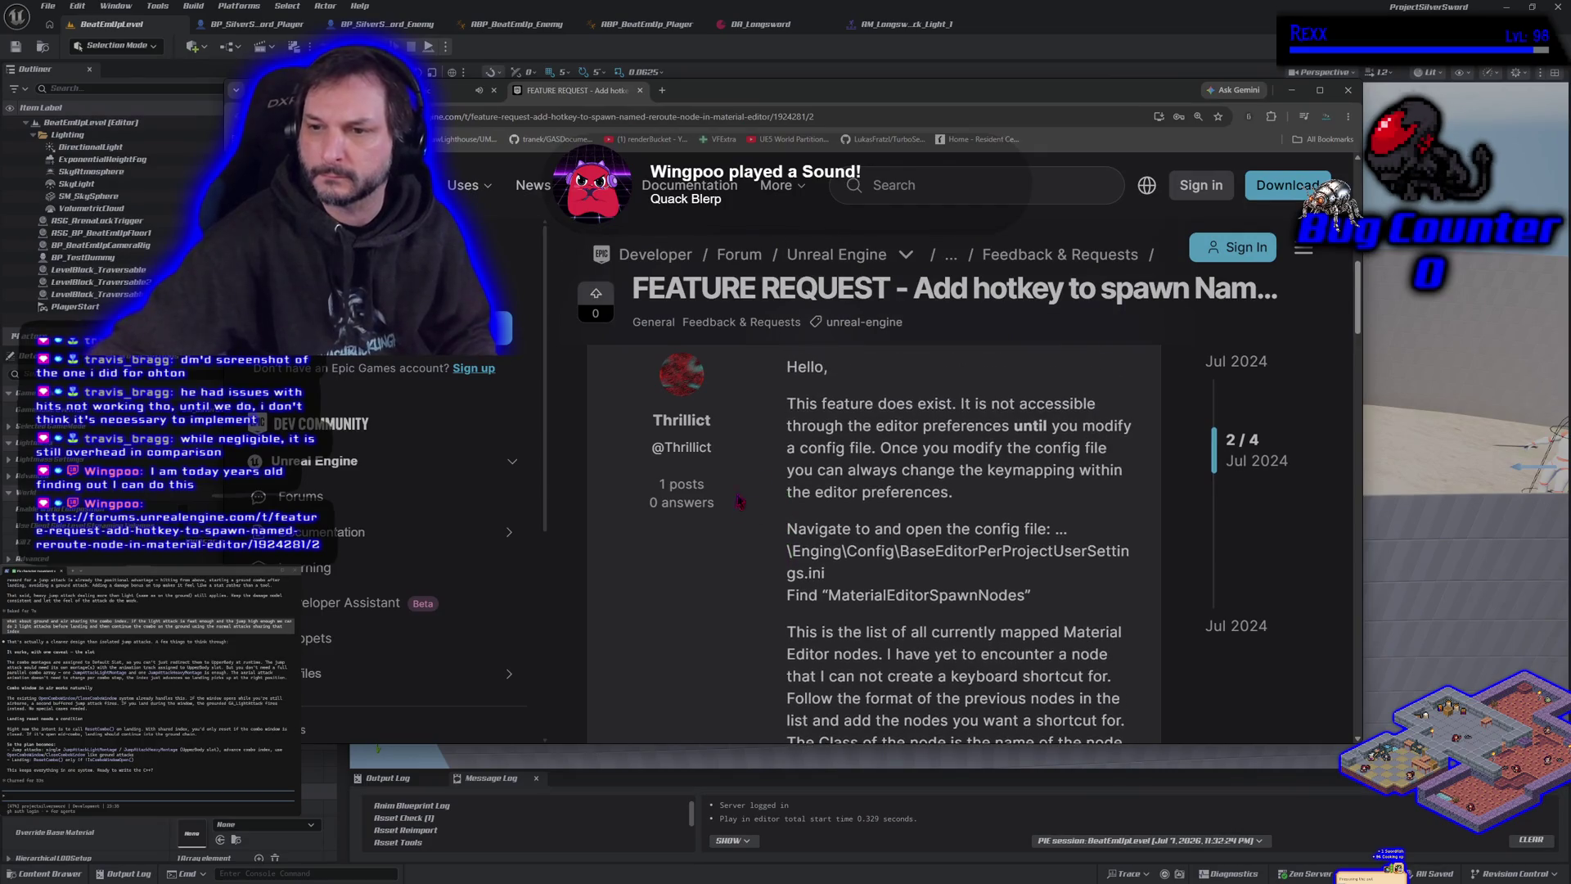
pyautogui.scroll(-1, 736, 578)
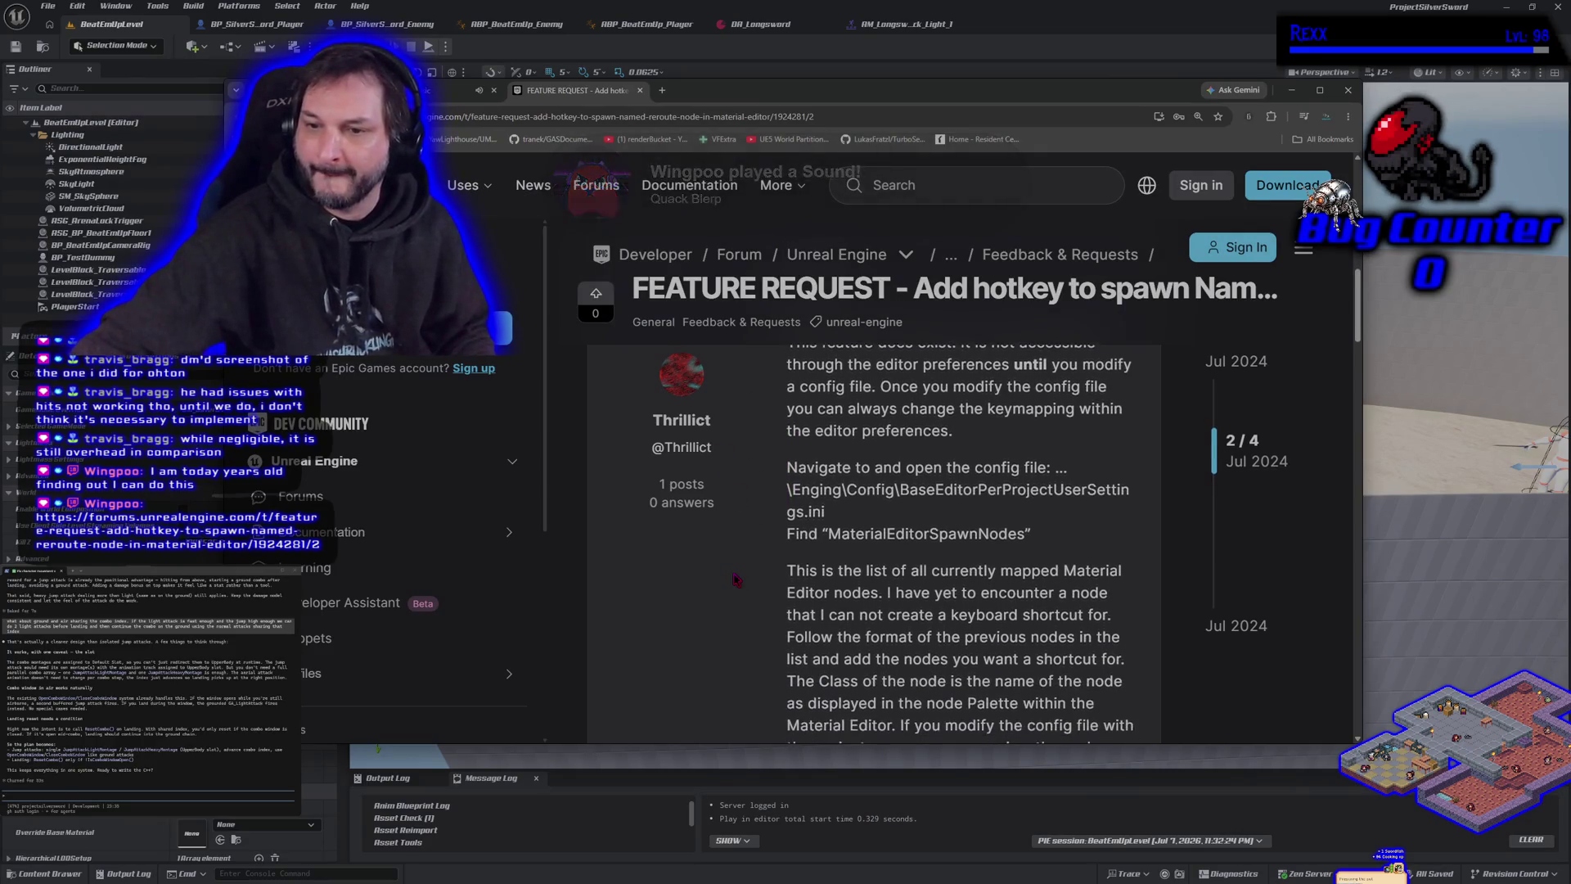
pyautogui.scroll(-1, 736, 579)
pyautogui.scroll(-1, 736, 578)
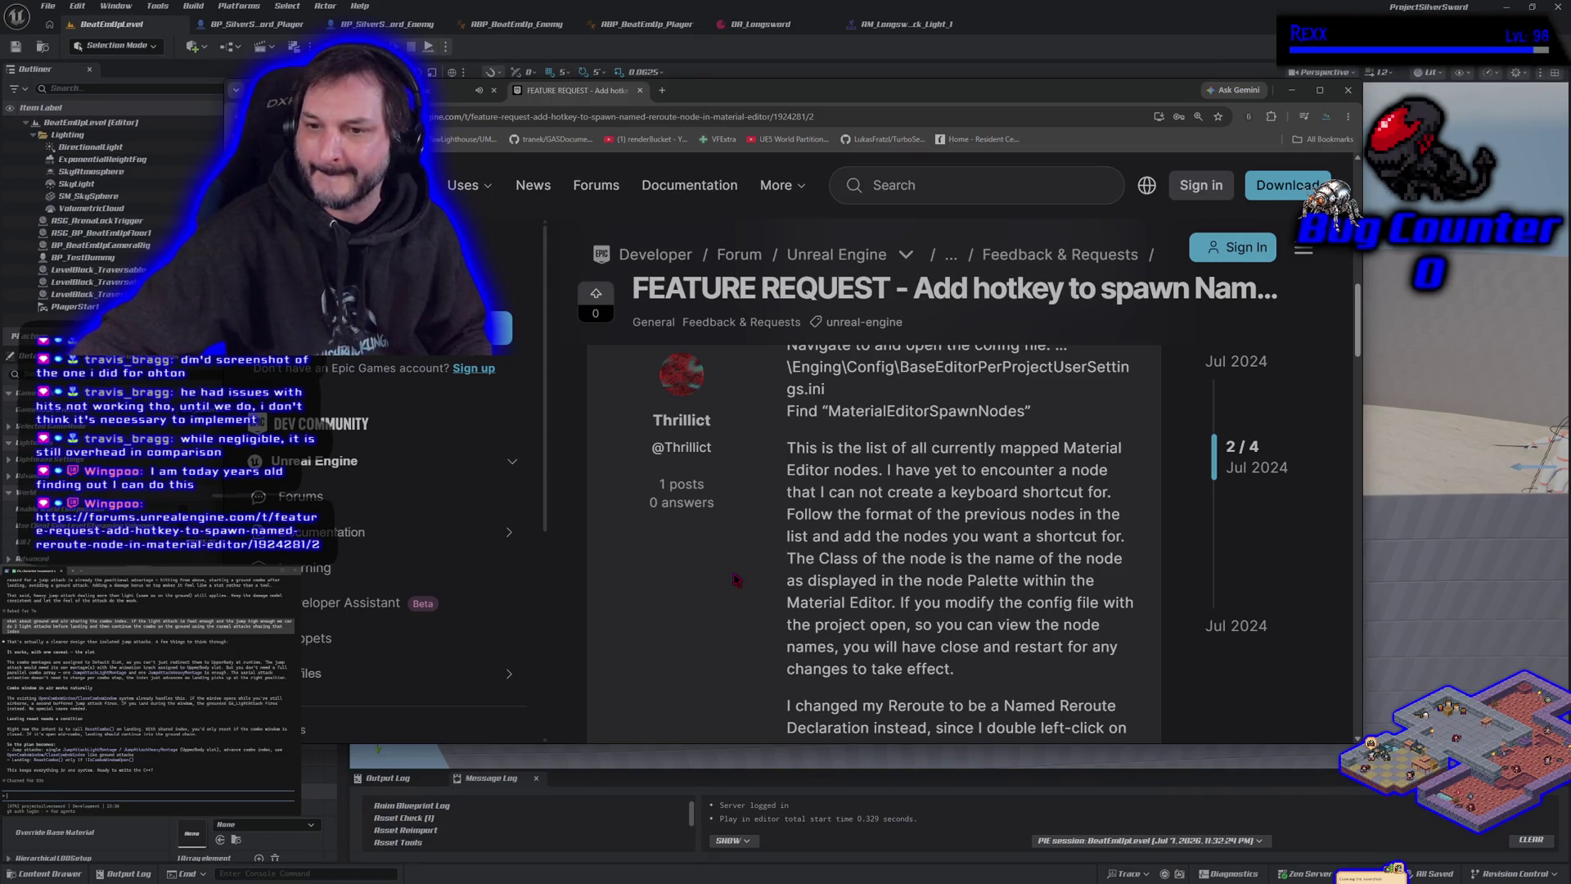
pyautogui.scroll(-2, 736, 579)
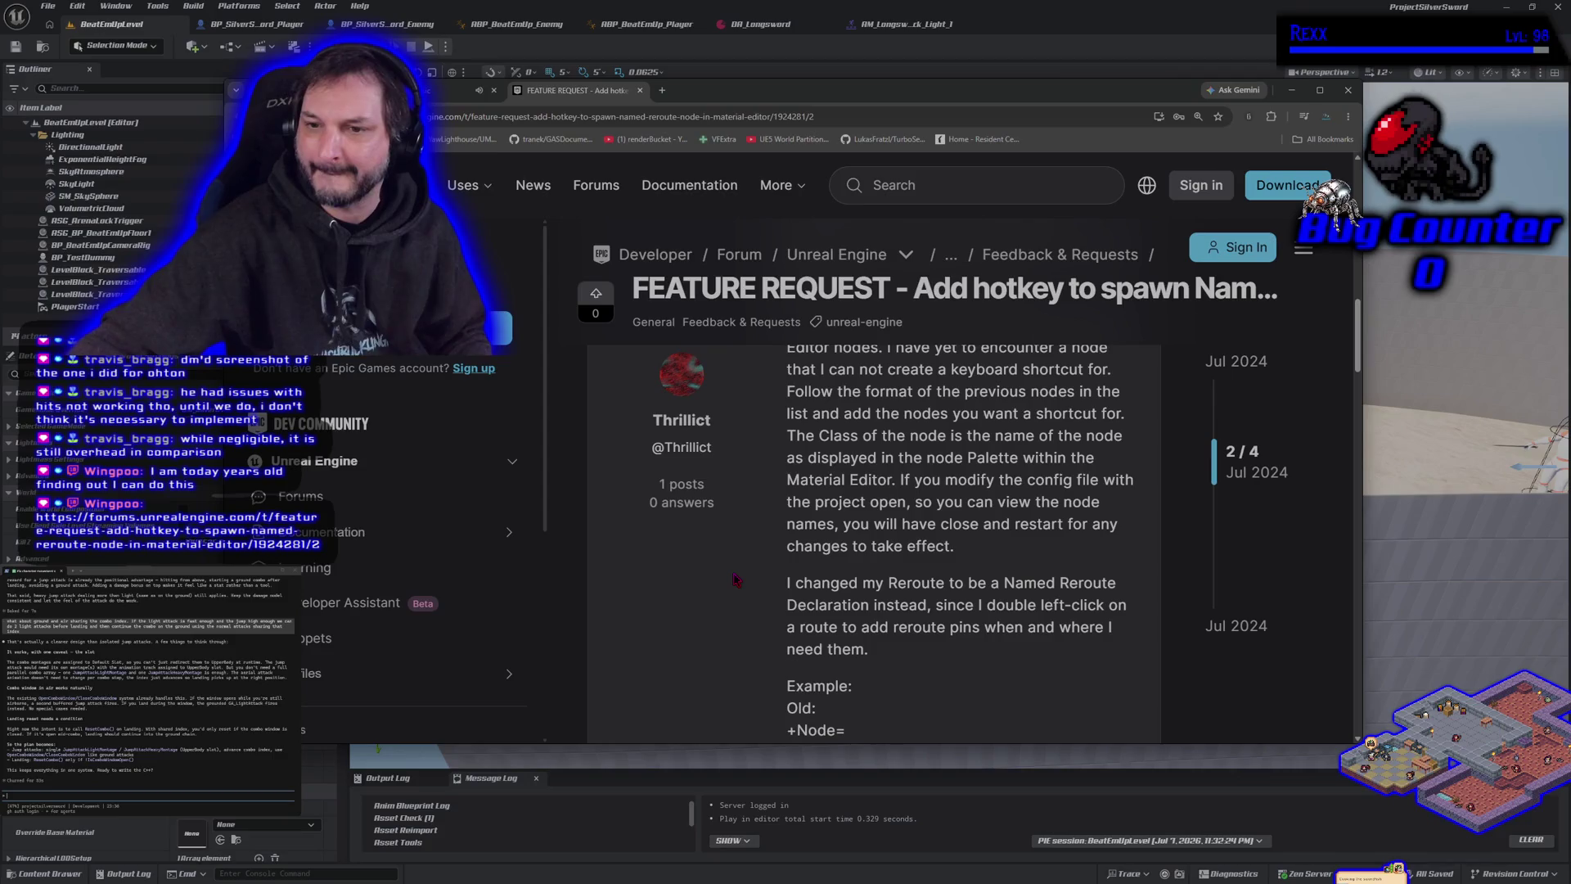
# Maximize the forum window and scroll through Thrillict's reply.
pyautogui.click(1315, 99)
pyautogui.scroll(4, 909, 621)
pyautogui.scroll(1, 908, 622)
pyautogui.scroll(-1, 941, 646)
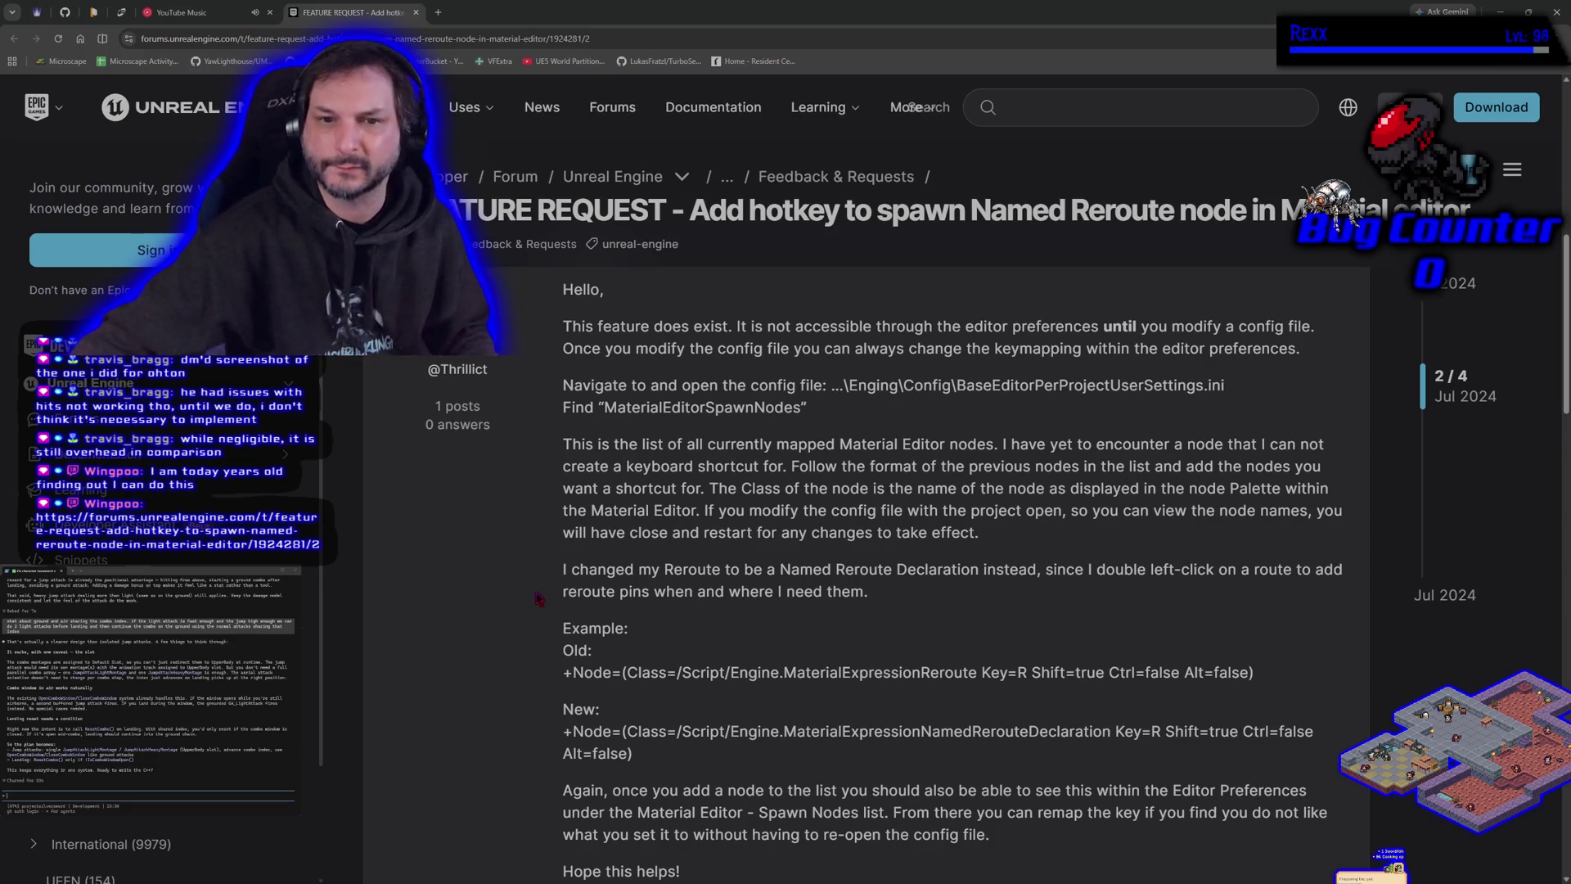
pyautogui.scroll(-1, 561, 580)
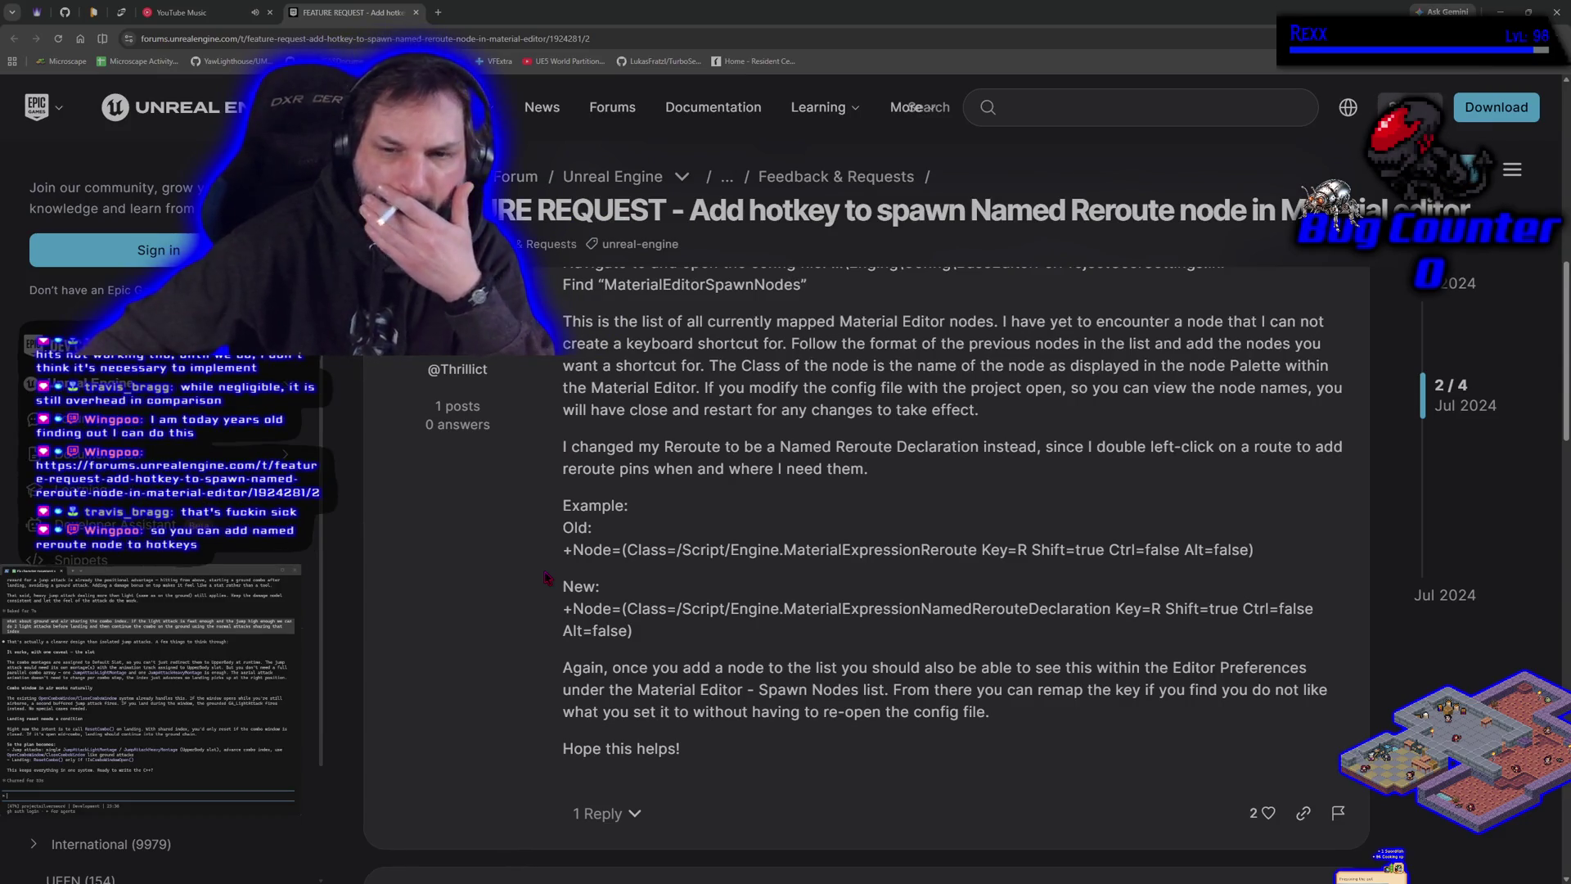
pyautogui.scroll(-3, 547, 578)
pyautogui.scroll(-6, 547, 578)
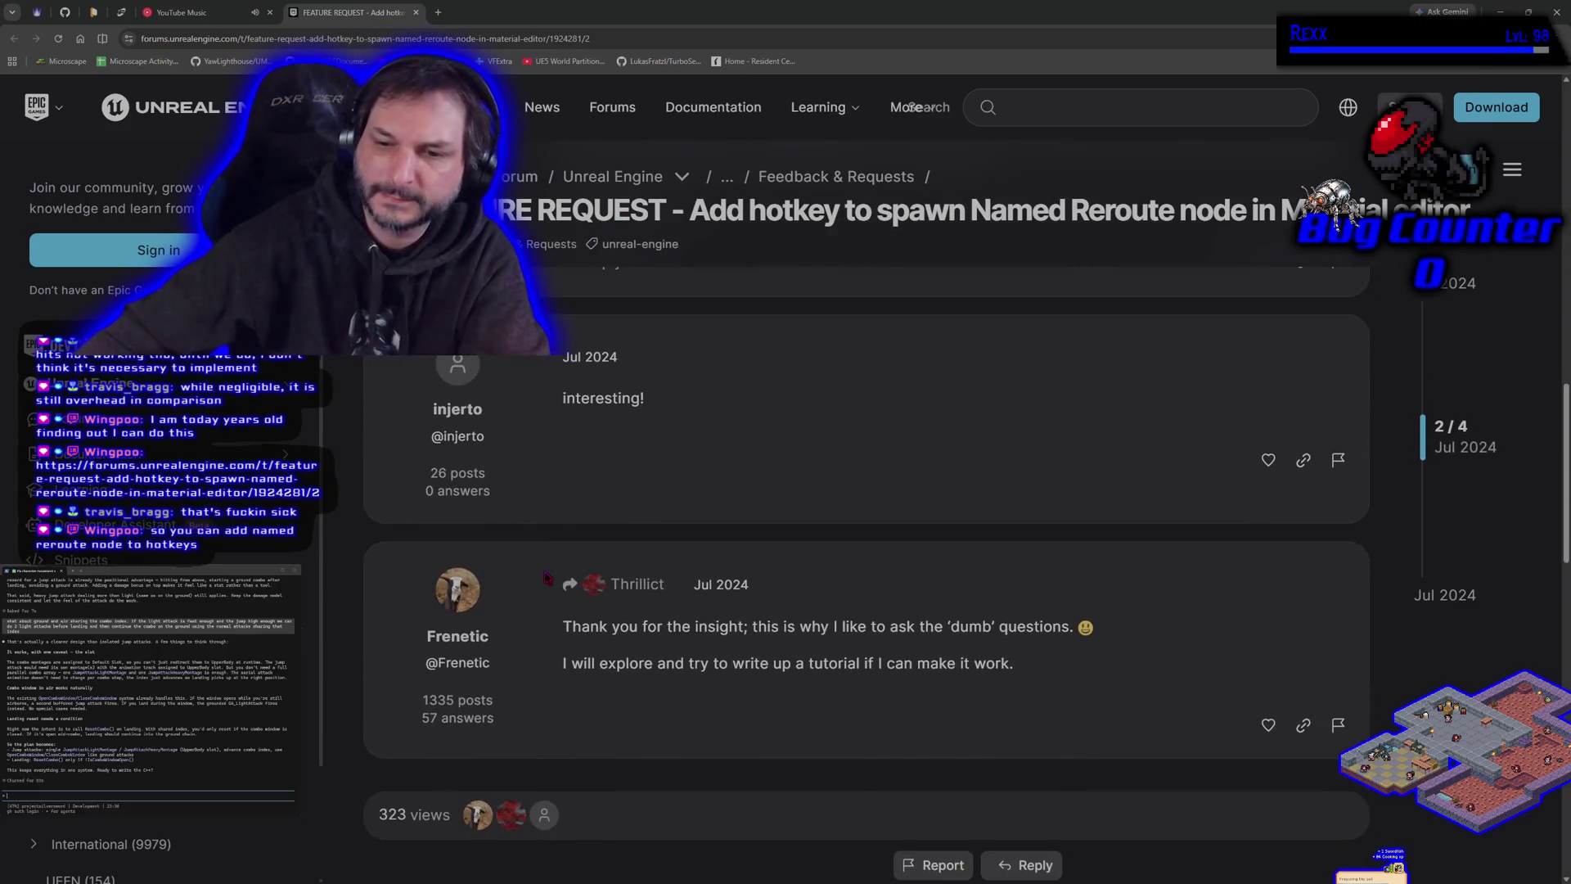
pyautogui.scroll(15, 547, 578)
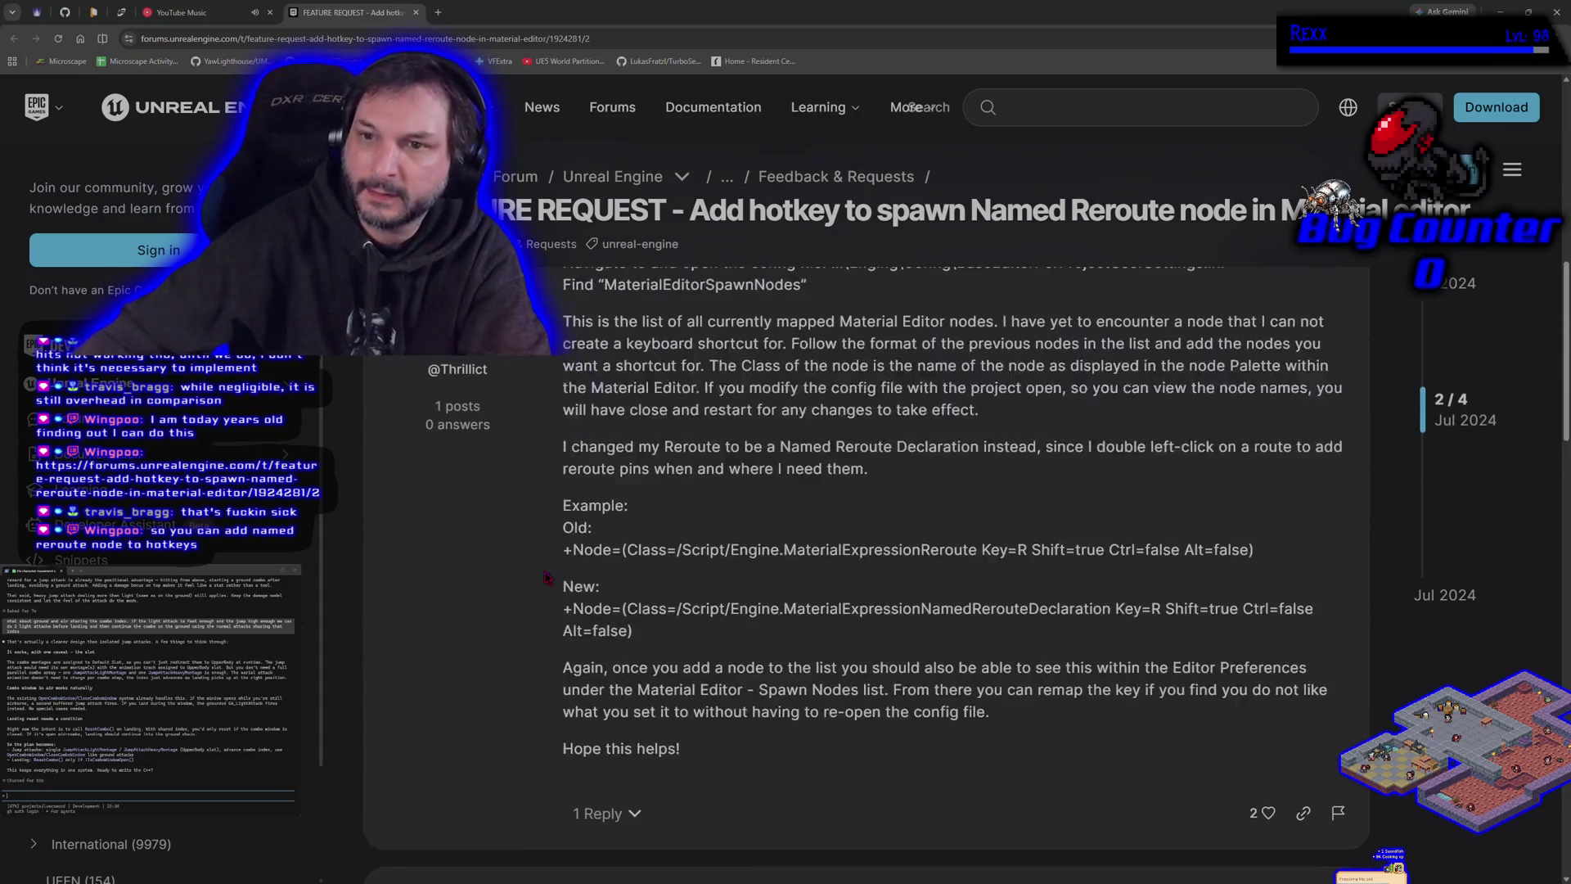
pyautogui.scroll(3, 547, 577)
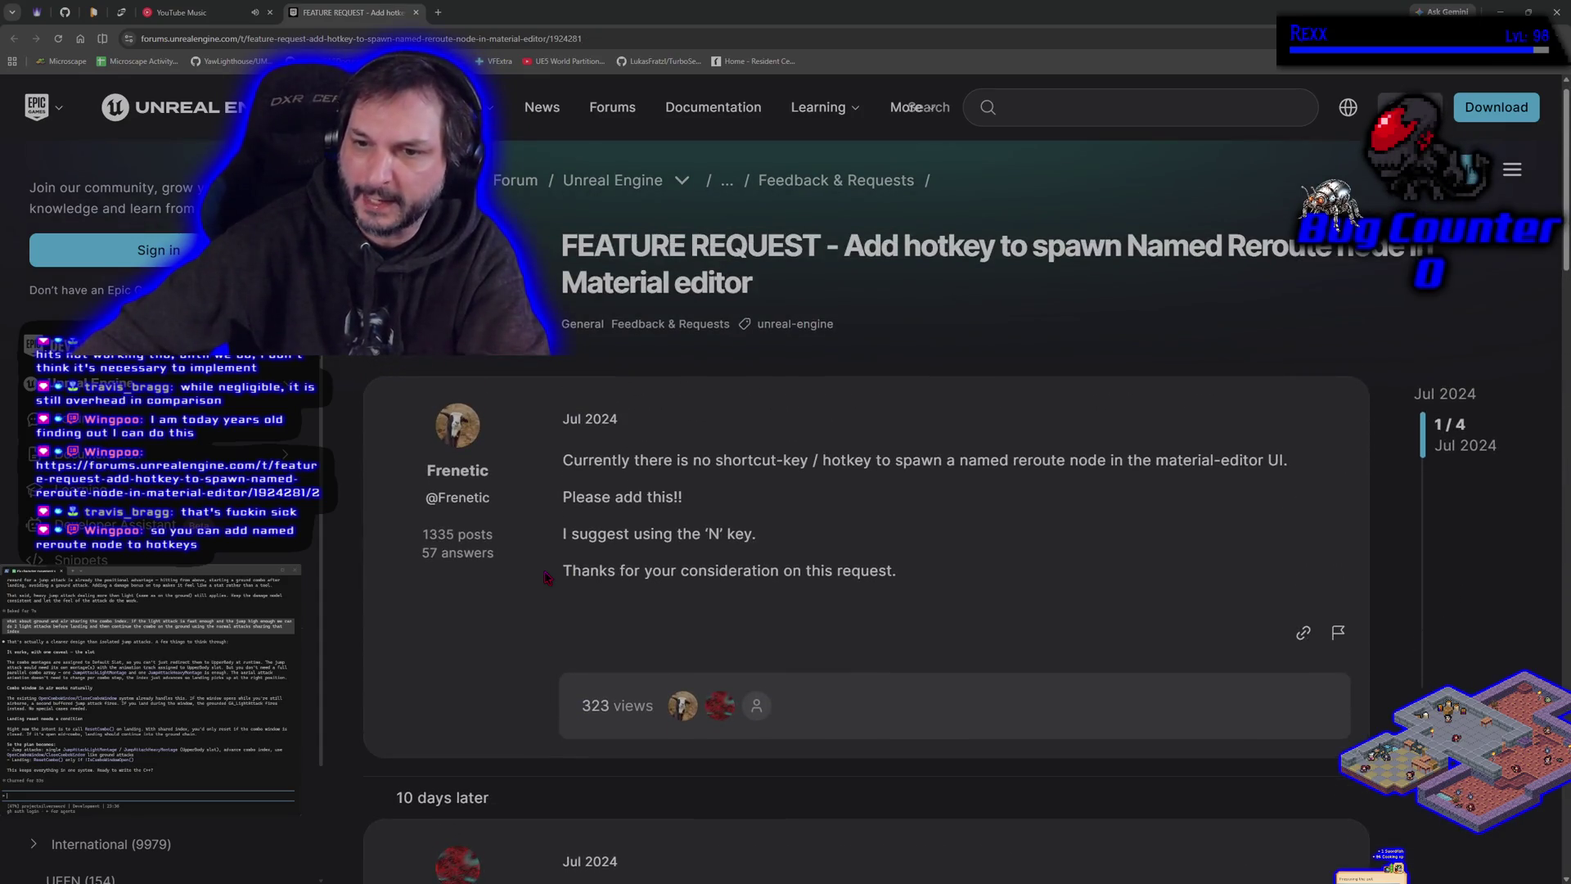
pyautogui.scroll(-3, 546, 577)
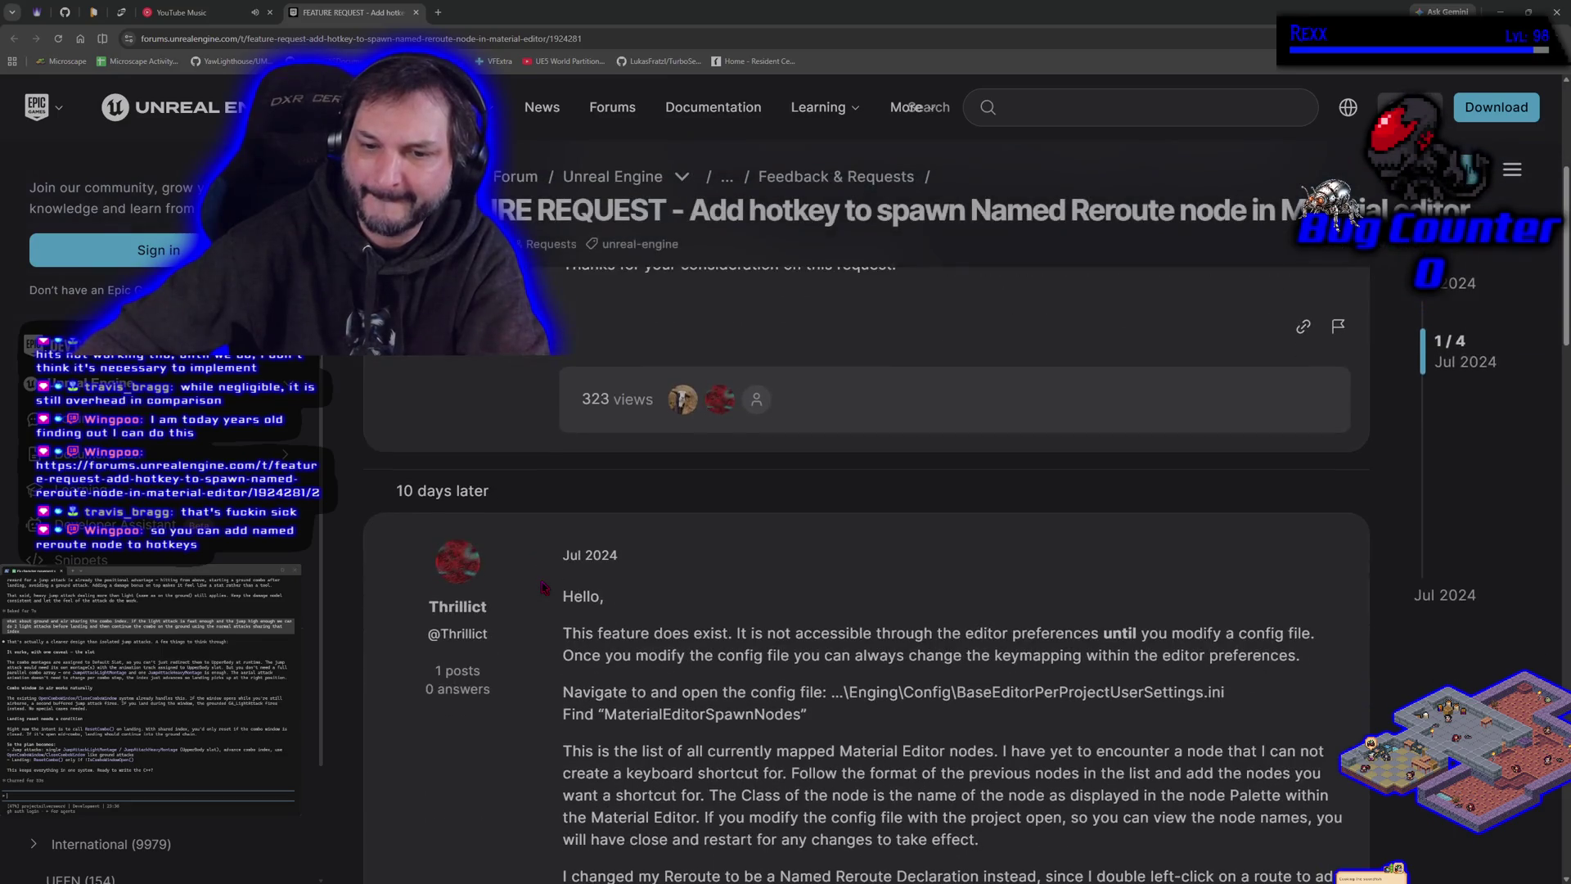
pyautogui.scroll(-4, 540, 561)
# Highlight the sentence 'This feature does exist.' and then deselect it.
pyautogui.moveTo(562, 326)
pyautogui.mouseDown()
pyautogui.moveTo(1301, 348)
pyautogui.moveTo(737, 326)
pyautogui.mouseUp()
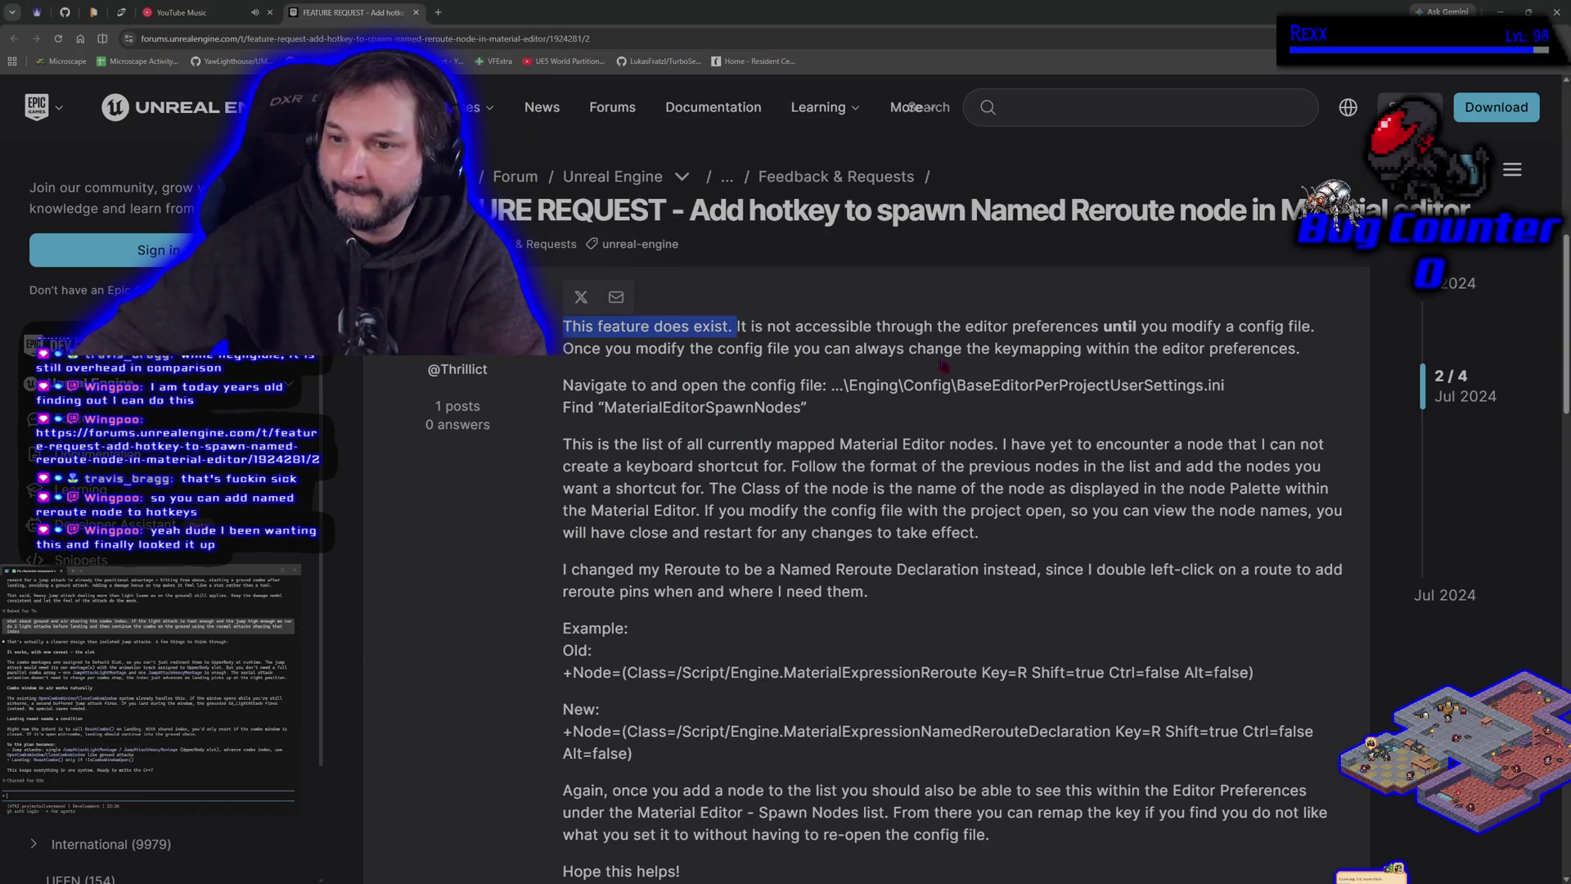
pyautogui.click(1191, 368)
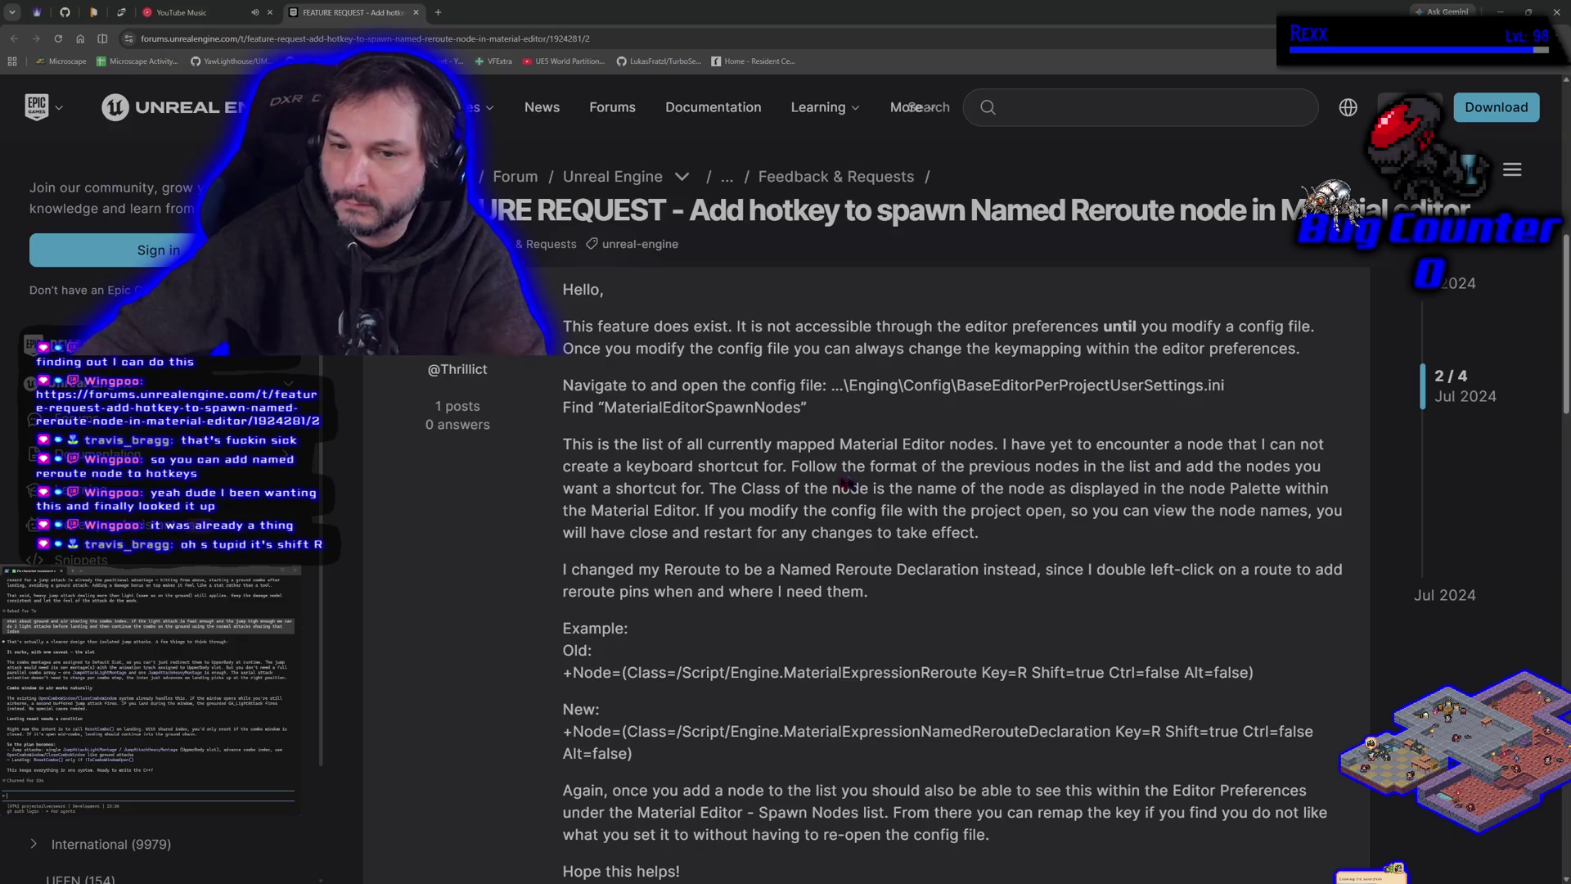
pyautogui.scroll(-2, 830, 493)
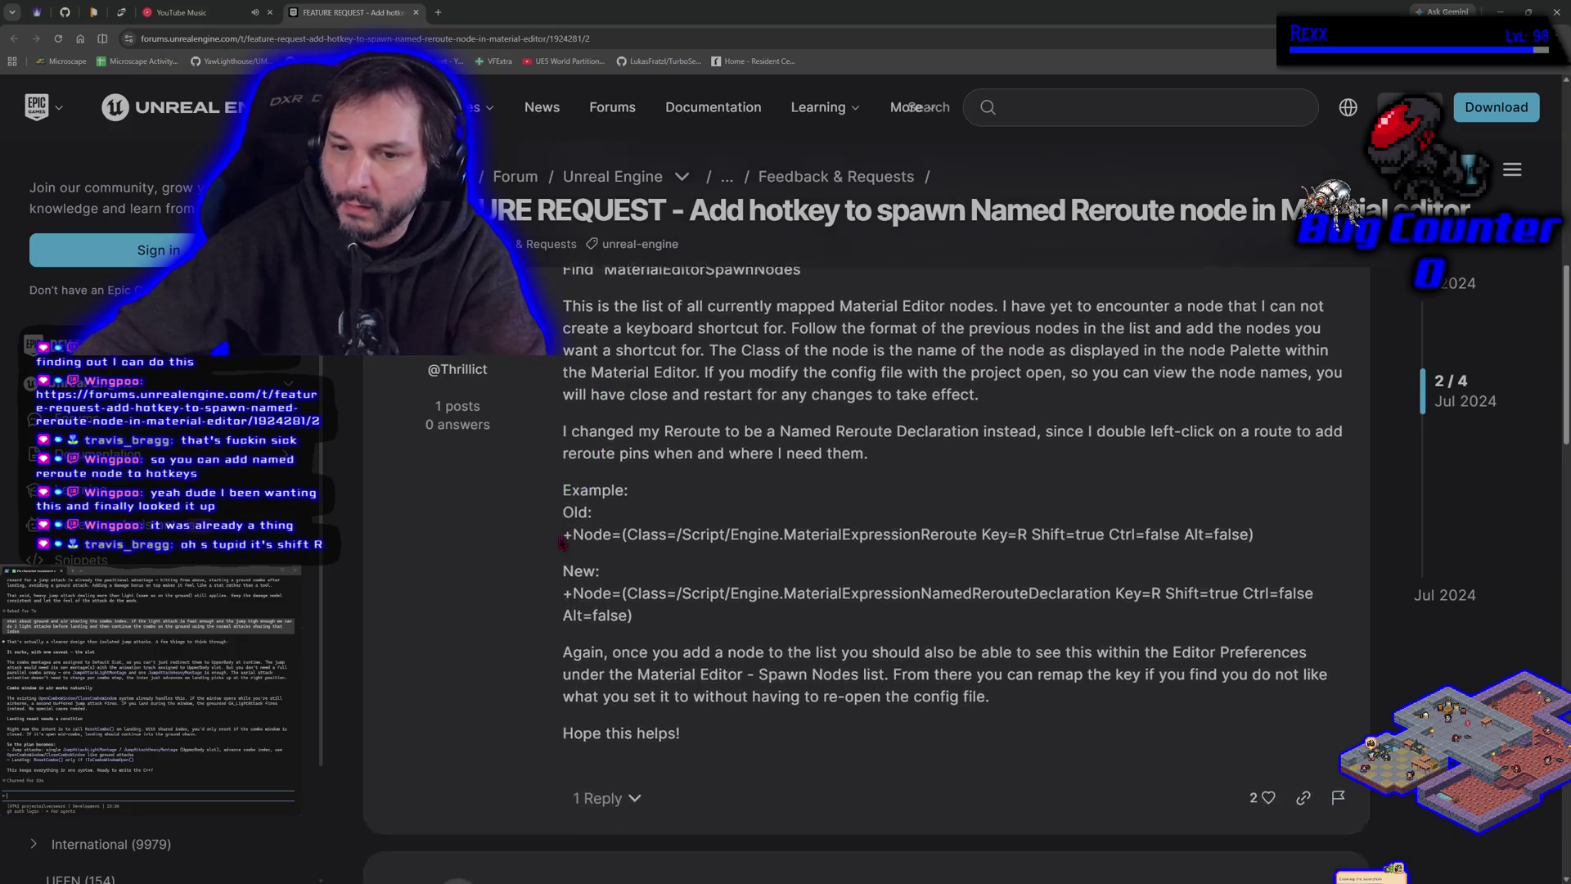
pyautogui.scroll(1, 475, 575)
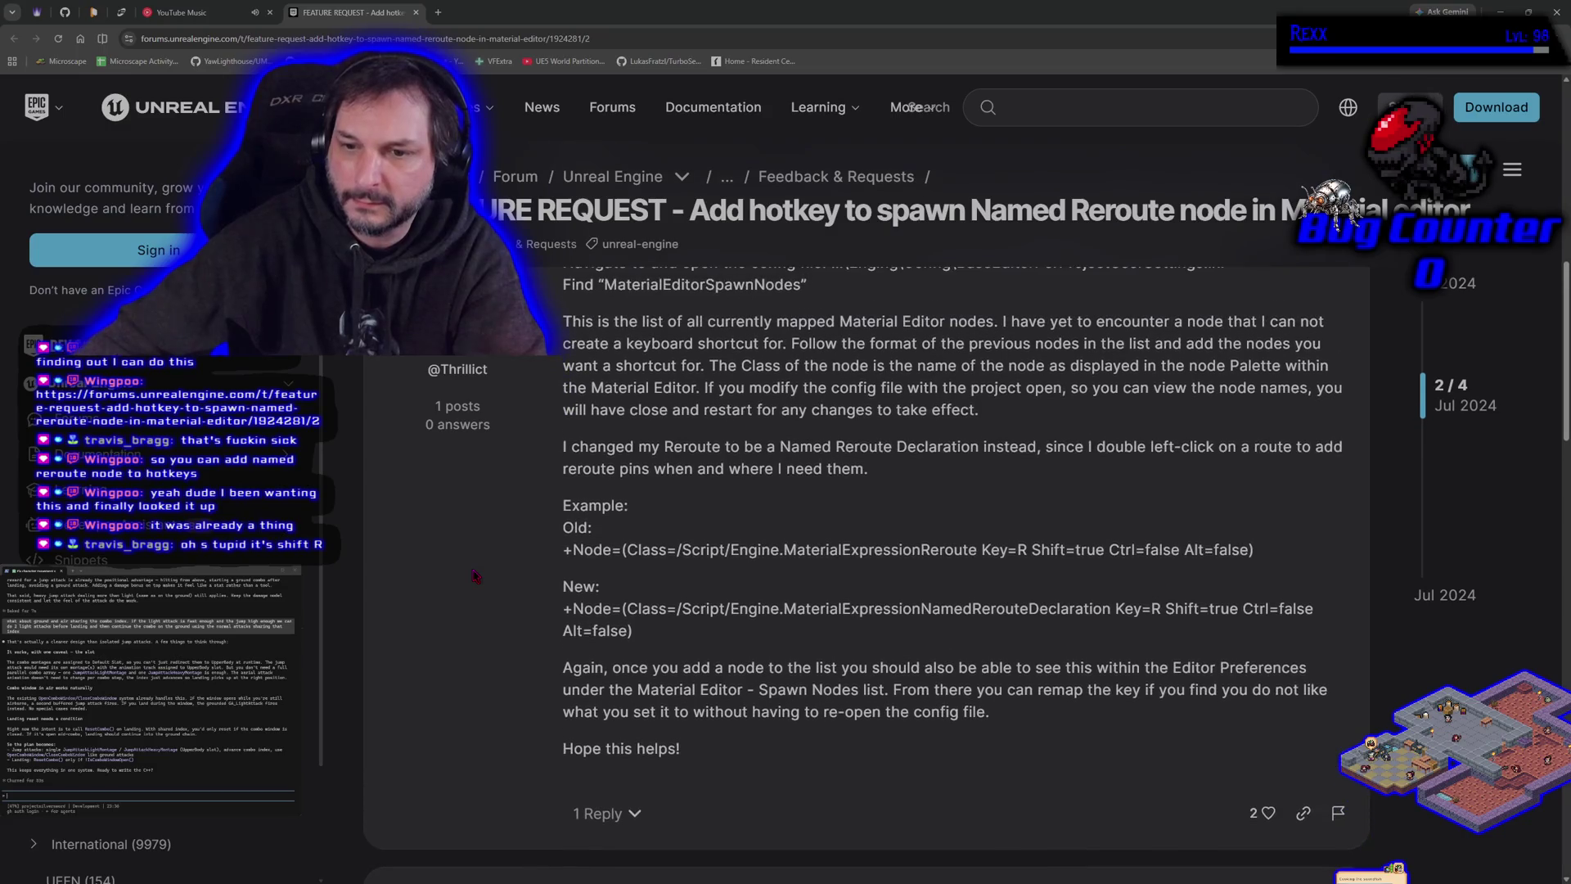
pyautogui.scroll(1, 475, 575)
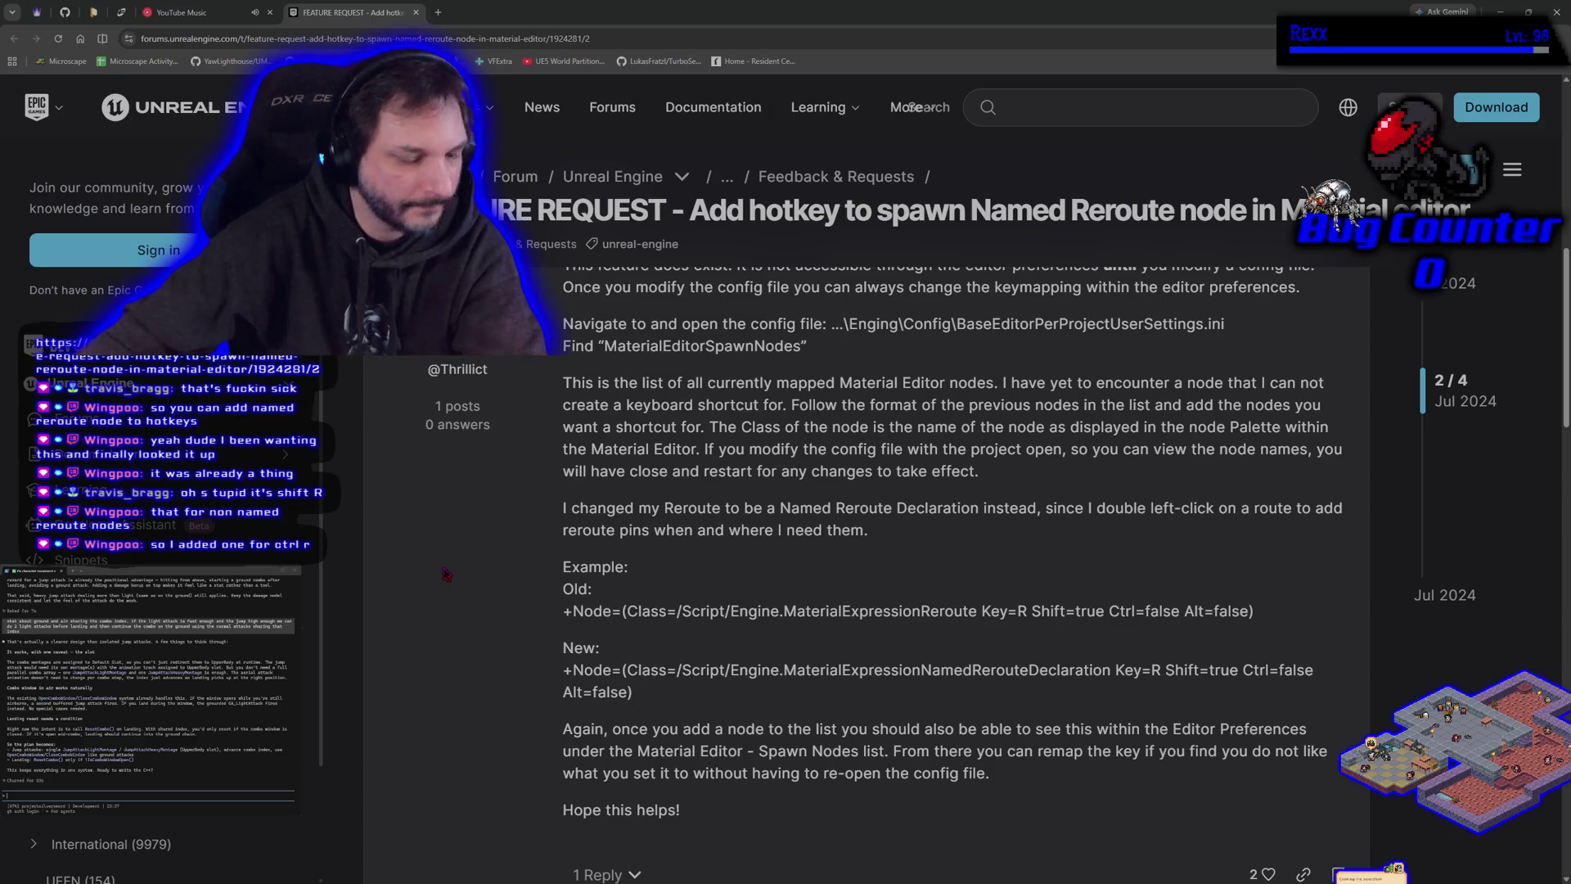
# Pin the forum thread's tab and switch to the YouTube Music tab.
pyautogui.rightClick(327, 17)
pyautogui.click(360, 143)
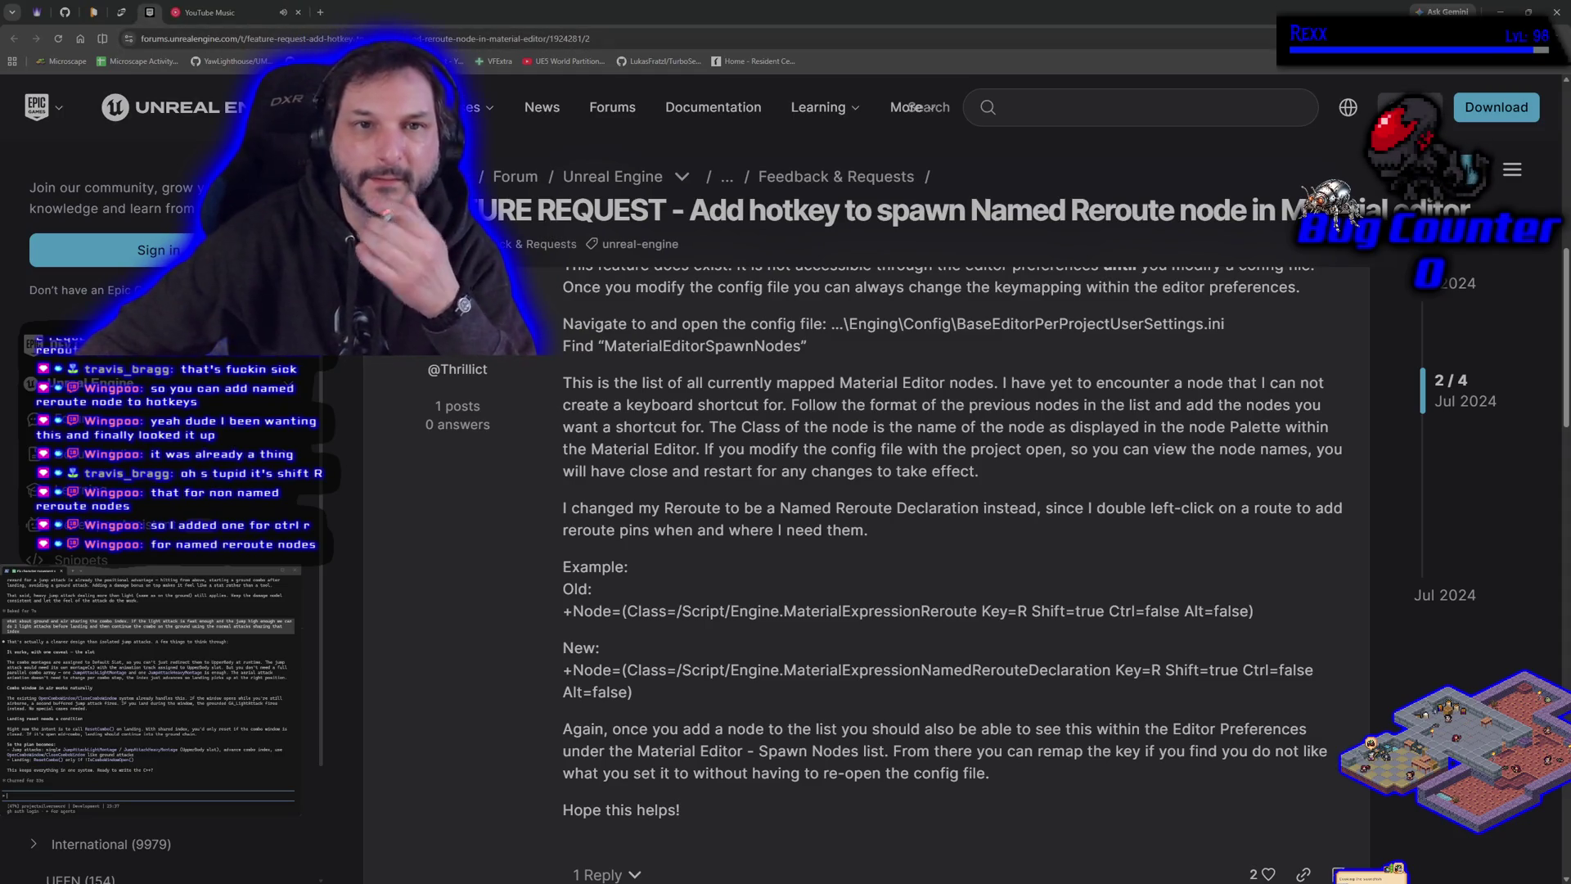
pyautogui.click(232, 22)
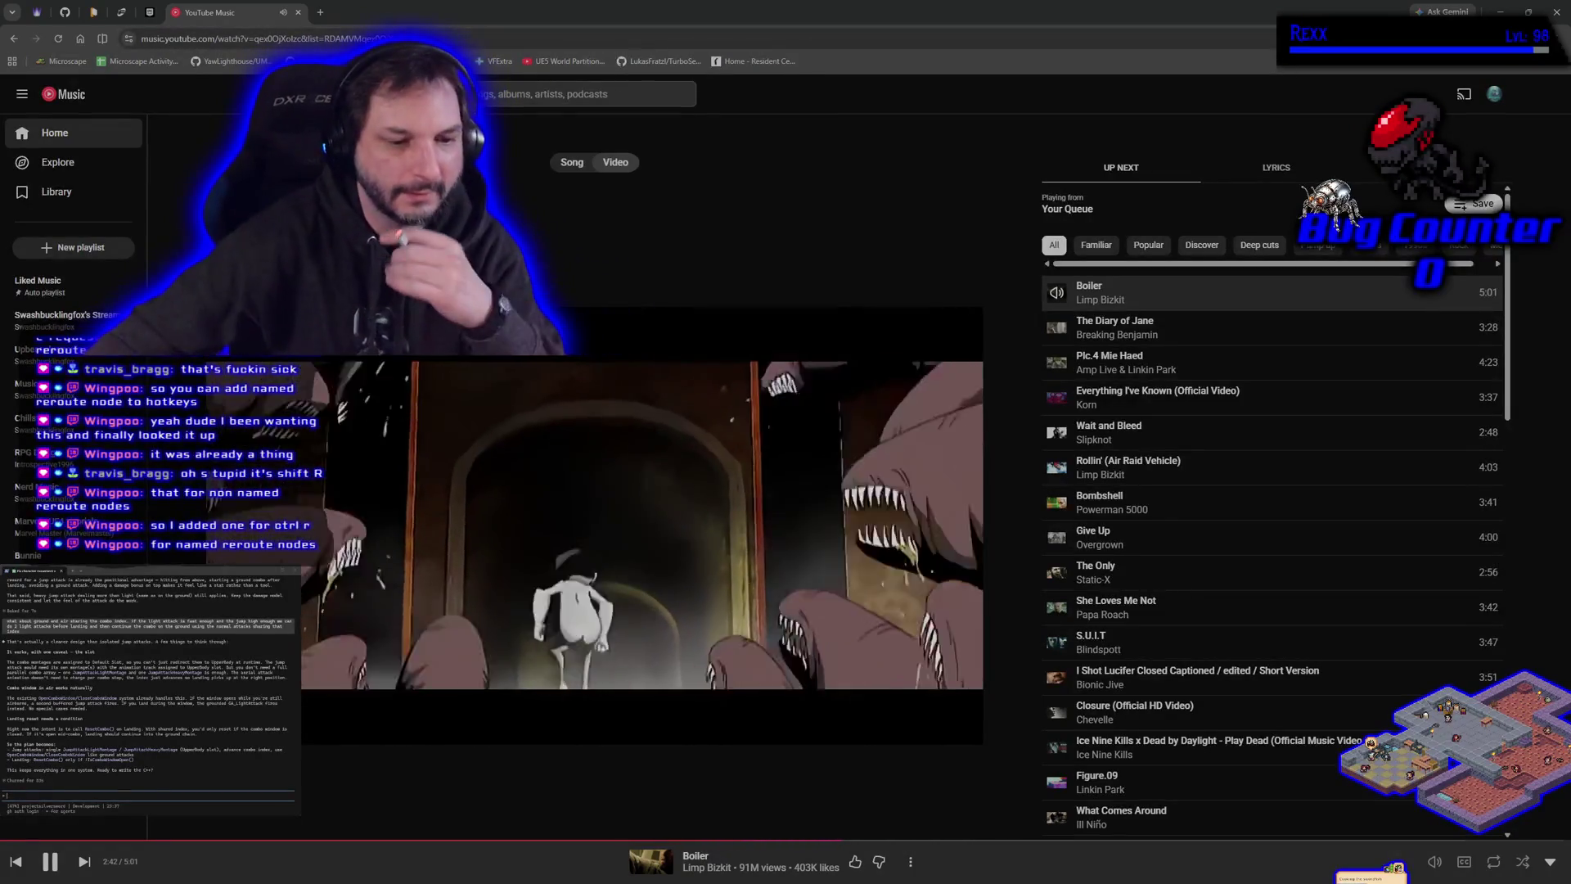
# Revisit the forum tab, return to YouTube Music, then restore and minimize Chrome to reveal the editor.
pyautogui.click(156, 12)
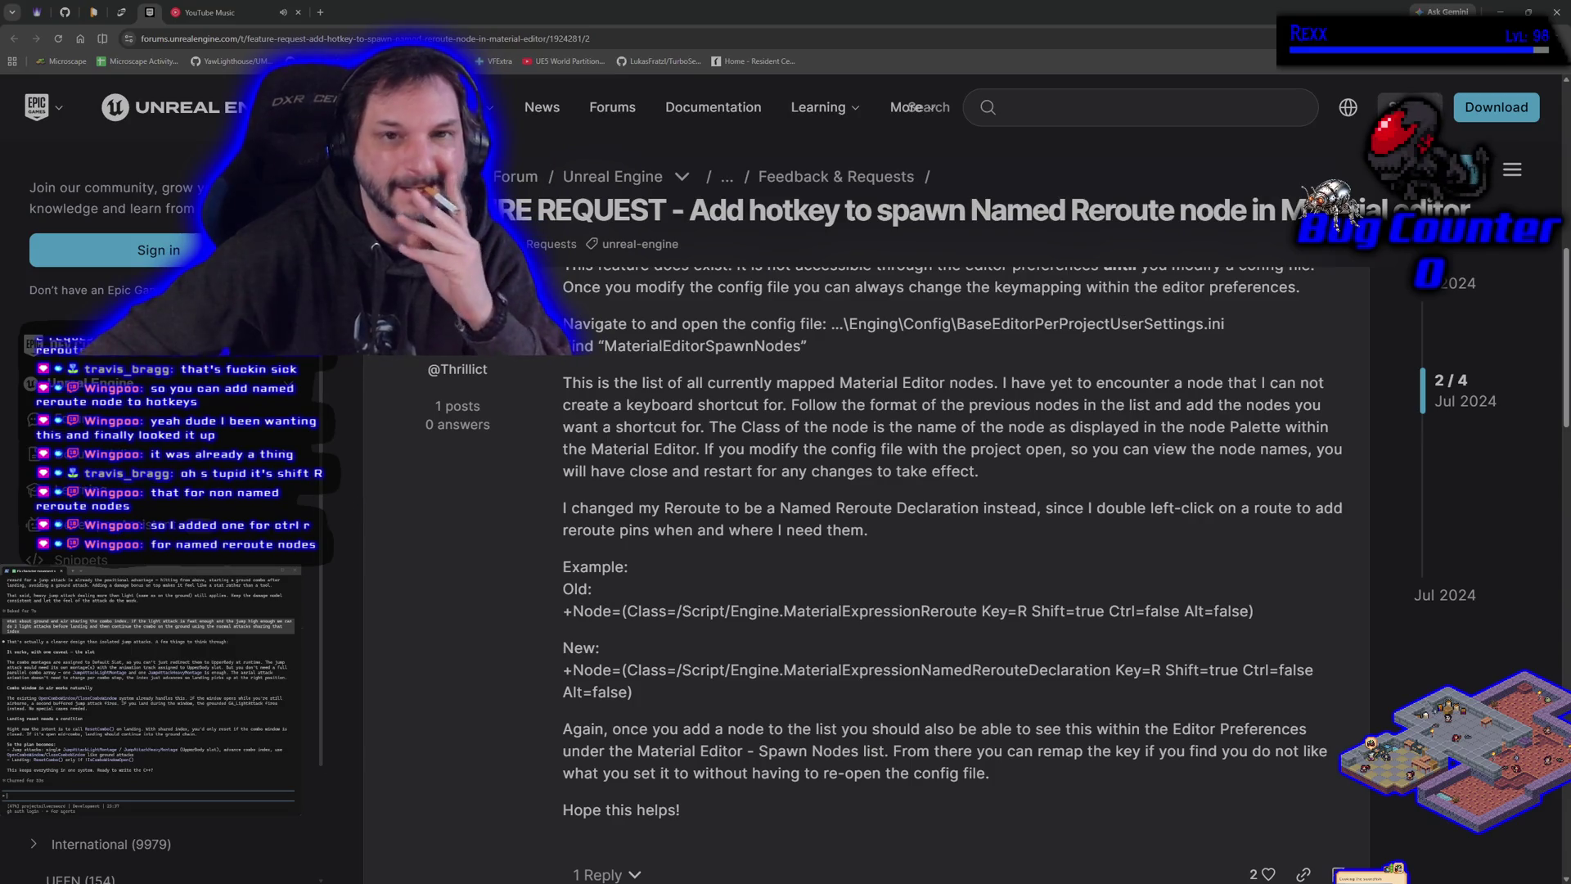
pyautogui.click(237, 12)
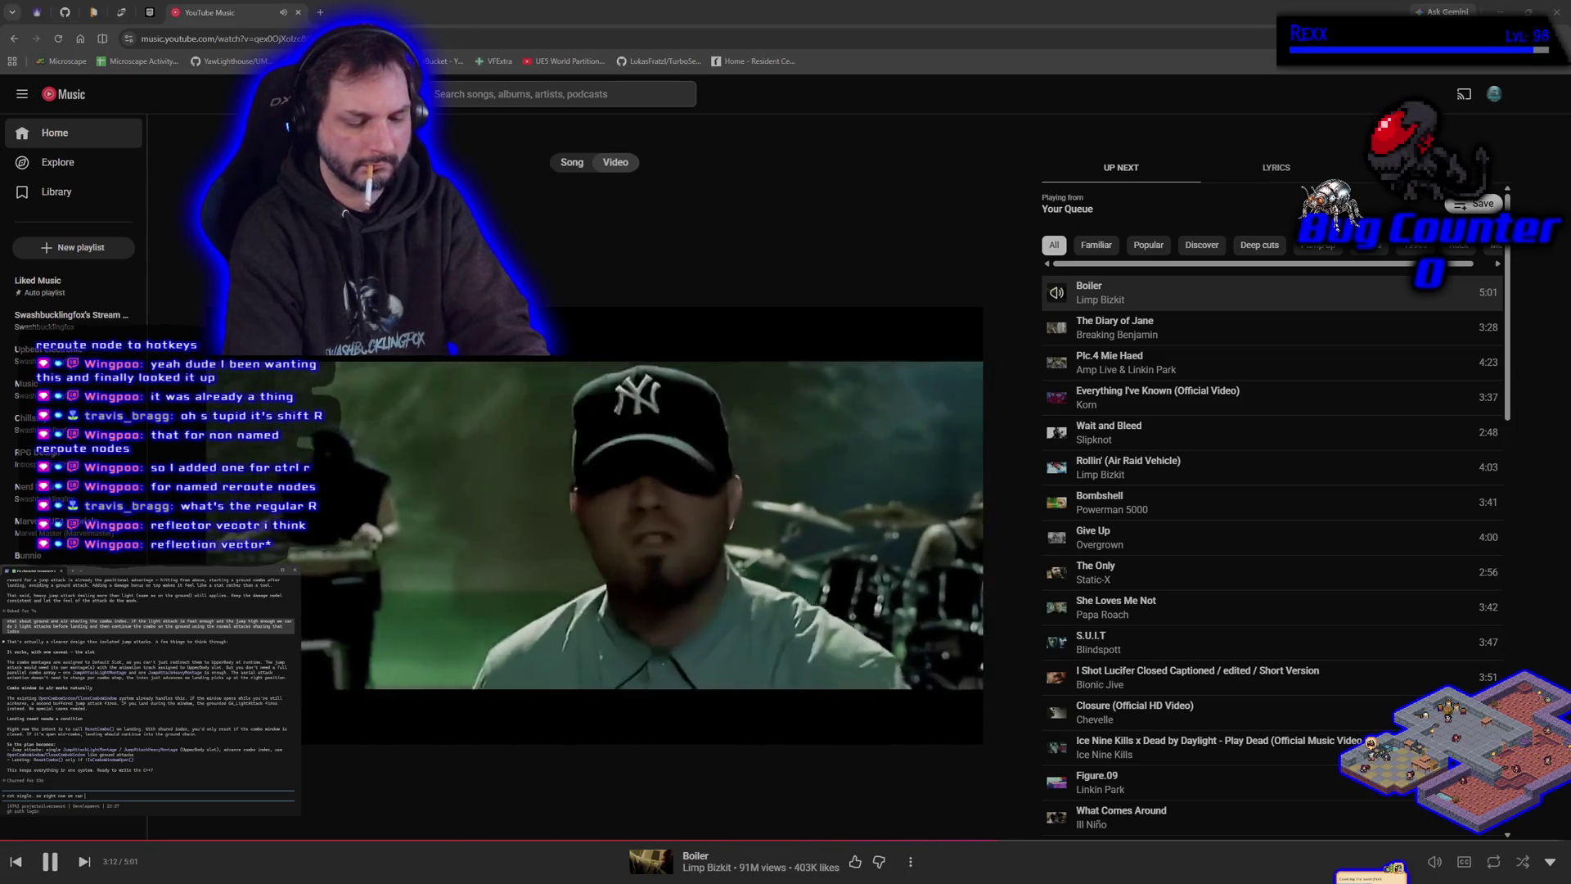
pyautogui.write('bos')
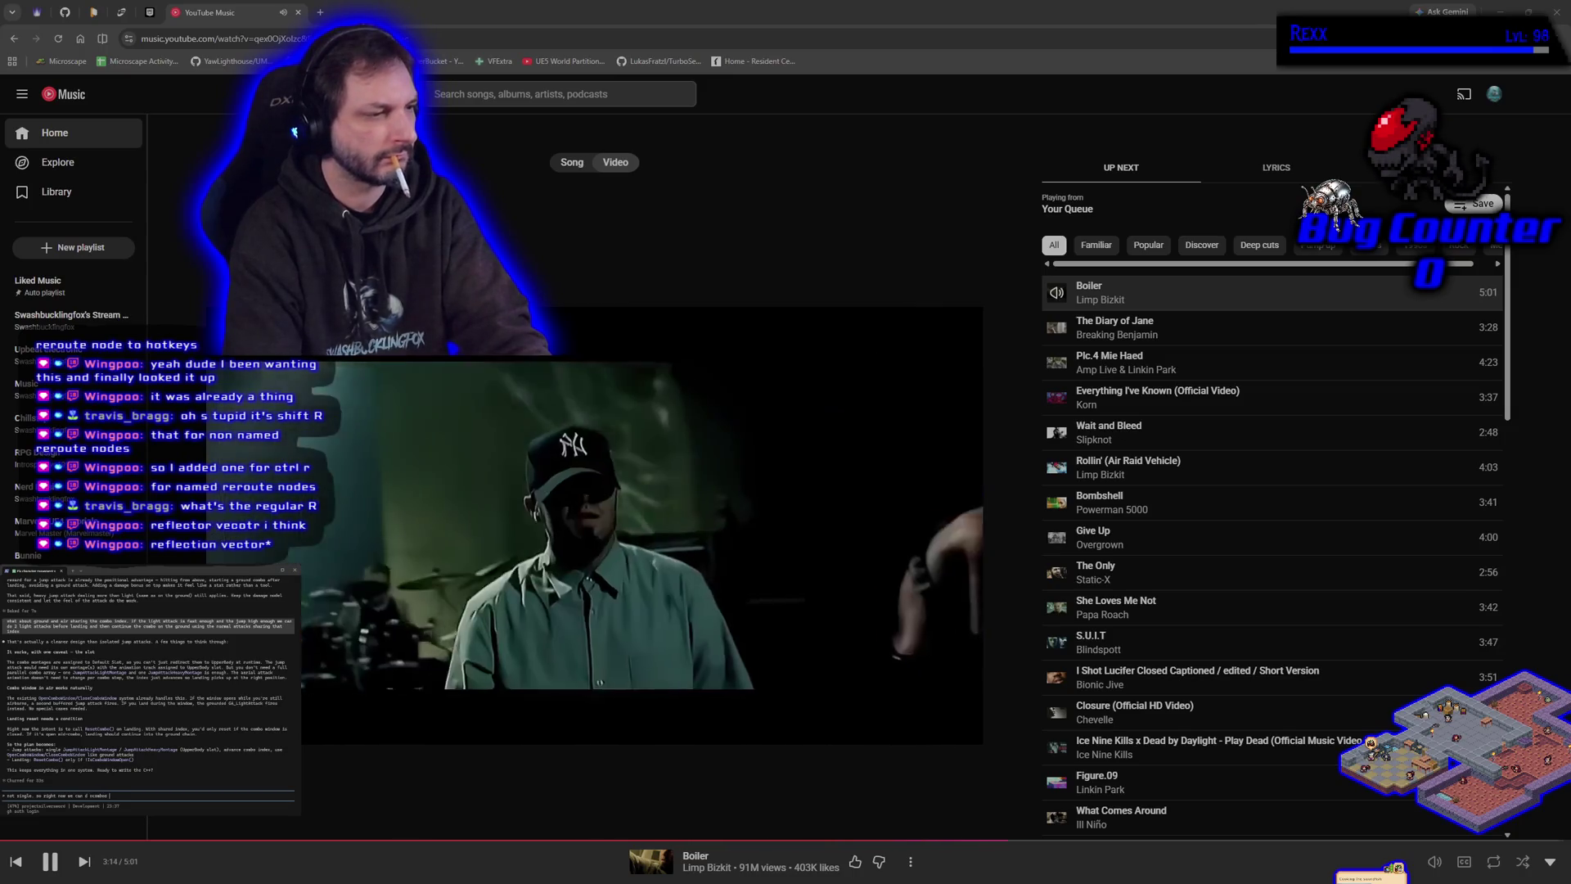
pyautogui.press('BackSpace')
pyautogui.press('BackSpace')
pyautogui.press('BackSpace')
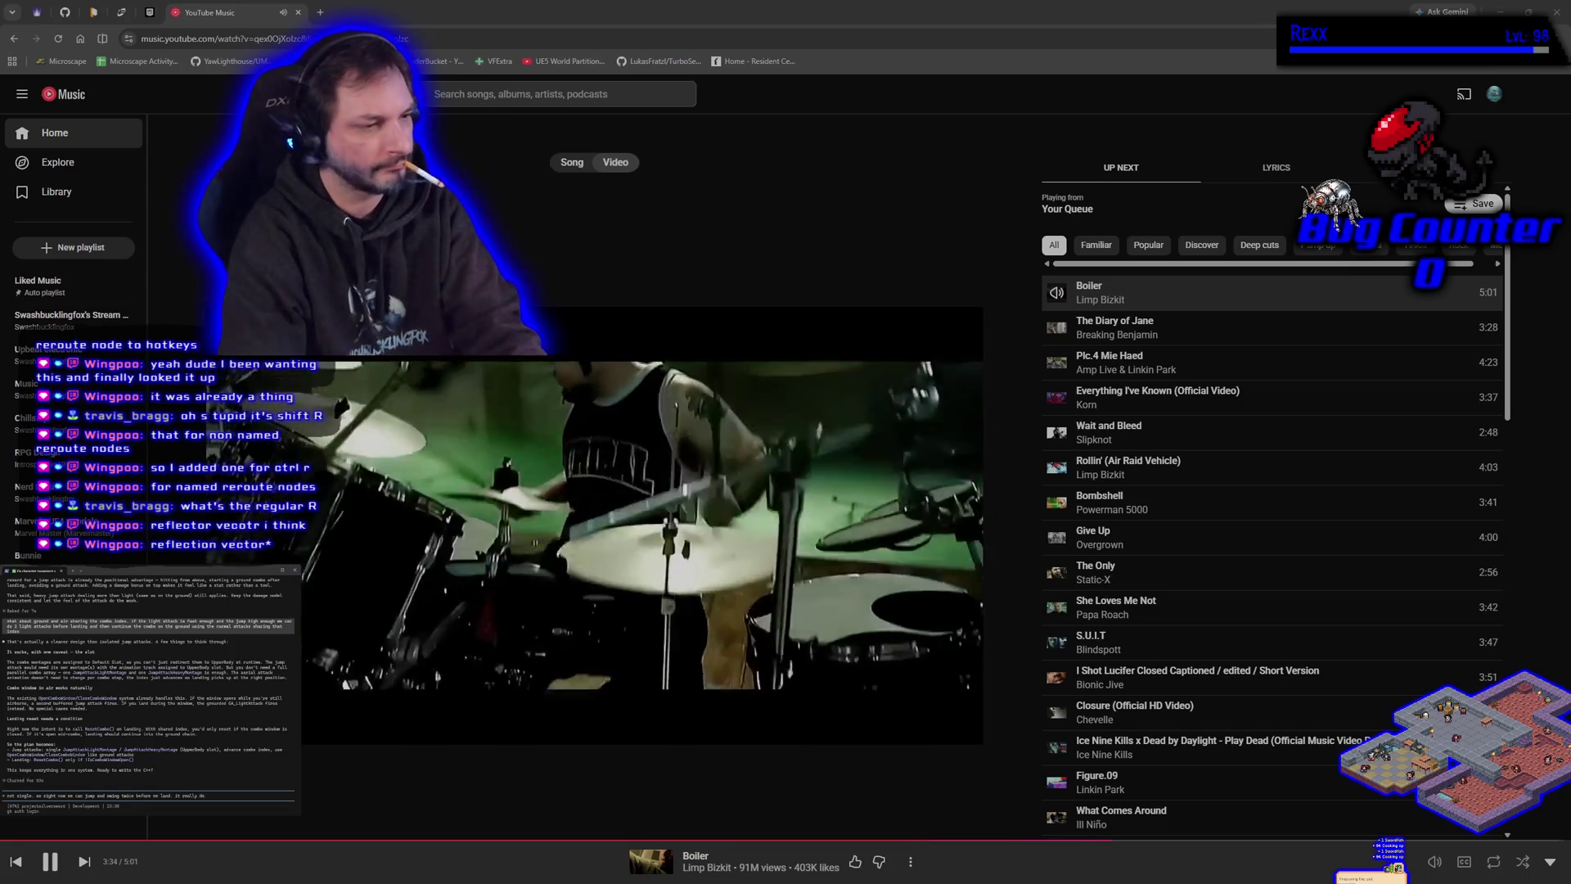
pyautogui.write('he animation length.')
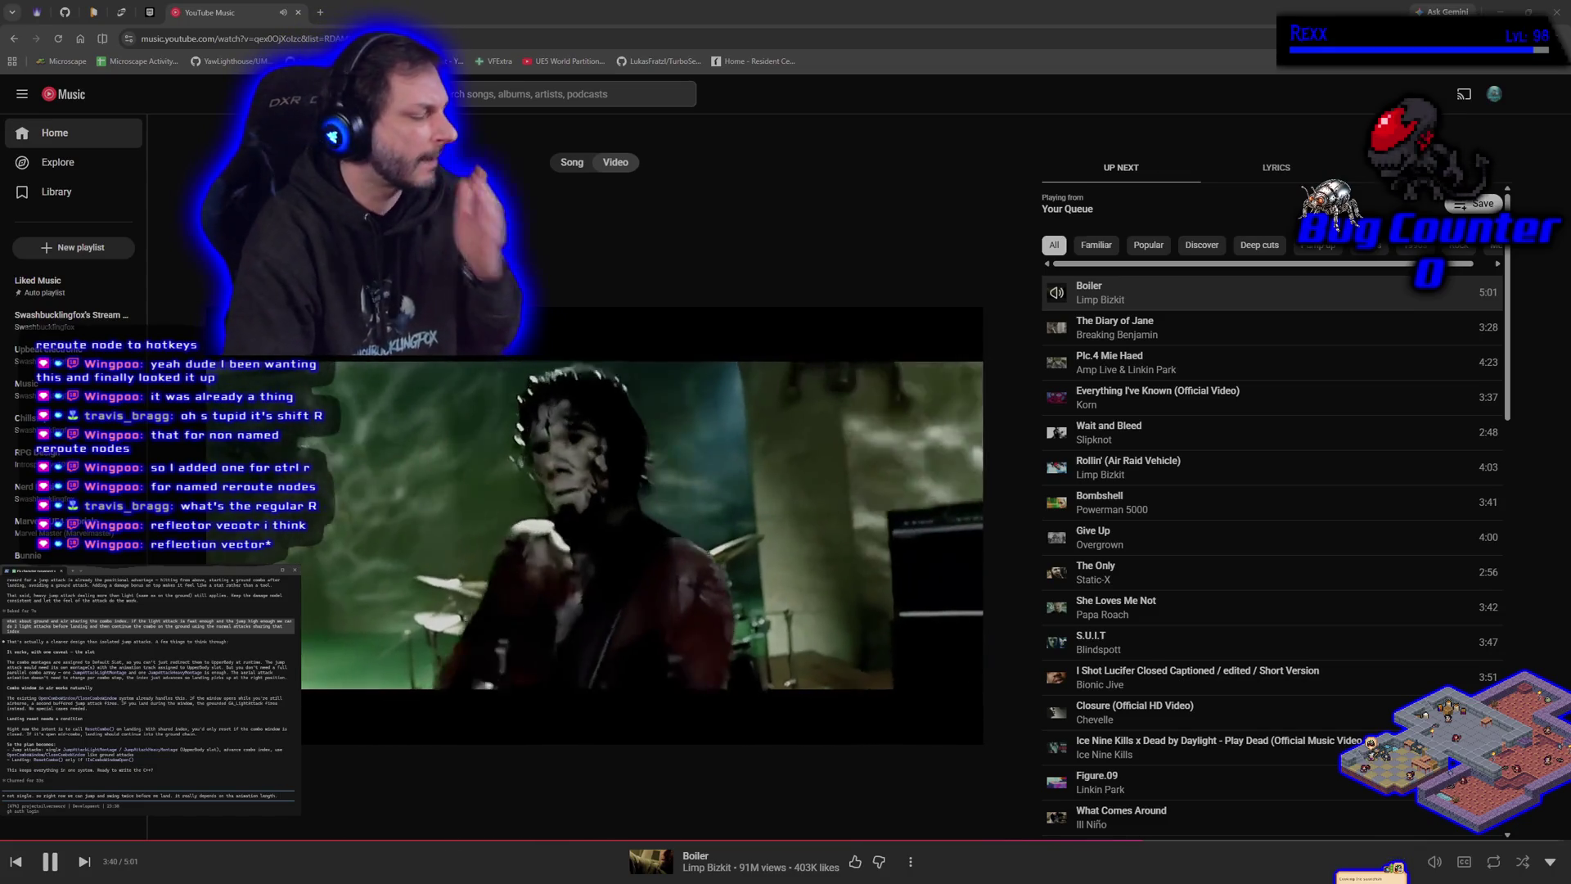
pyautogui.press('Return')
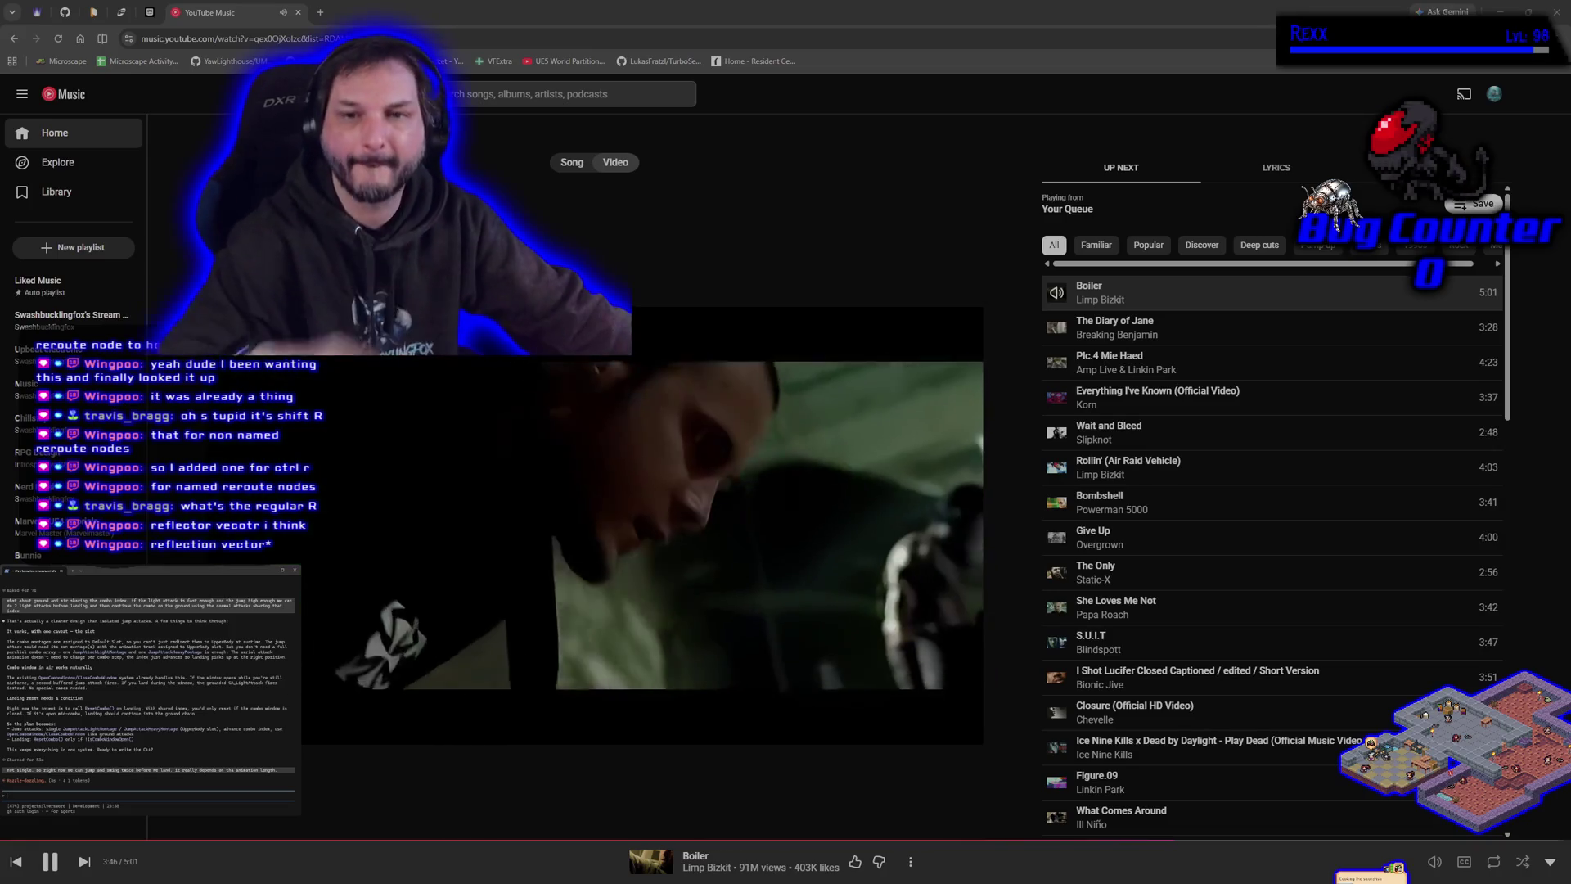
pyautogui.moveTo(468, 12); pyautogui.dragTo(468, 49)
pyautogui.click(1048, 38)
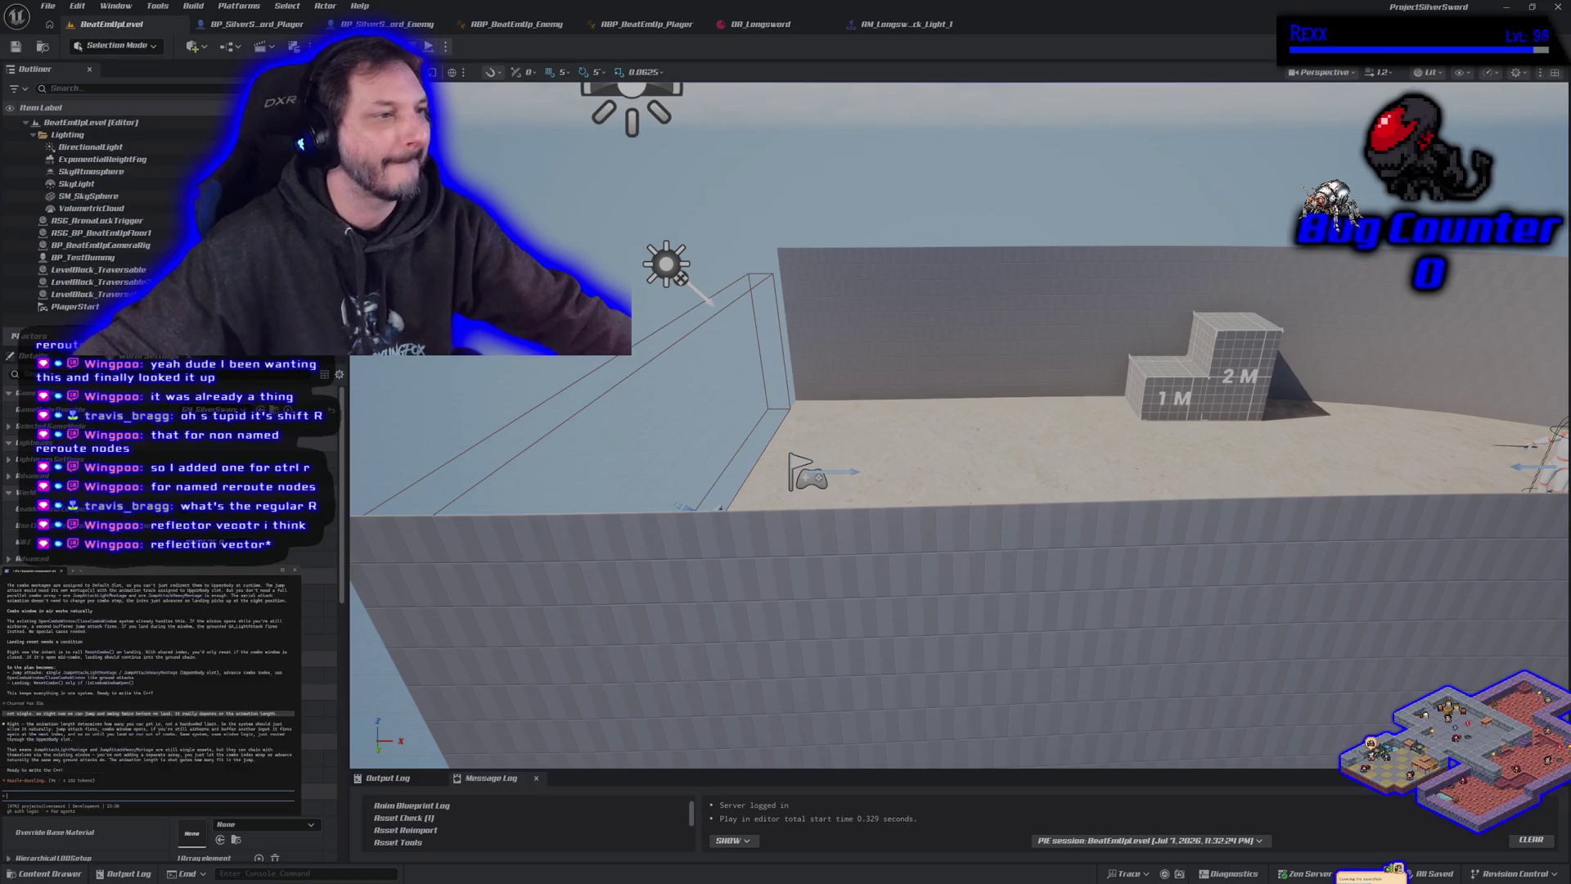
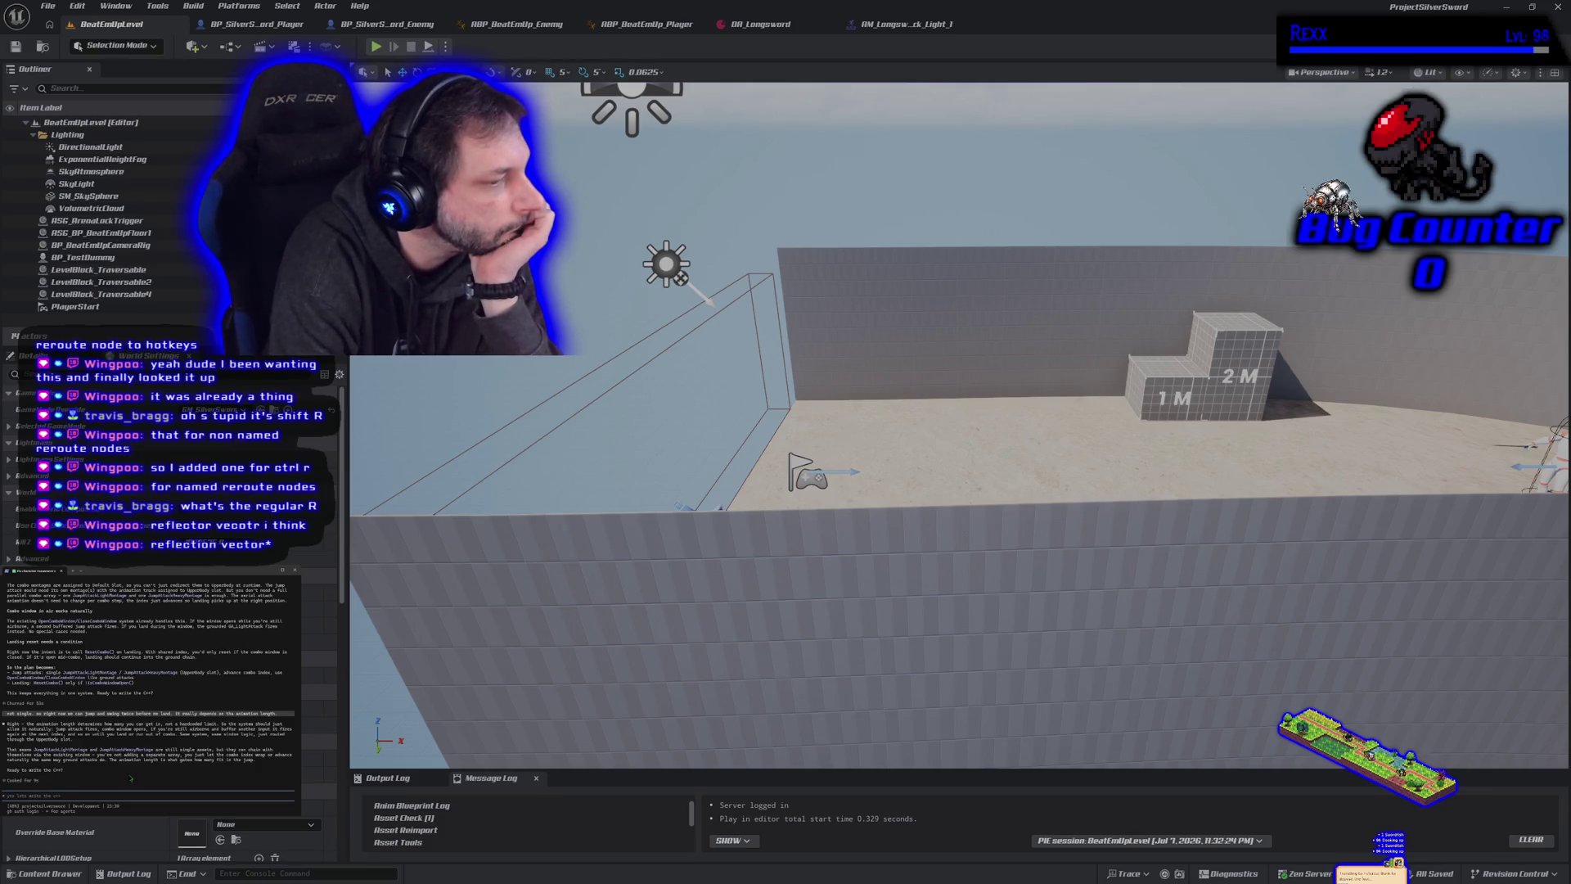
# Ask the assistant whether the same attack would play twice in a row, then about using several montages.
pyautogui.write('okuldnt that play ')
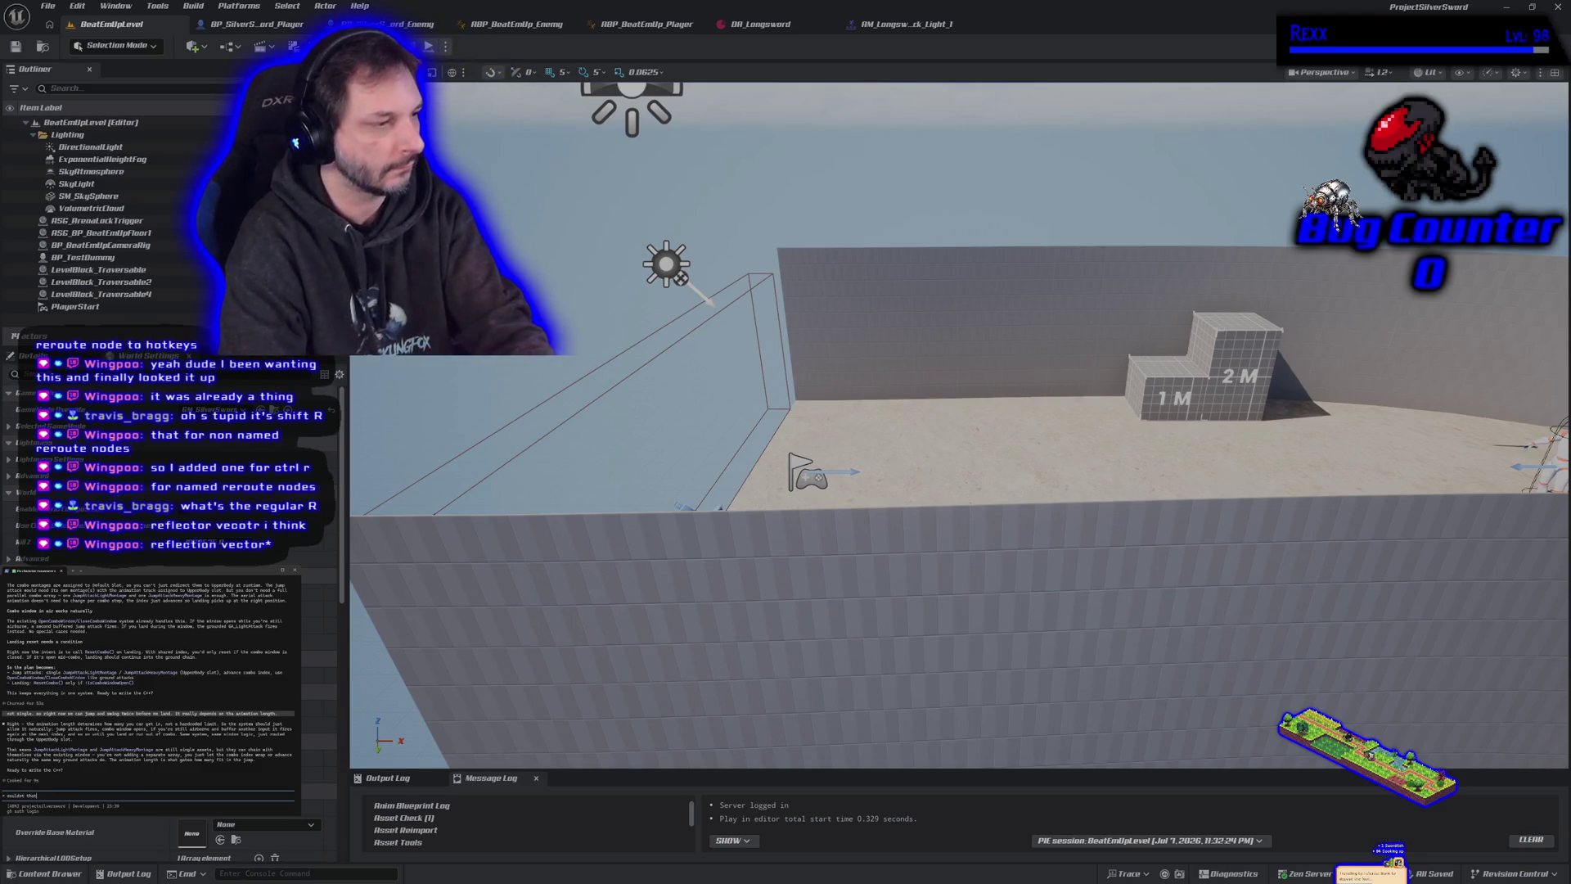
pyautogui.write('the same')
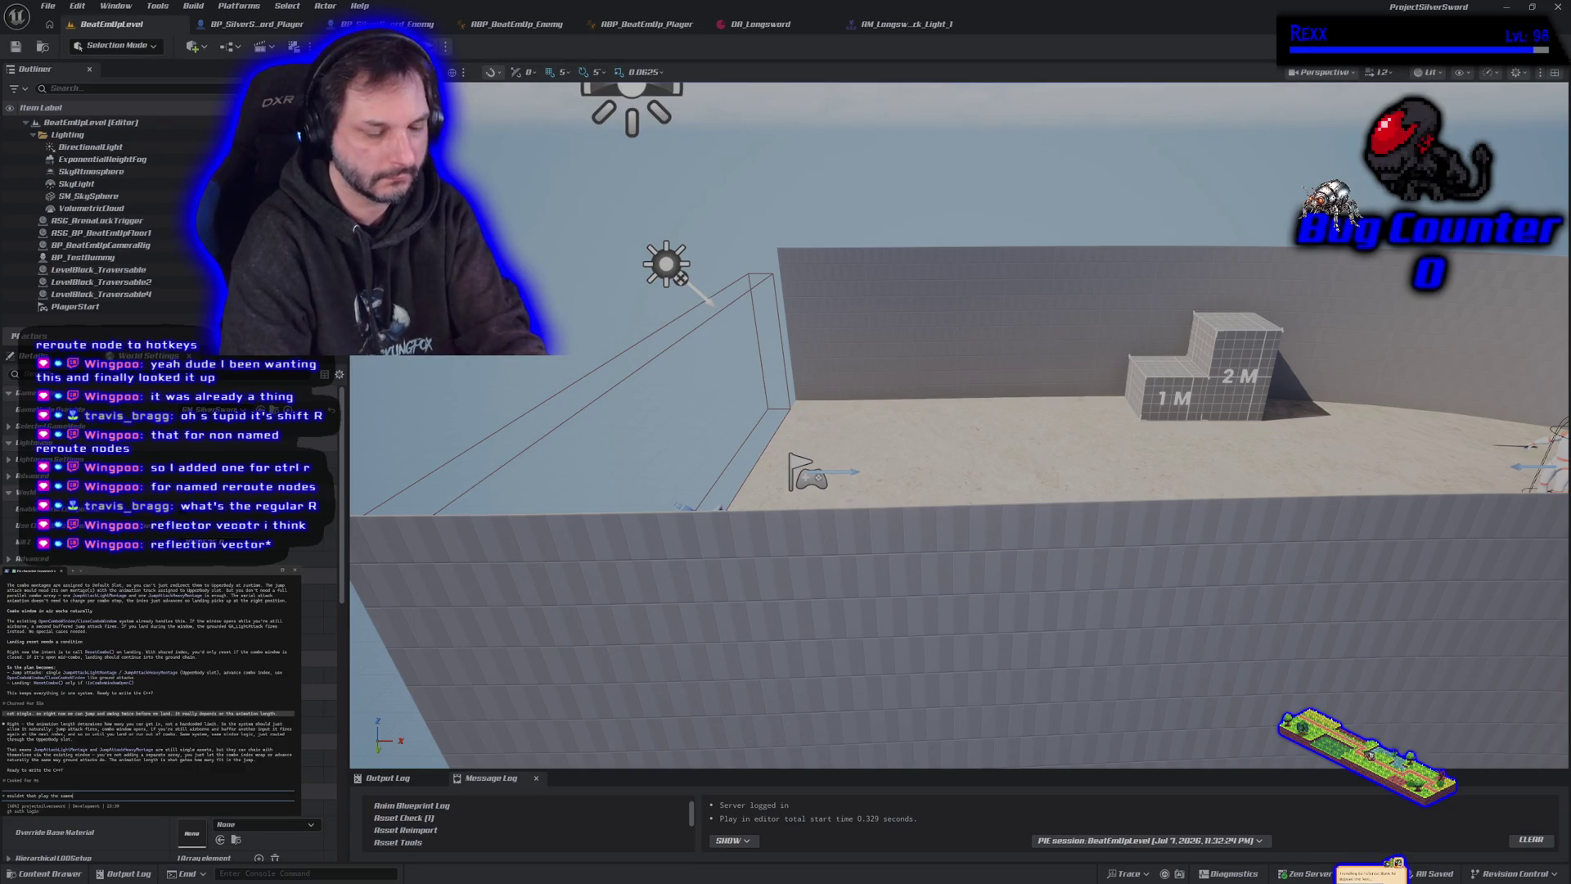
pyautogui.write(' attack ')
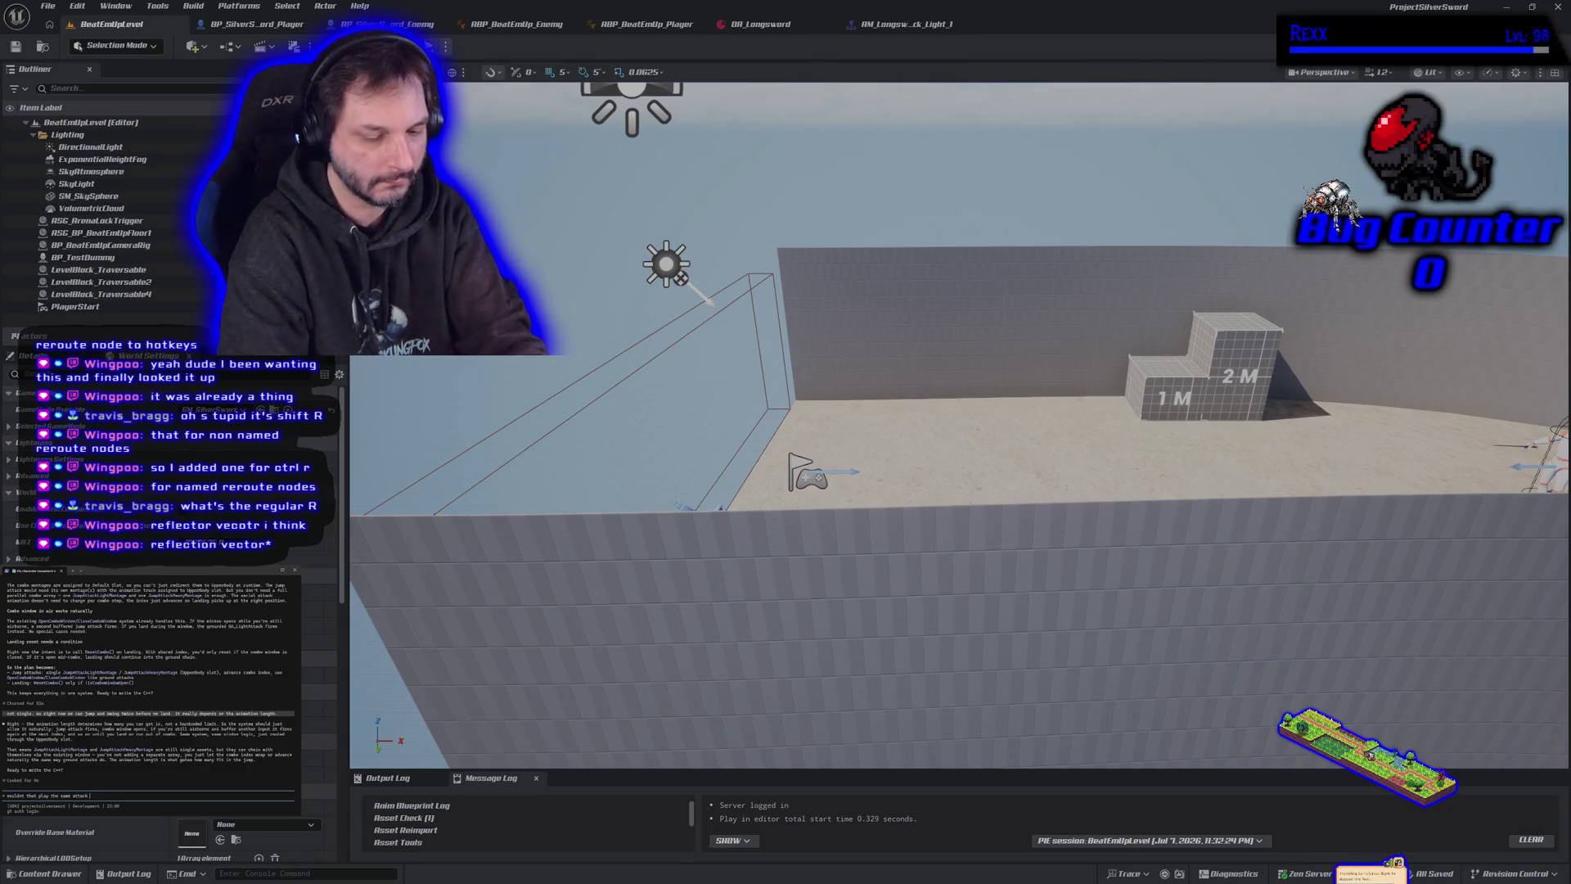
pyautogui.write('twrow?')
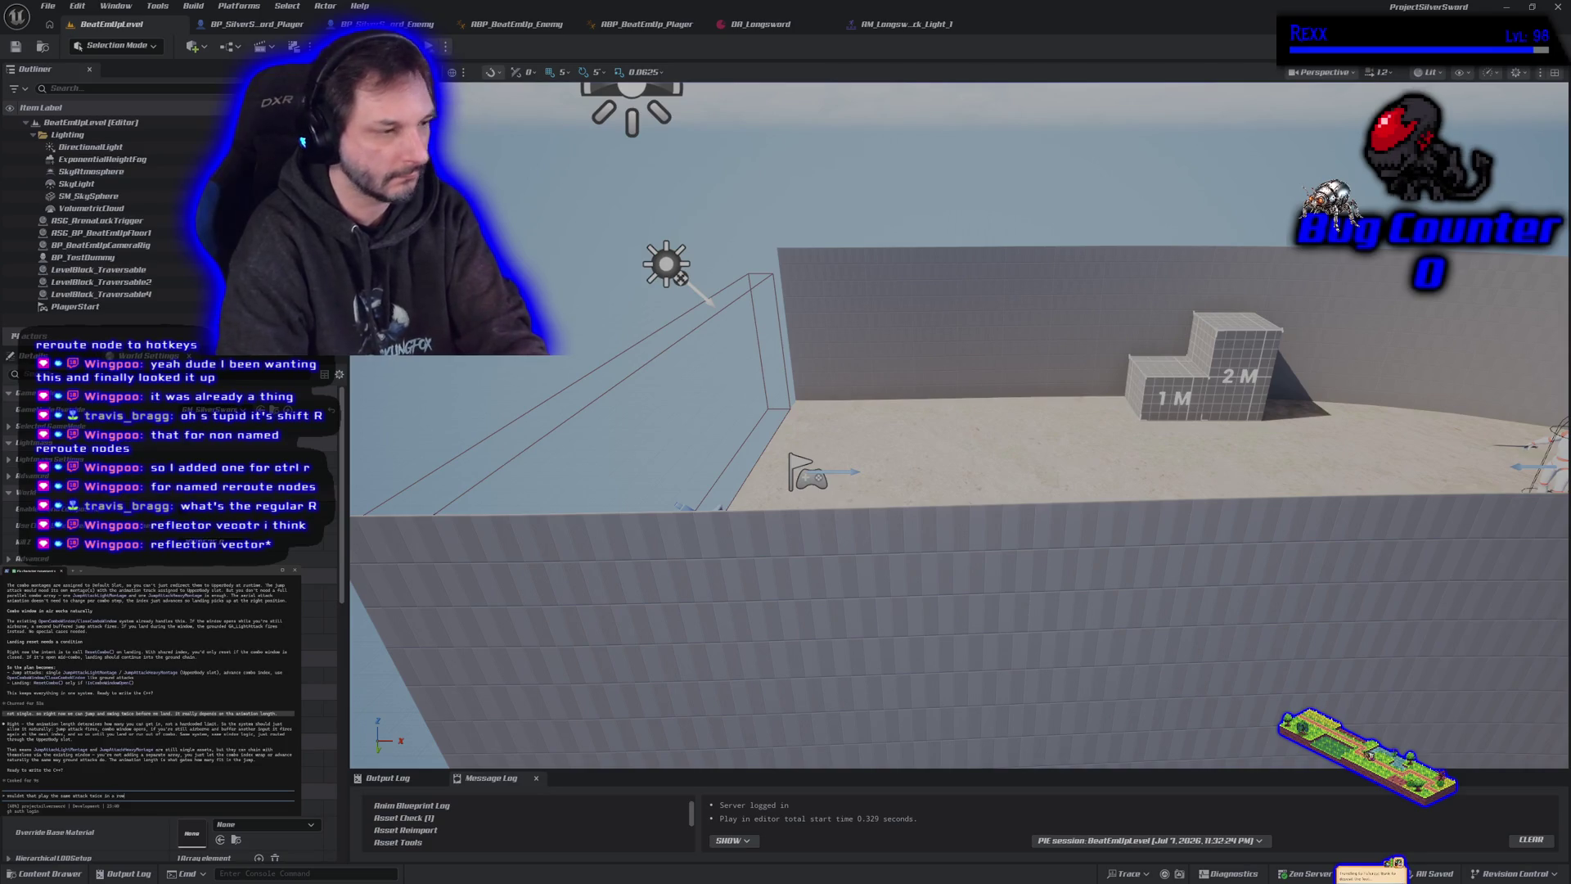
pyautogui.press('Return')
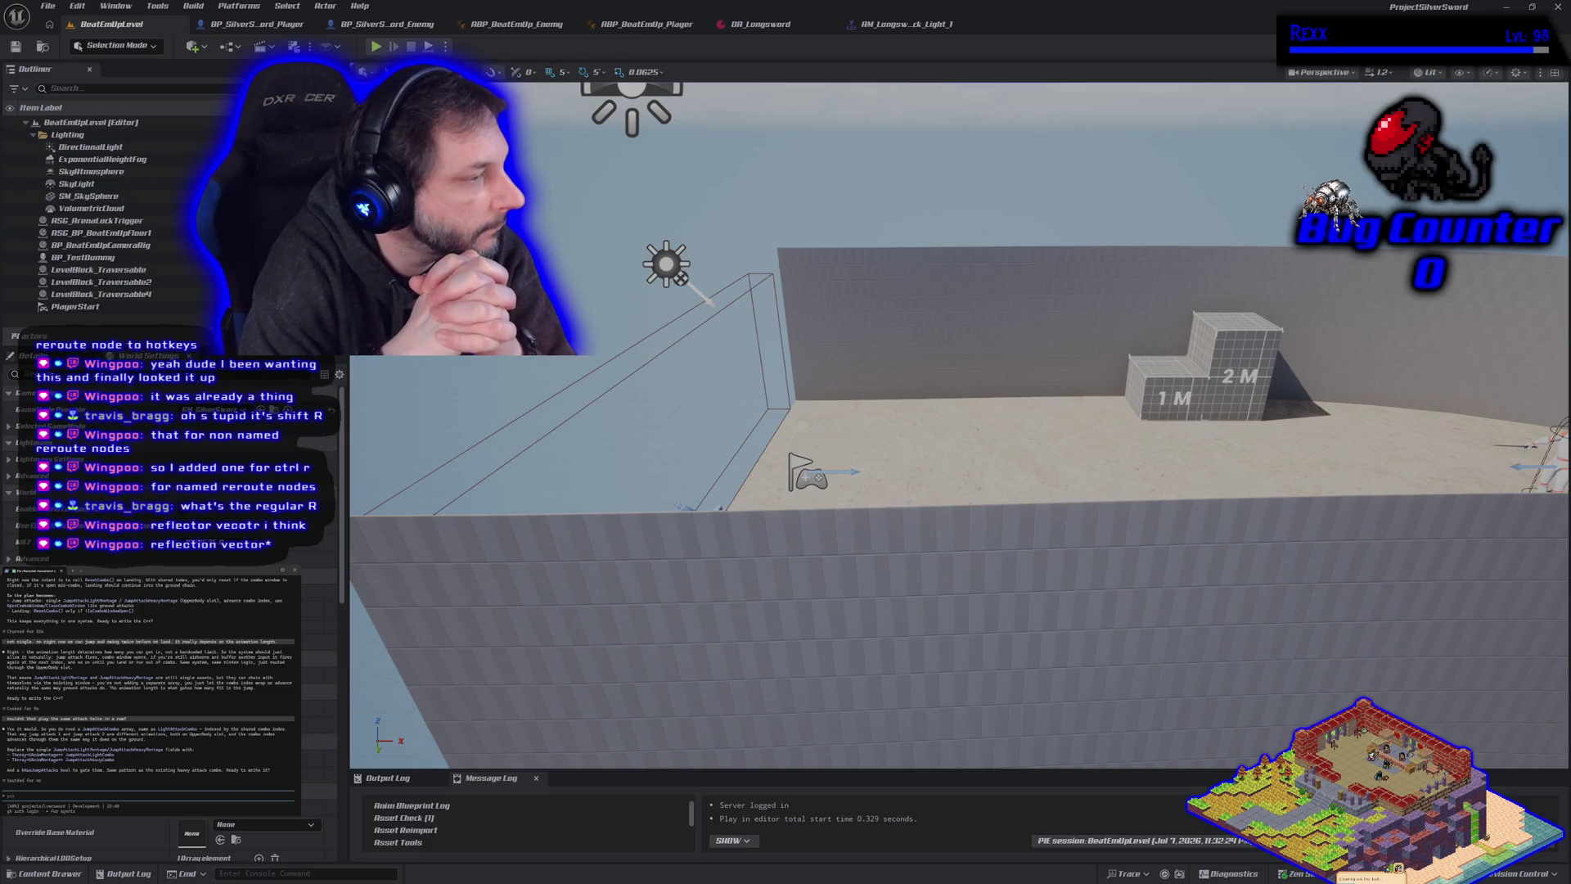
pyautogui.write('but')
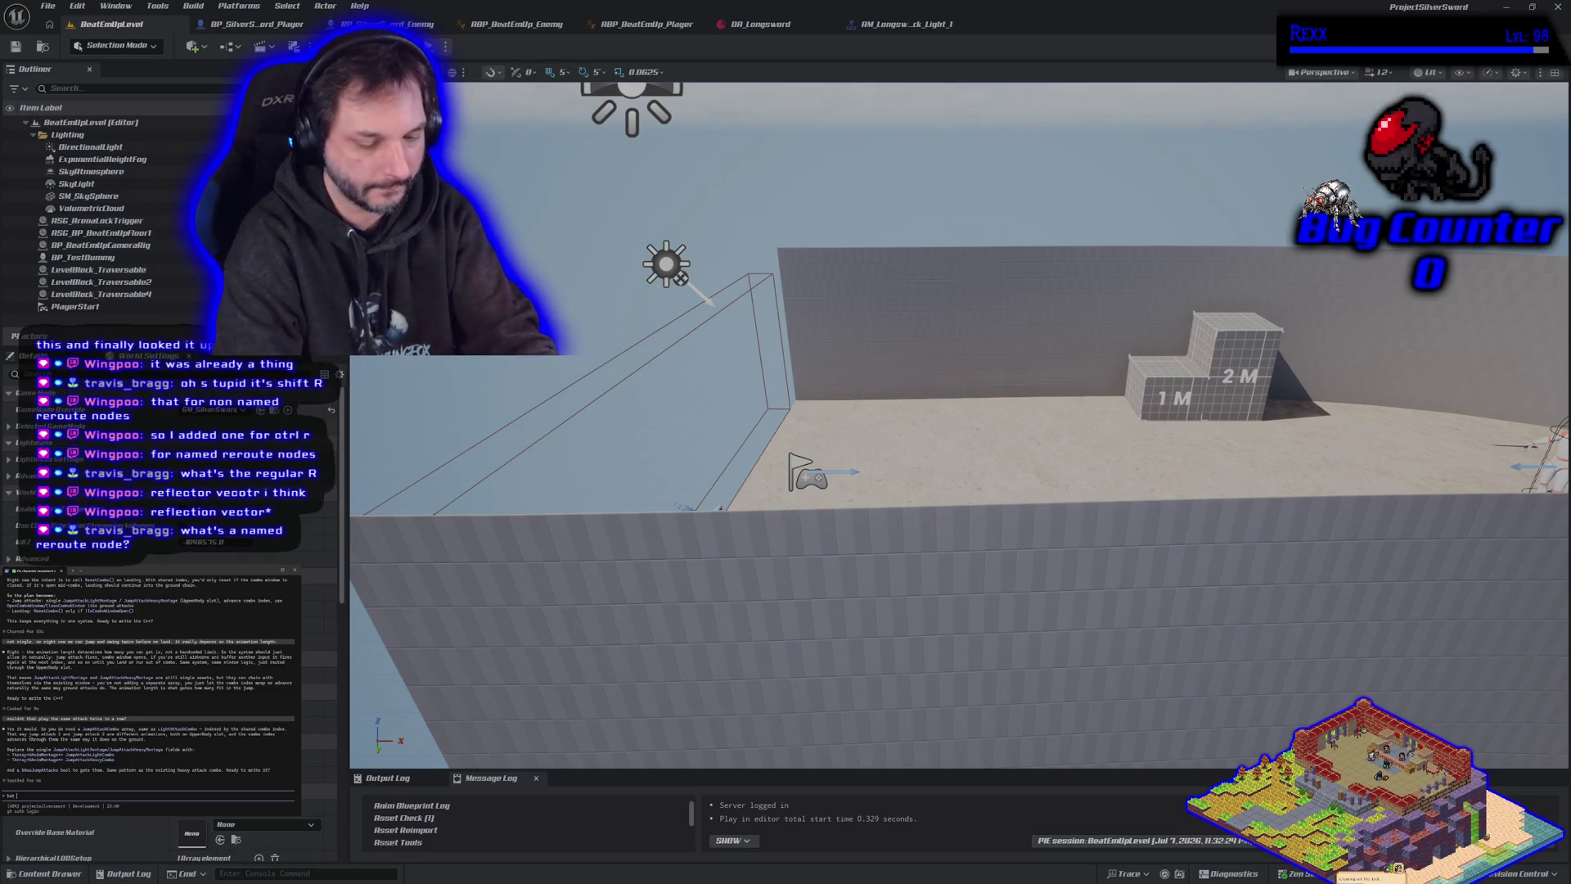
pyautogui.write(' for lo')
pyautogui.write('ight attack if and can')
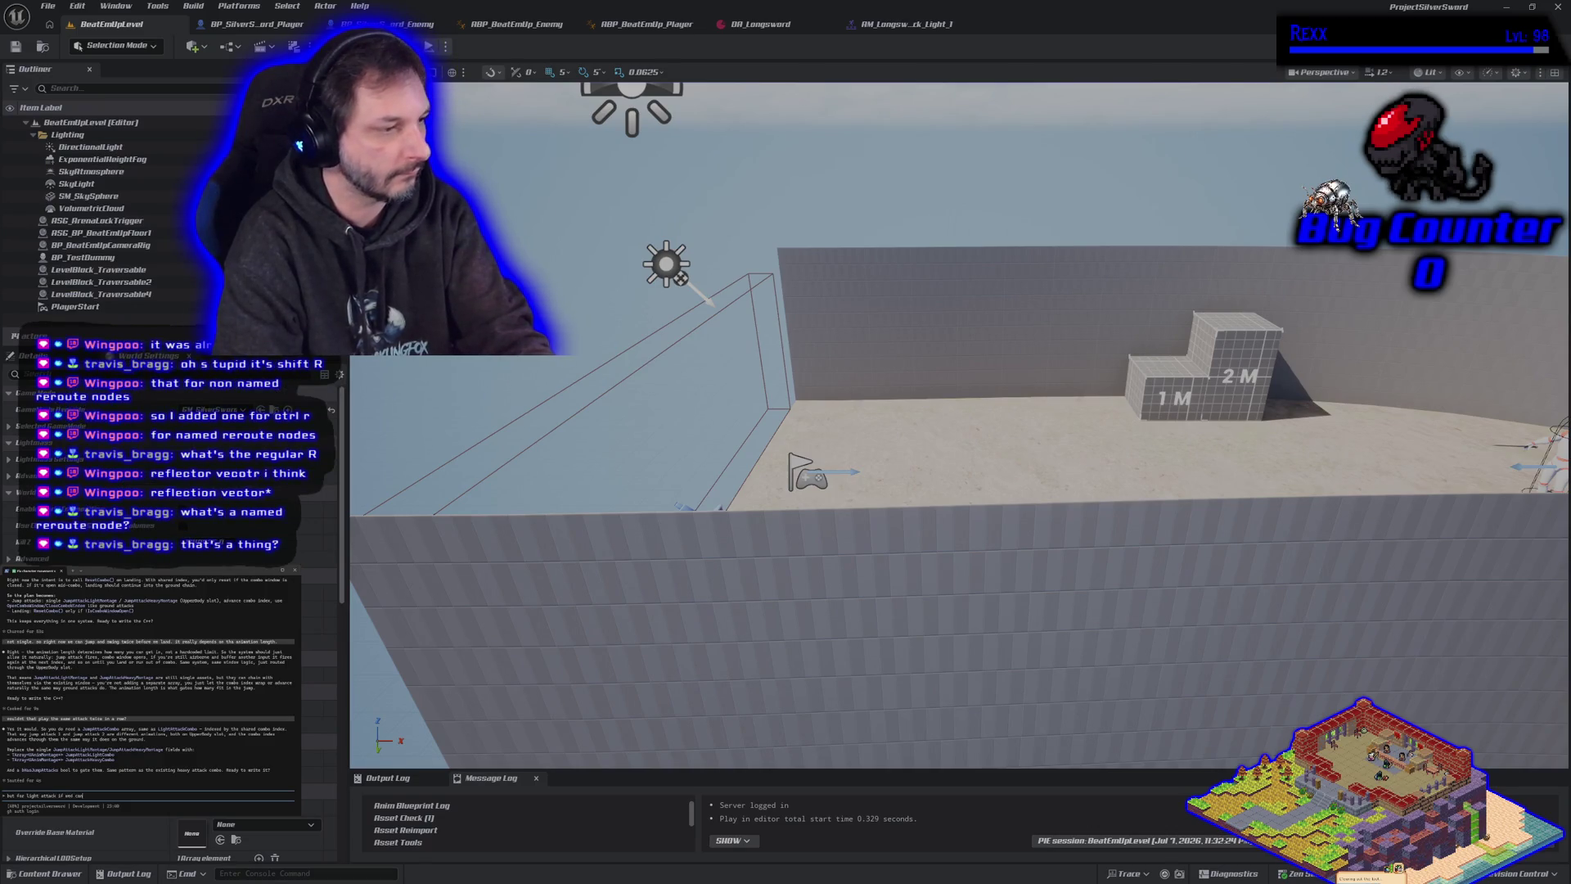
pyautogui.write(' swing m')
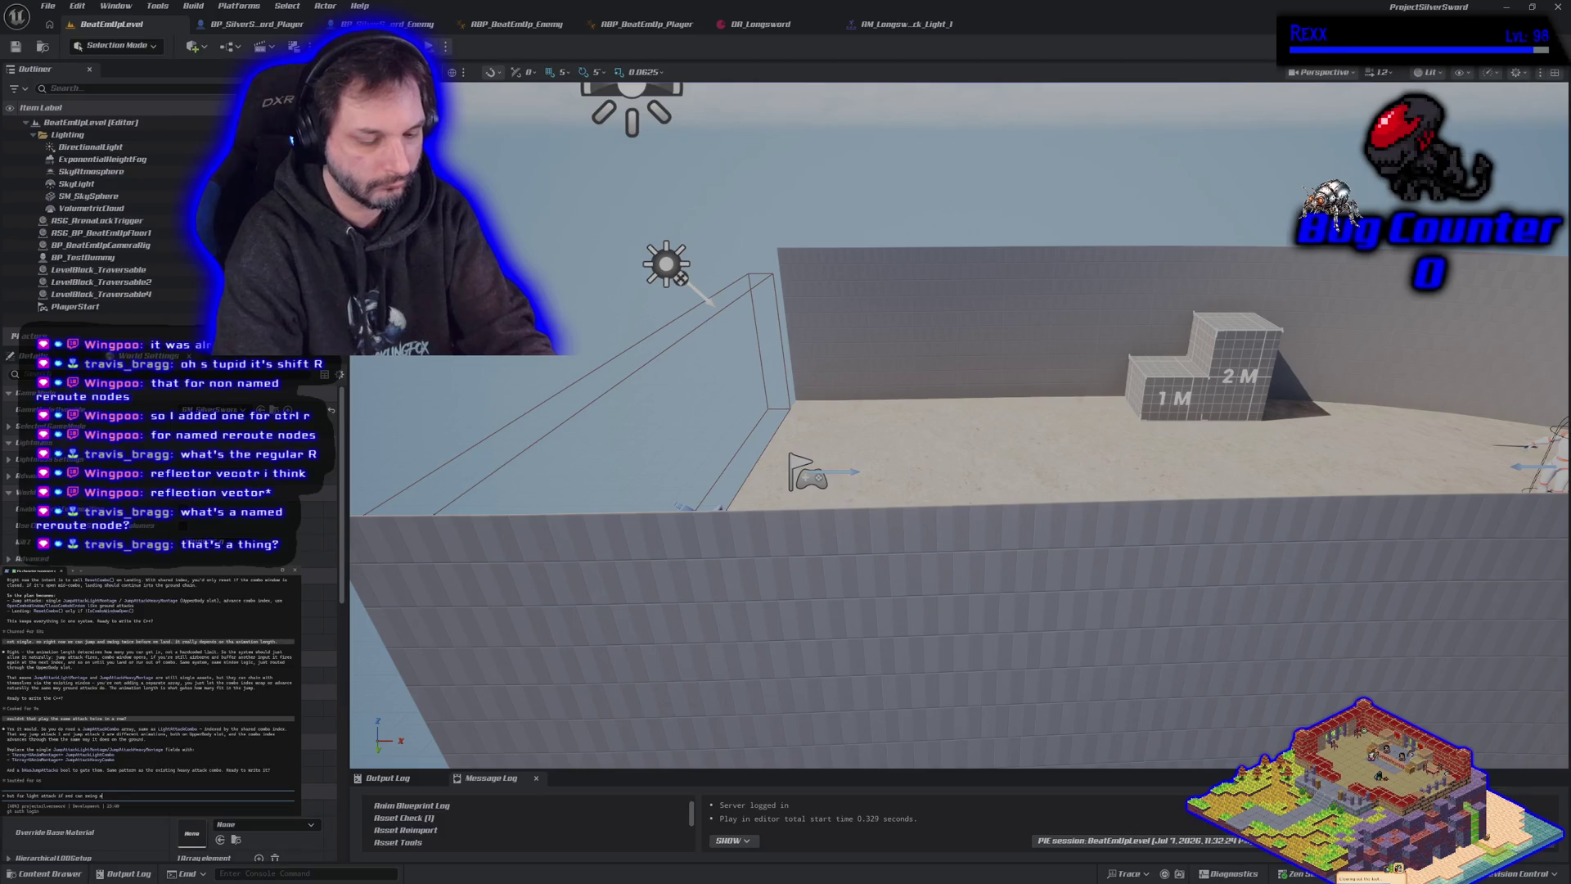
pyautogui.write('ore thr and')
pyautogui.write(' one')
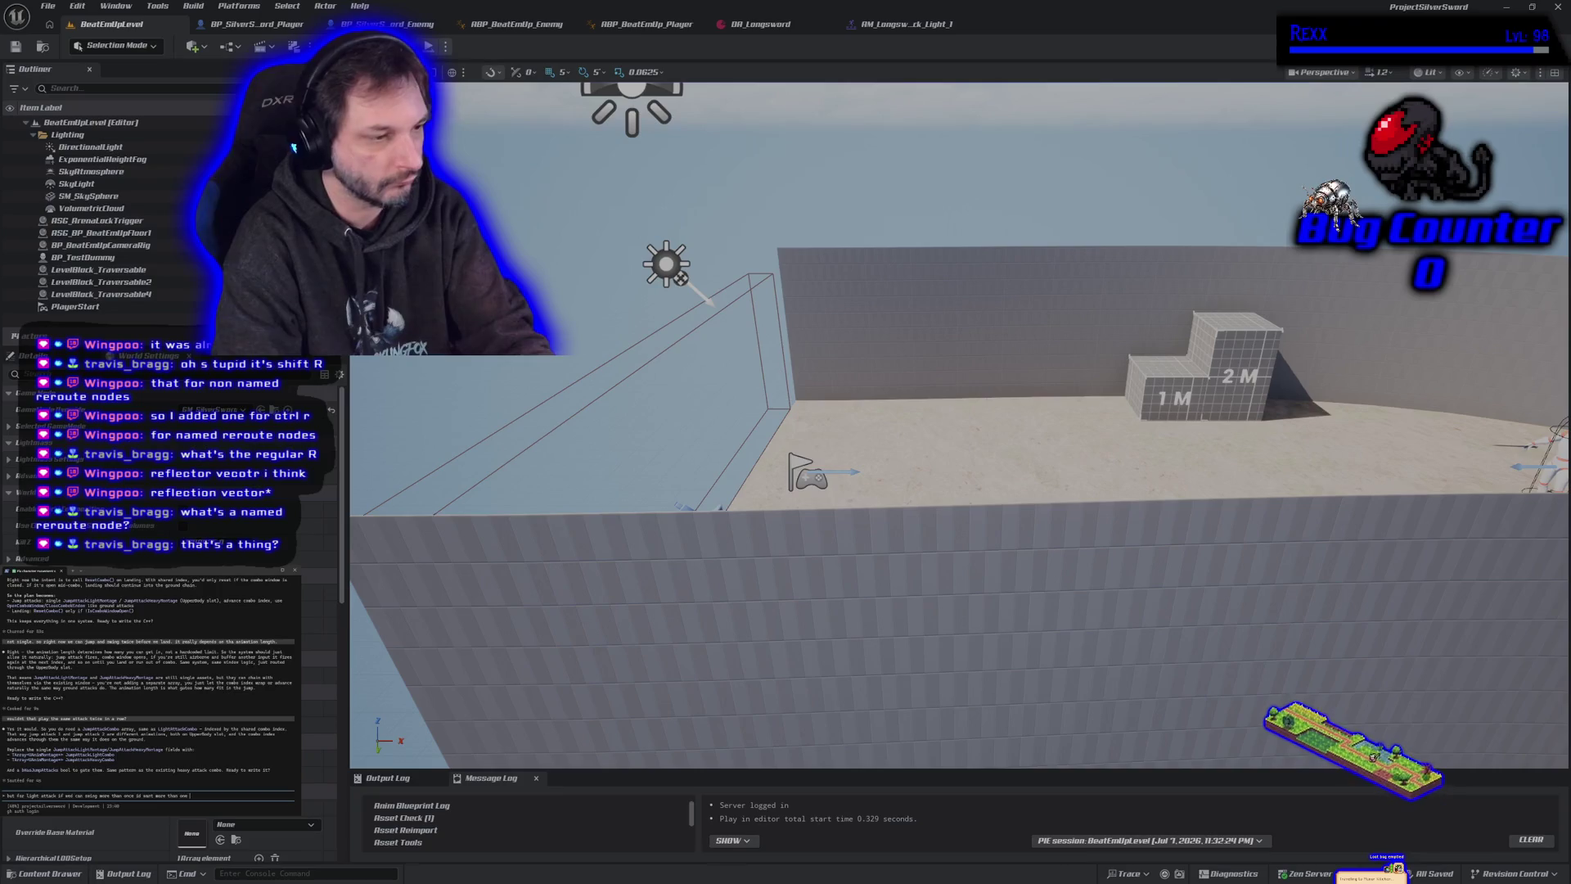
pyautogui.write('ntage')
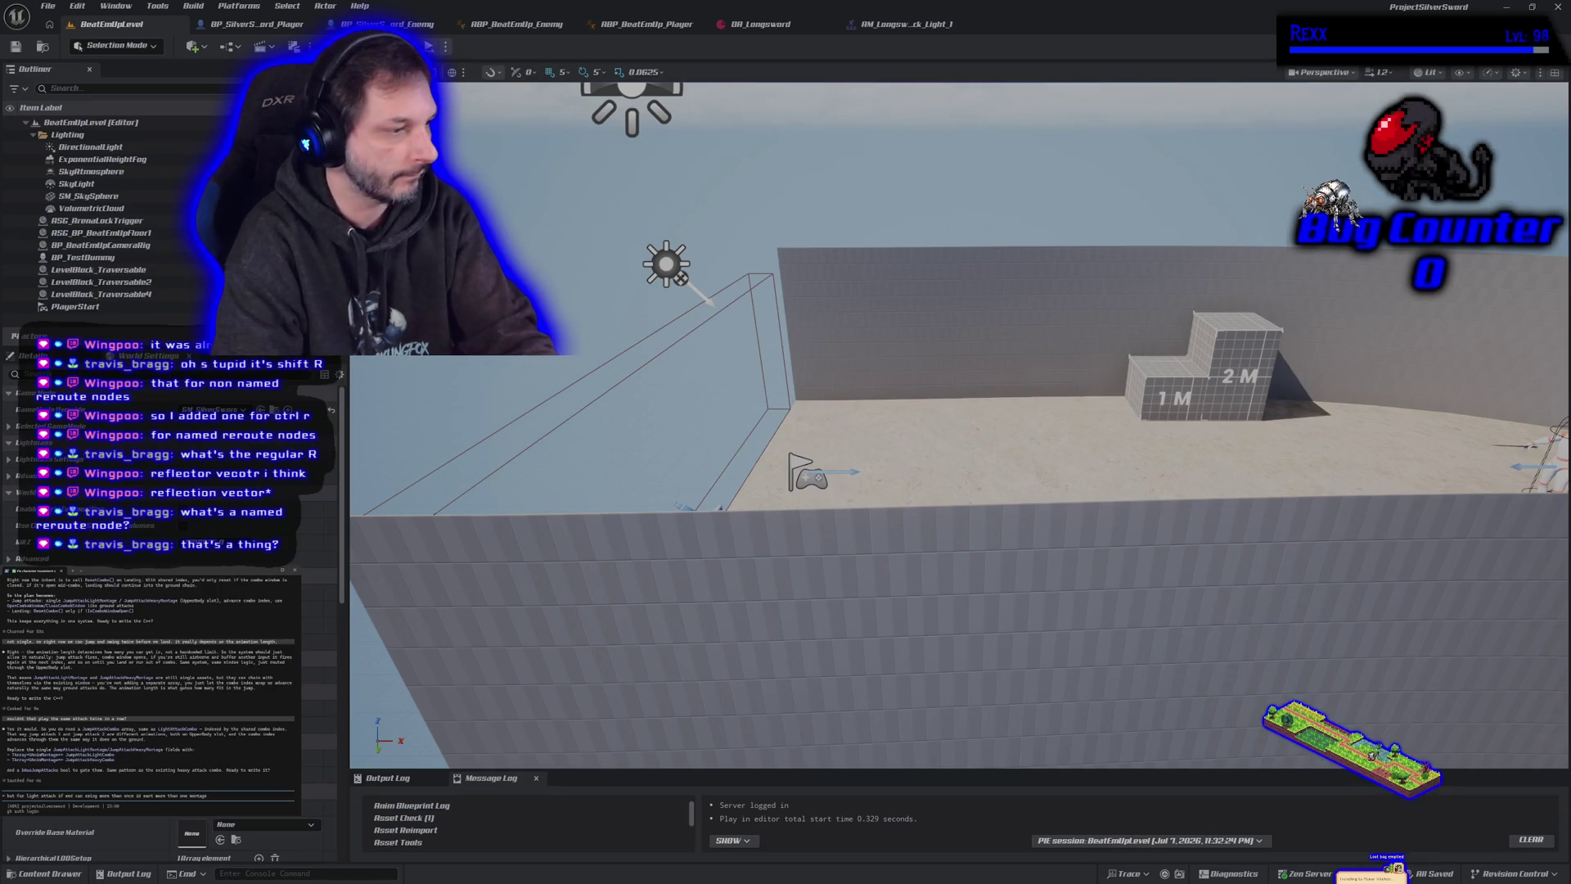
pyautogui.press('Return')
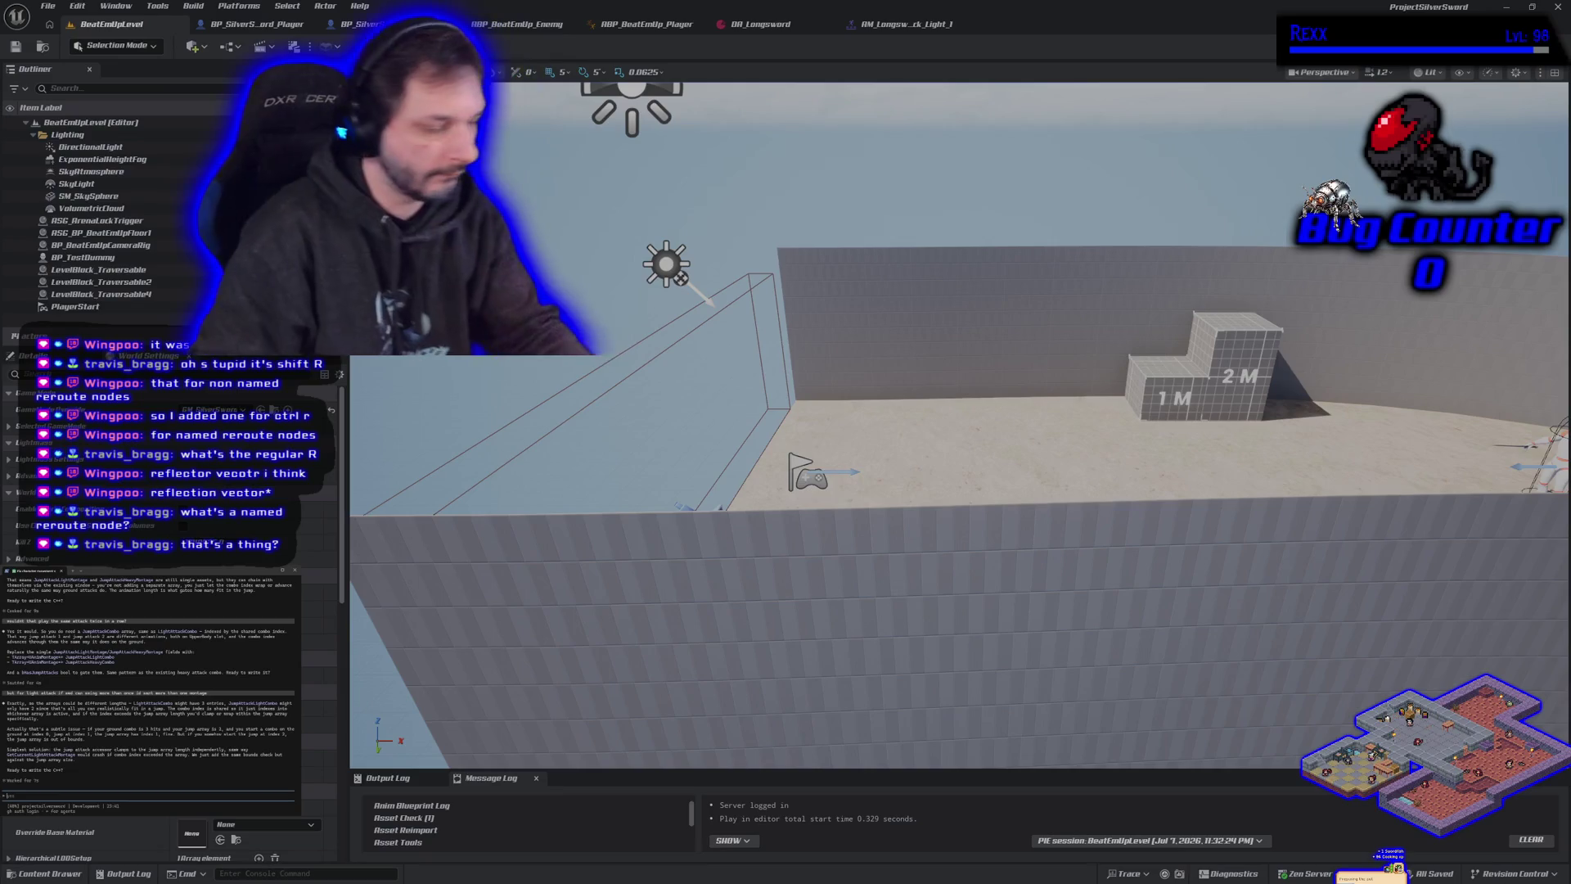
pyautogui.write('well so then do we w')
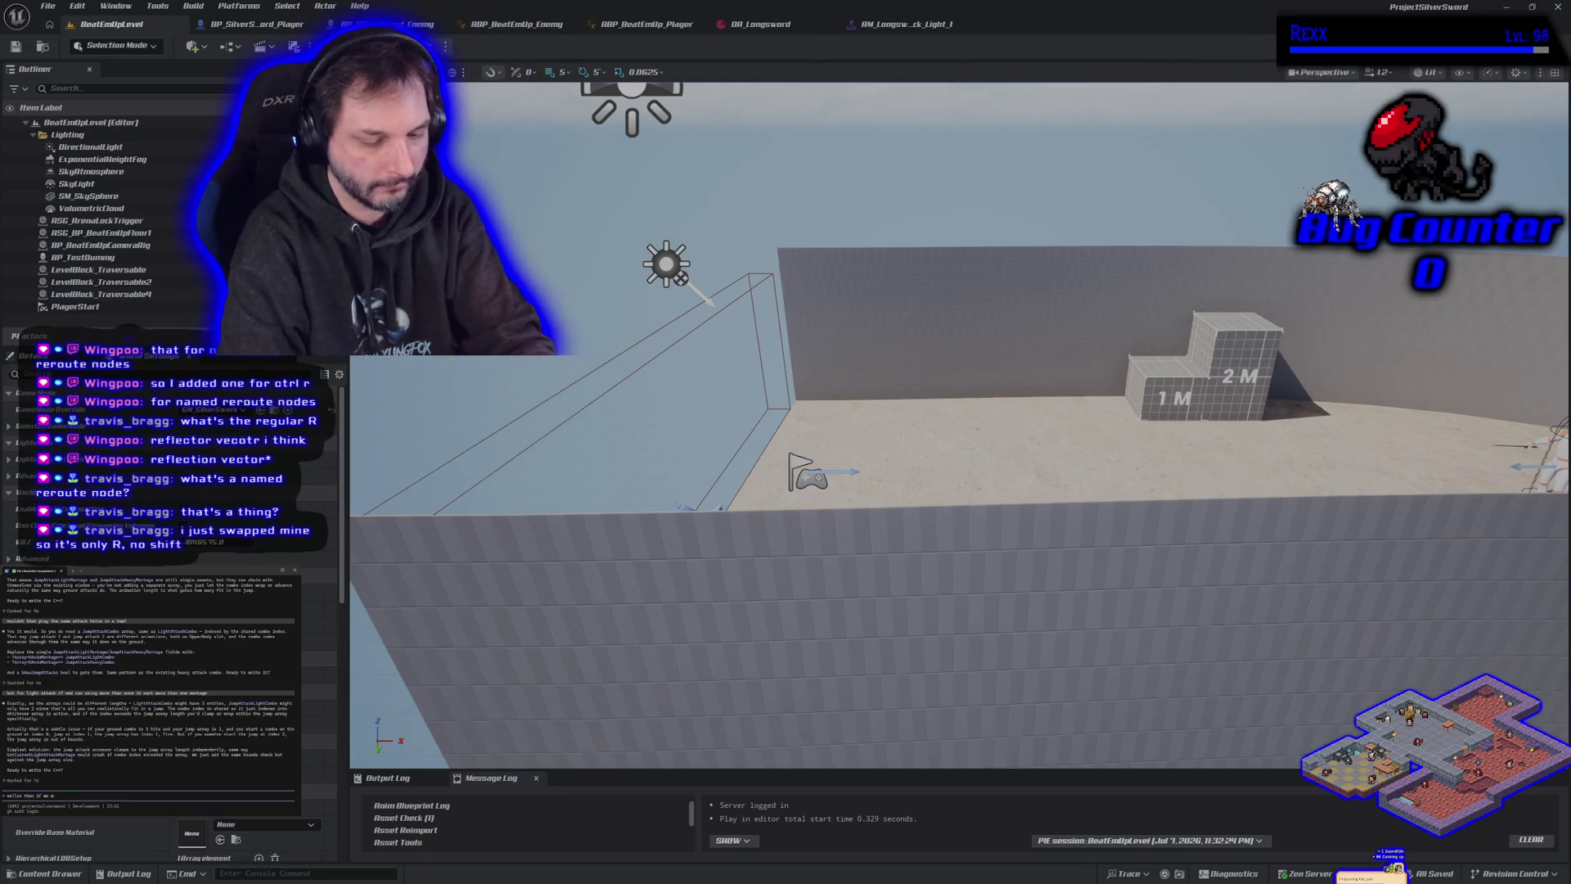
pyautogui.write(' a lig')
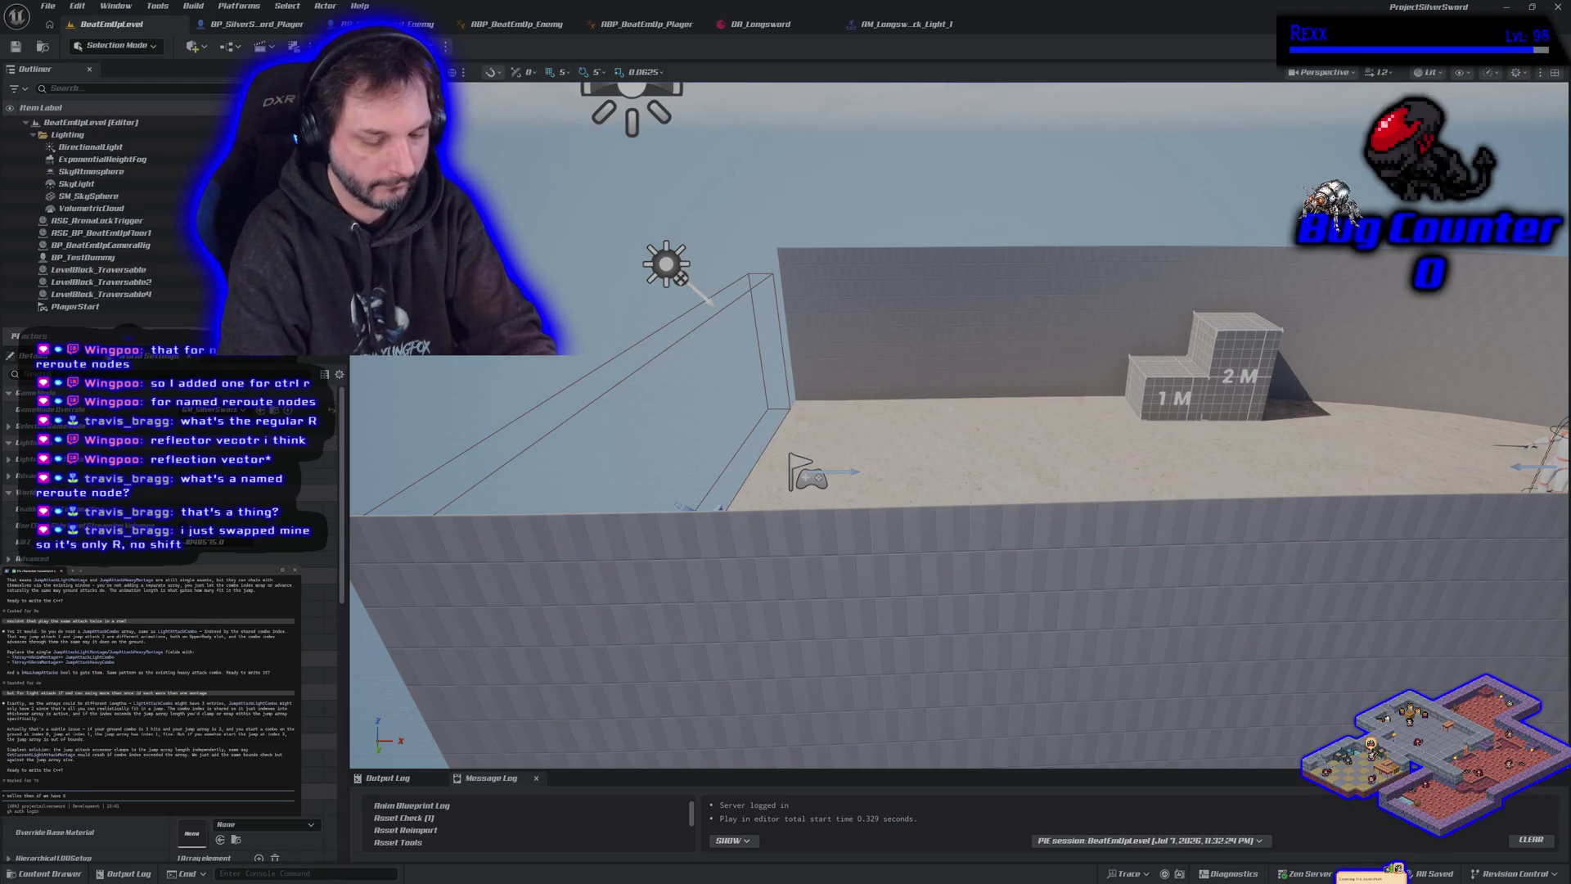
pyautogui.write('ttacks')
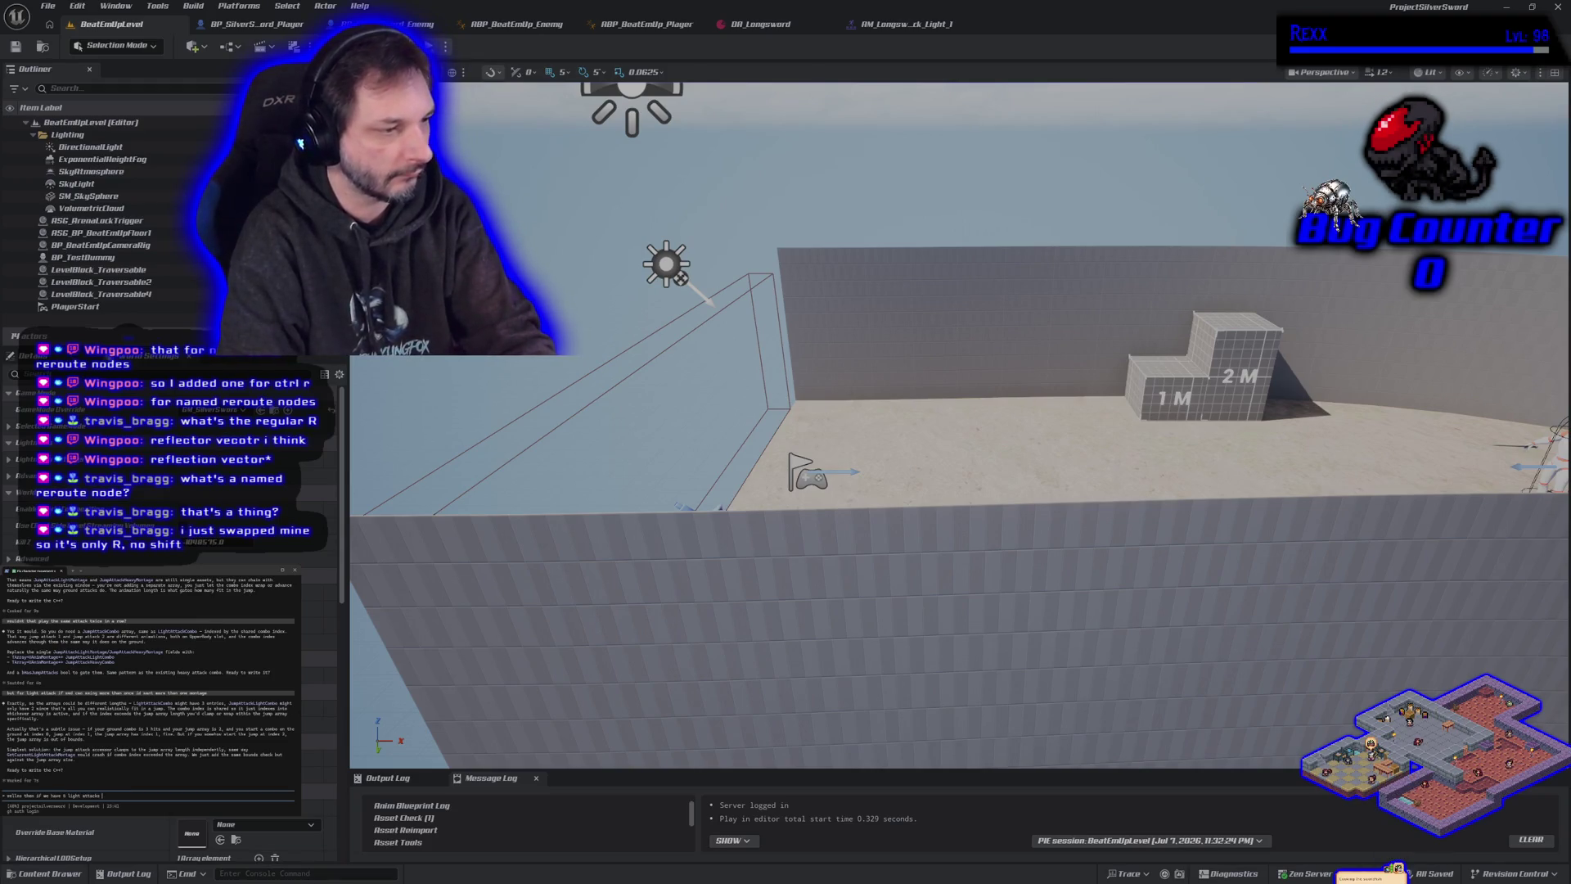
pyautogui.write('we would also need')
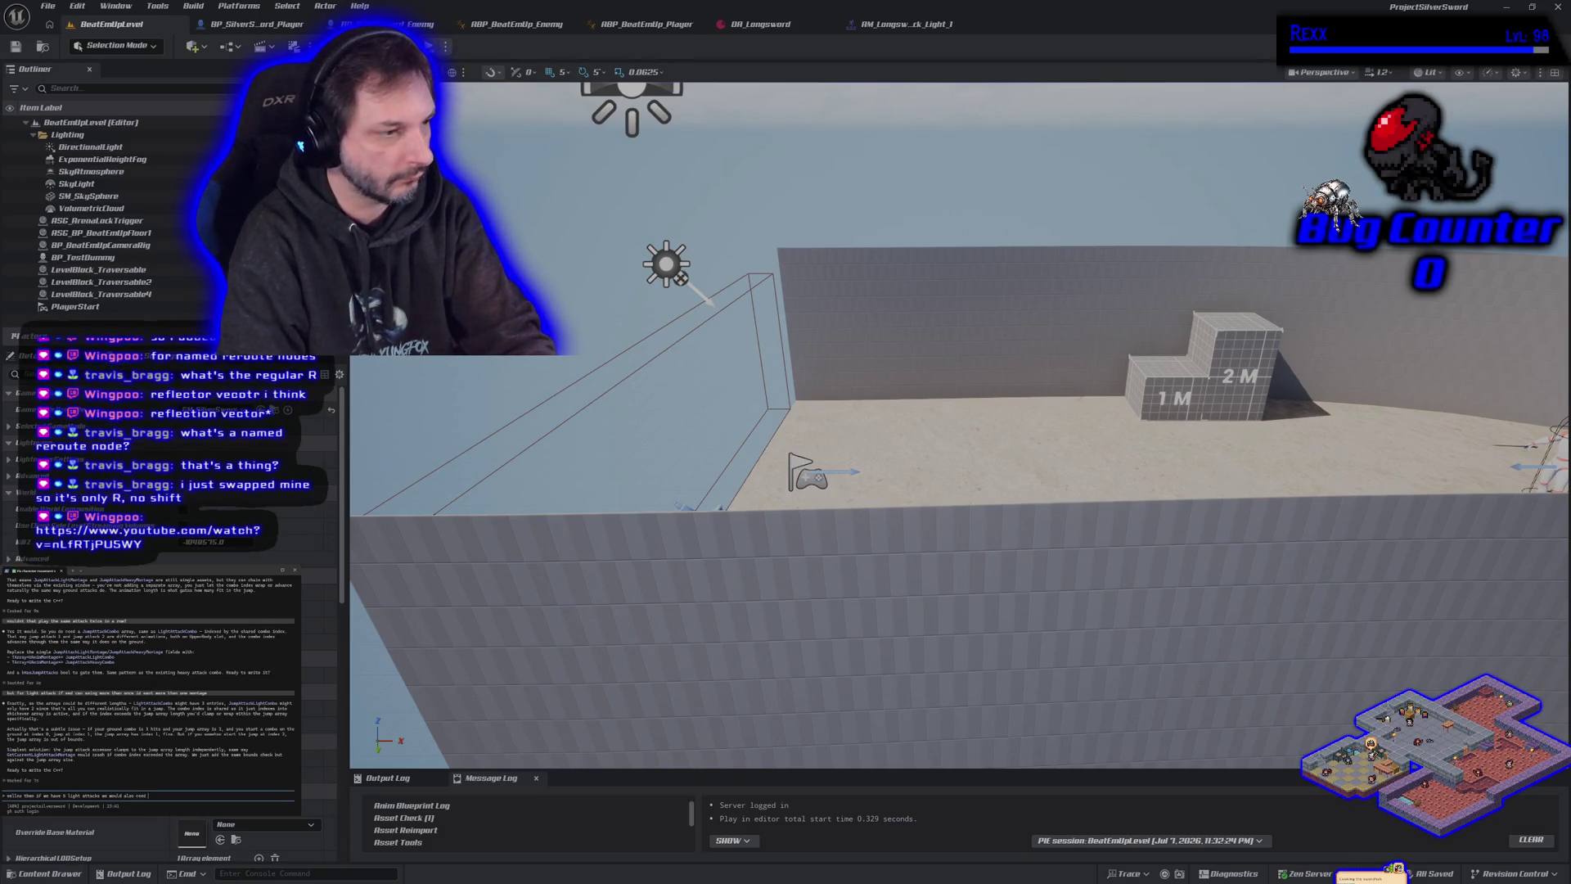
pyautogui.write('6')
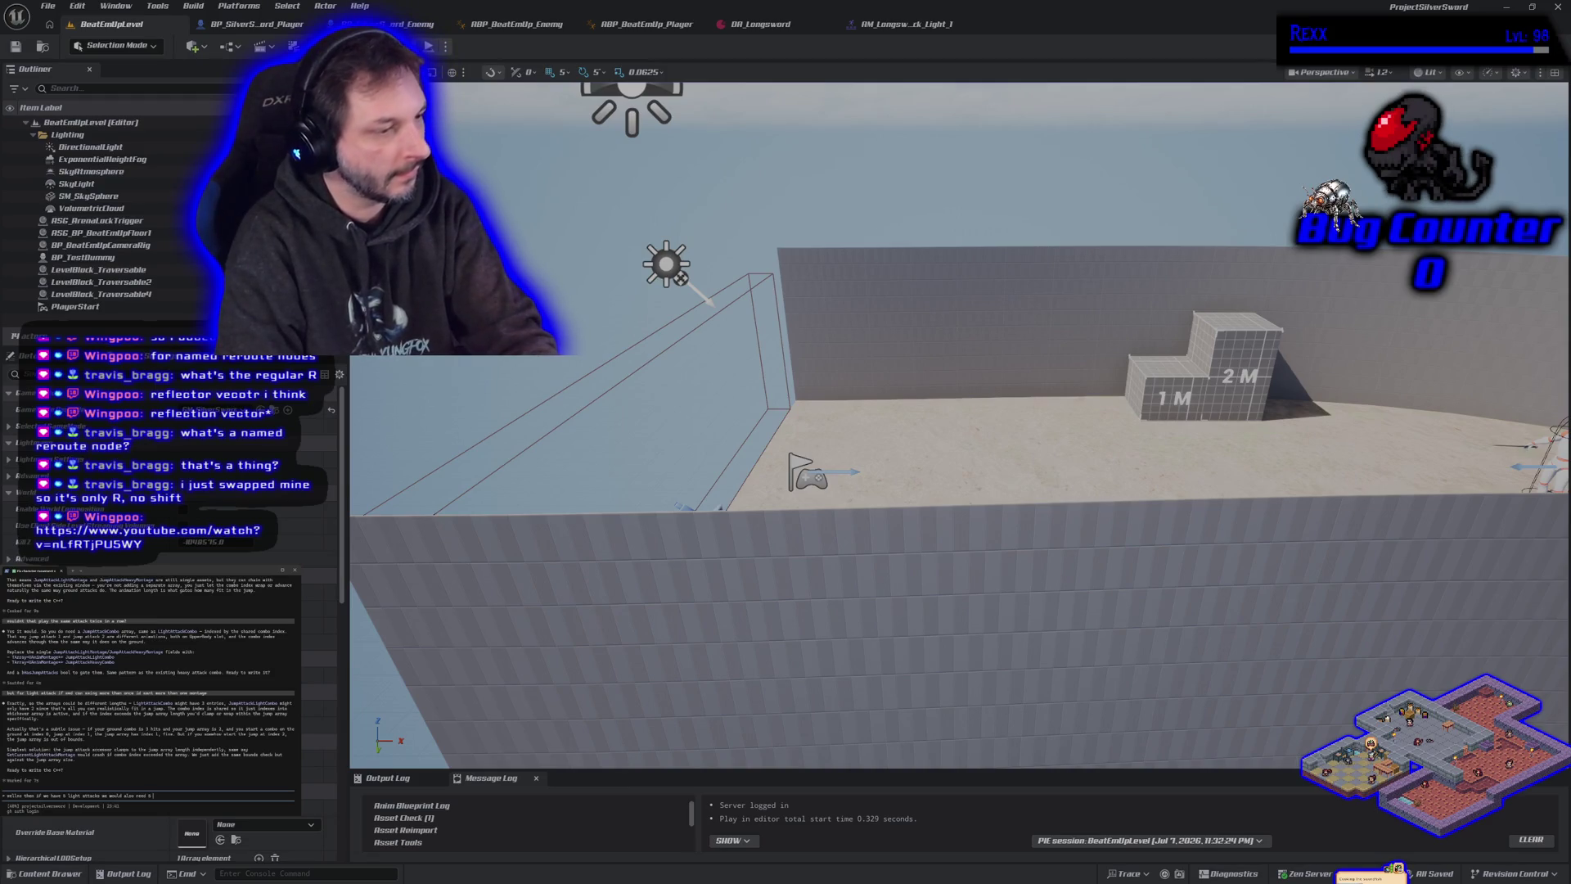
pyautogui.write('ju')
pyautogui.write('ight attacks')
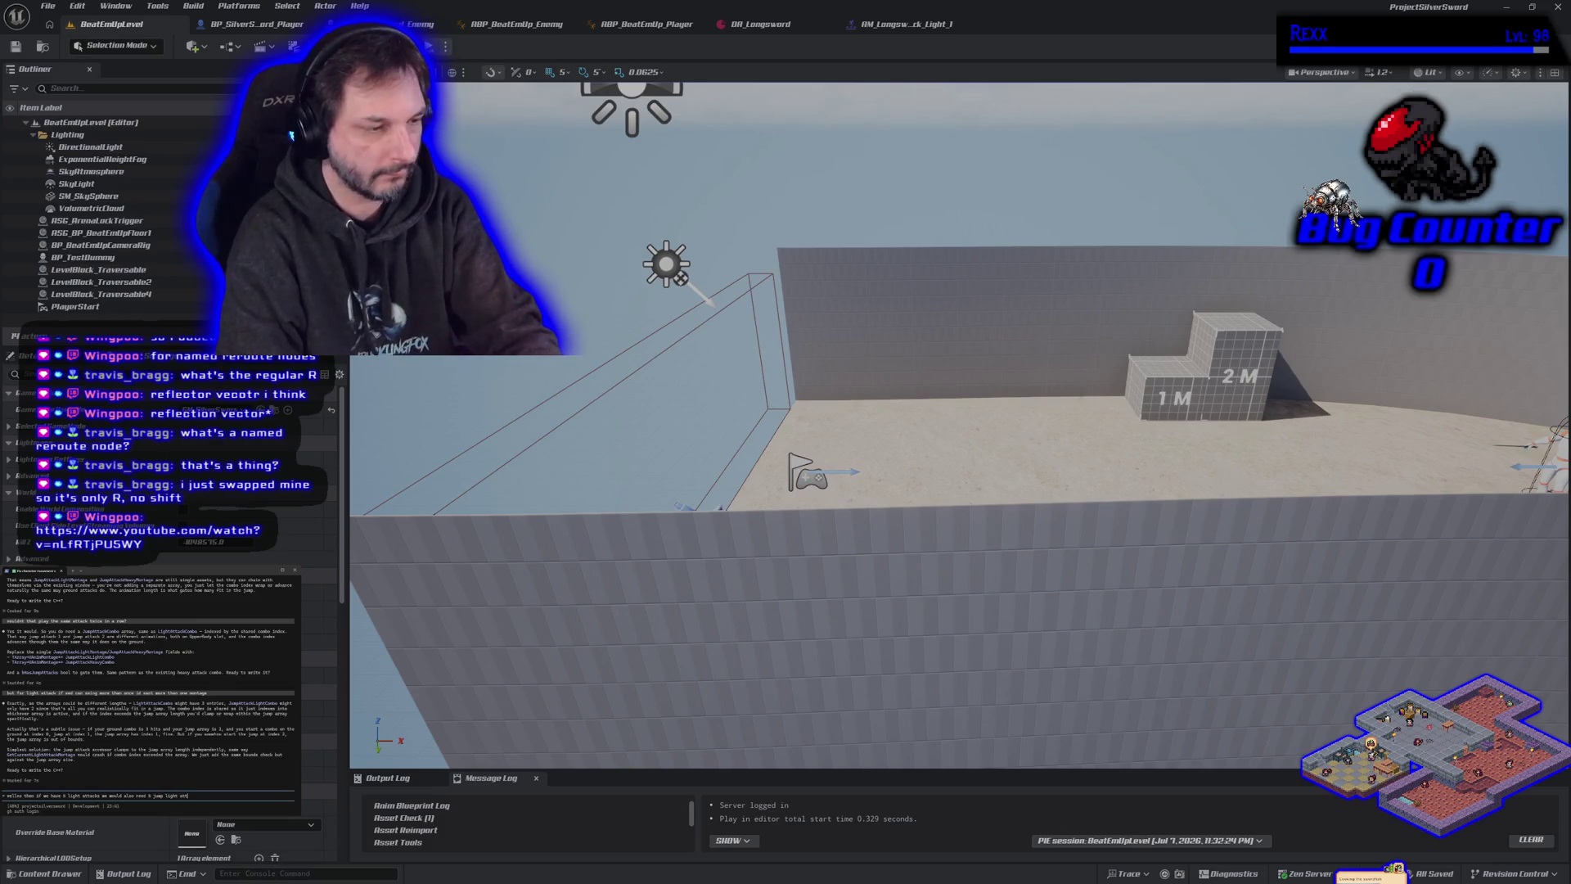
# Tell the assistant that six jump light attacks are now needed.
pyautogui.press('Return')
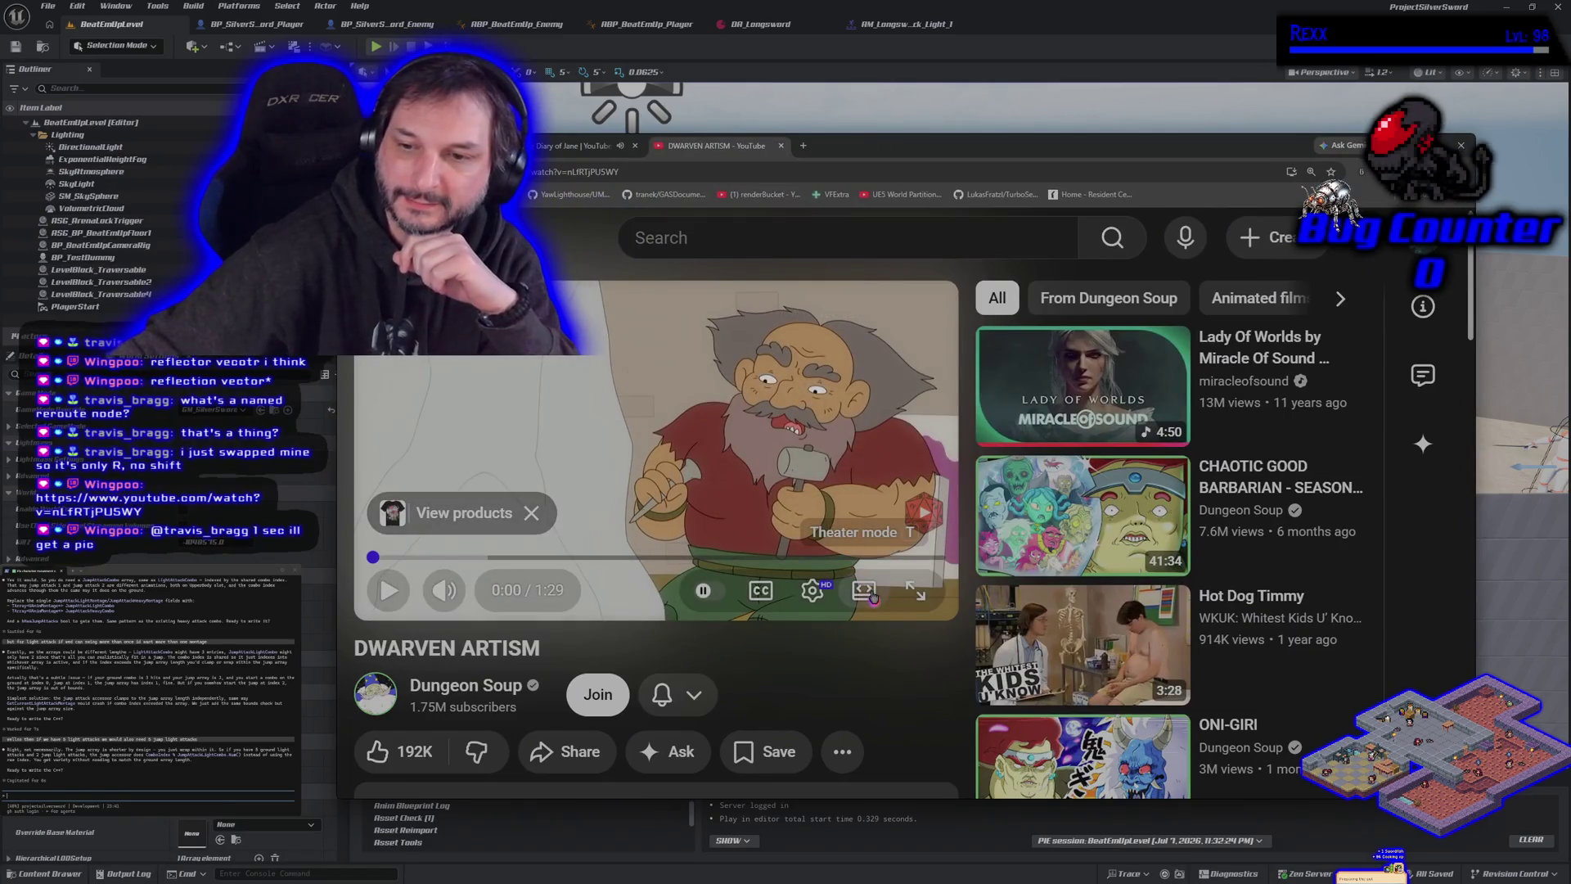
# Put DWARVEN ARTISM in theater mode, pause YouTube Music, play the video, then return to Unreal.
pyautogui.click(864, 590)
pyautogui.hotkey('ctrl', 'shift', 'Tab')
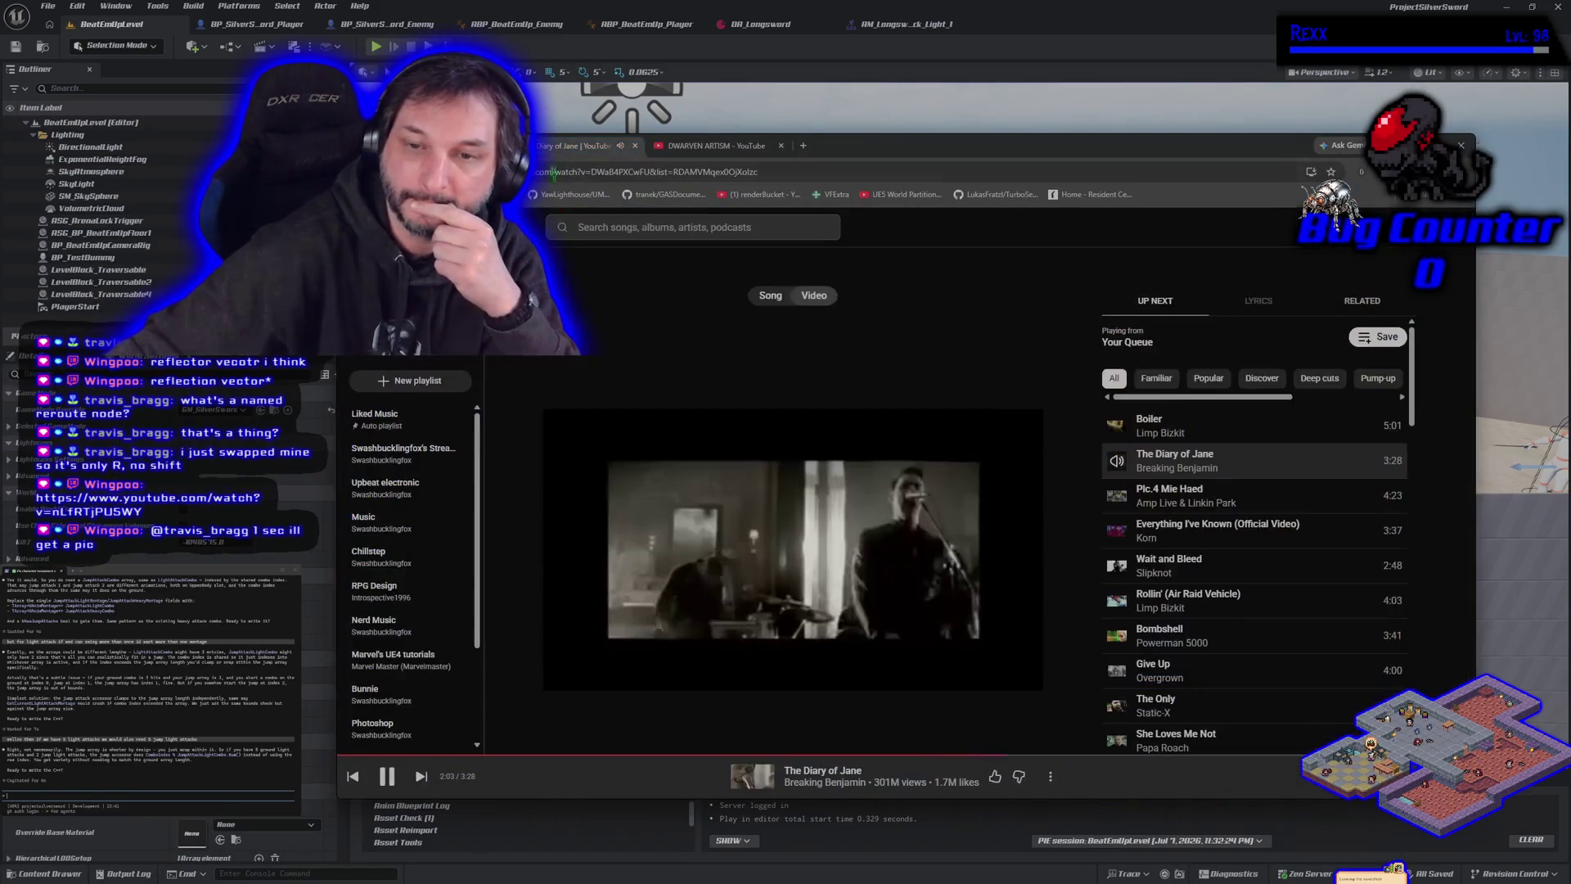
pyautogui.press('space')
pyautogui.hotkey('ctrl', 'Tab')
pyautogui.click(802, 297)
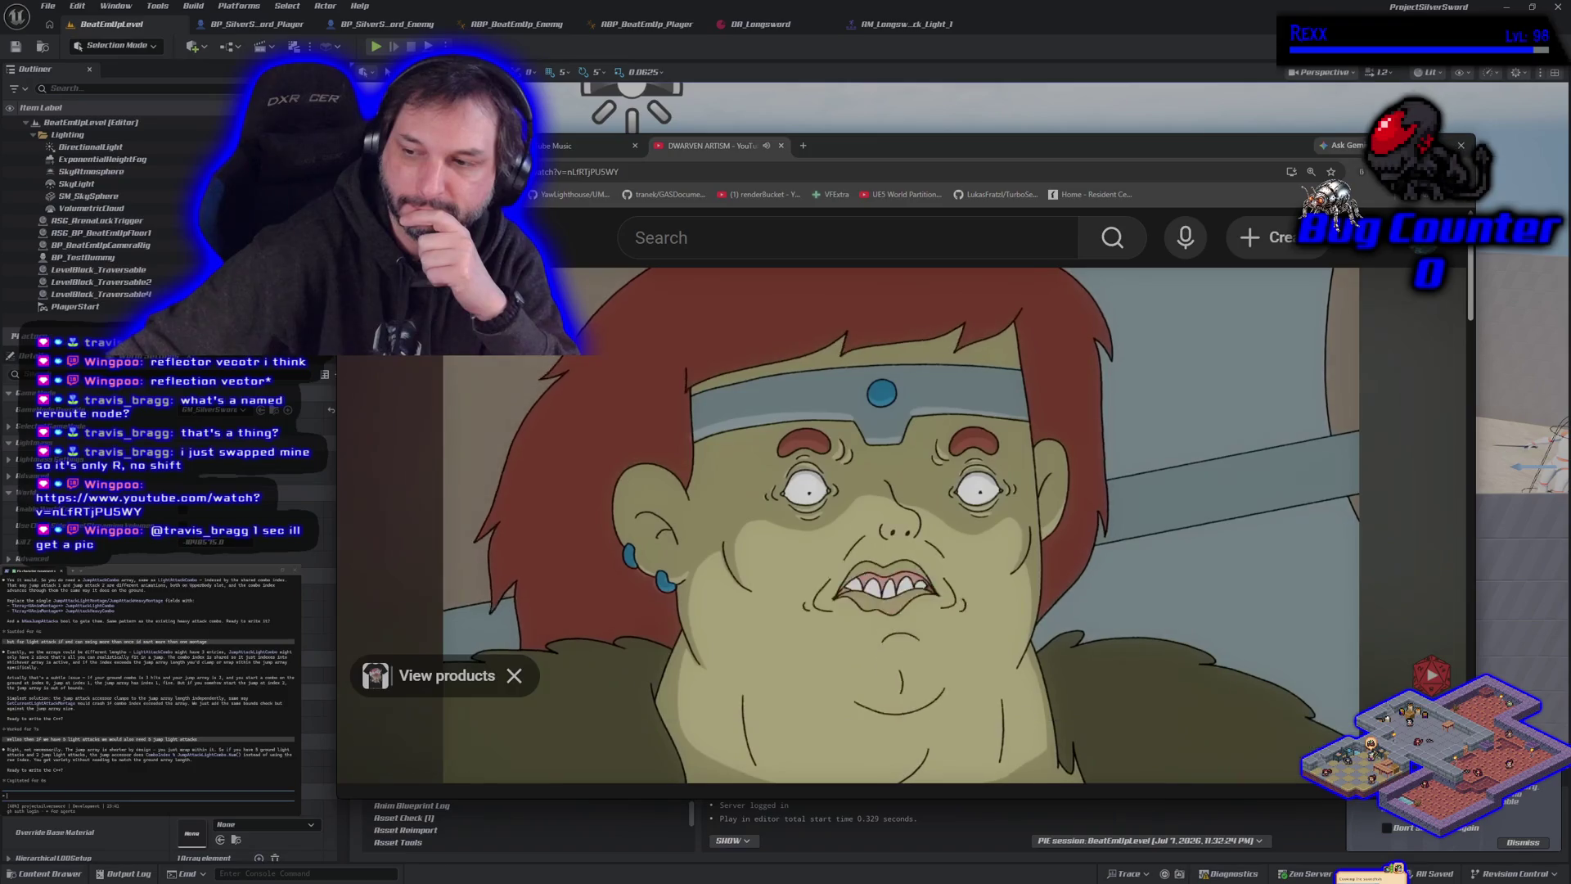
pyautogui.moveTo(905, 151)
pyautogui.mouseDown()
pyautogui.moveTo(700, 103)
pyautogui.moveTo(856, 99)
pyautogui.mouseUp()
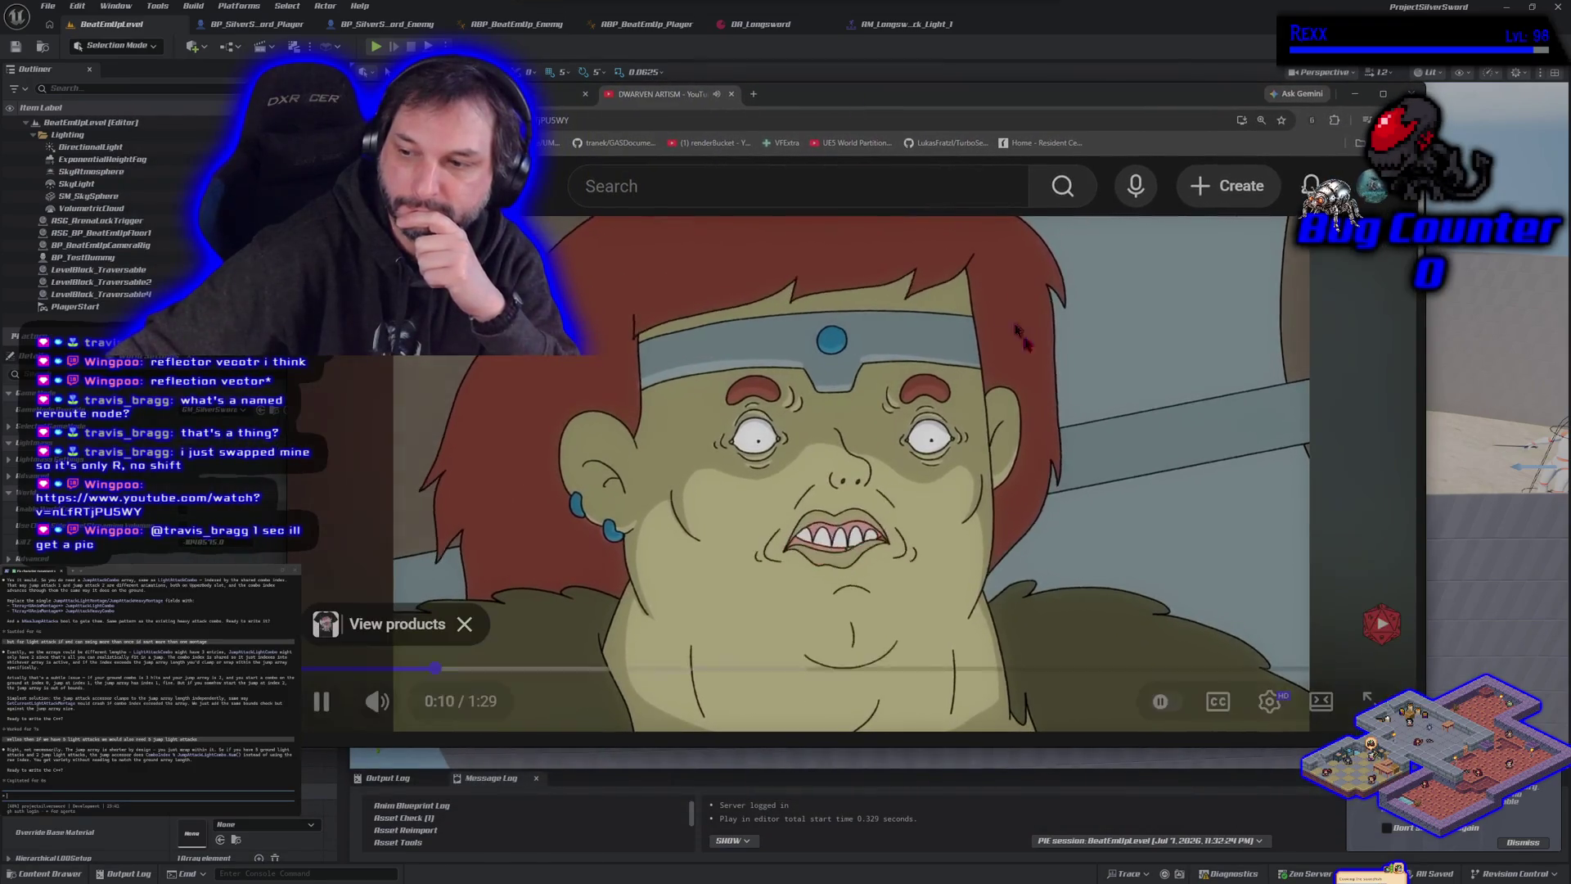
pyautogui.click(1535, 848)
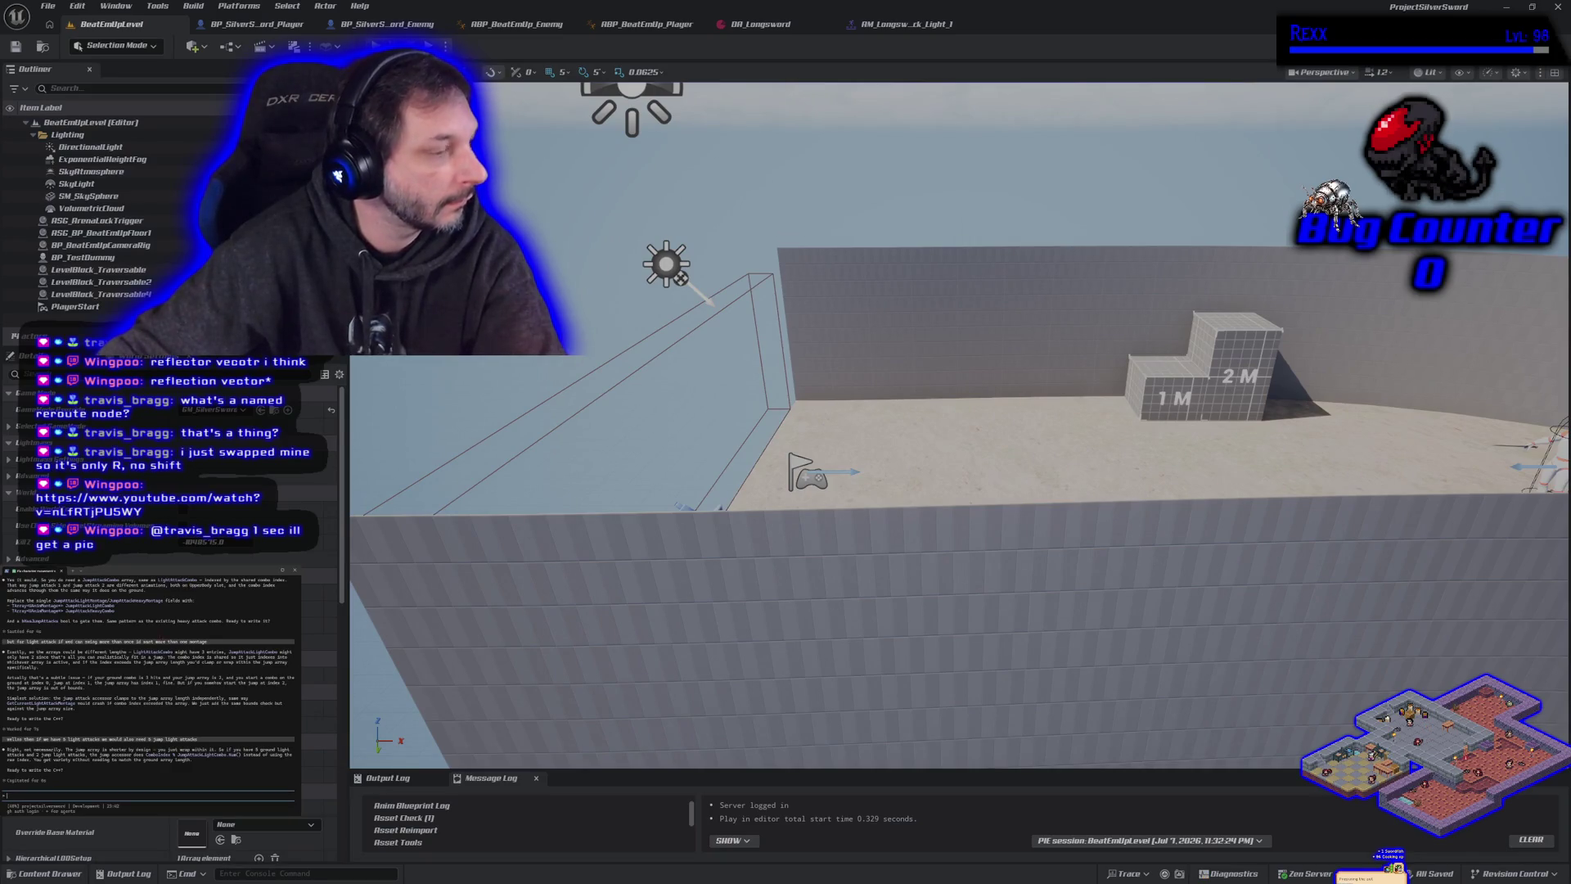
# Pause the DWARVEN ARTISM video at about 0:44 and go back to the Unreal level viewport.
pyautogui.hotkey('alt', 'Tab')
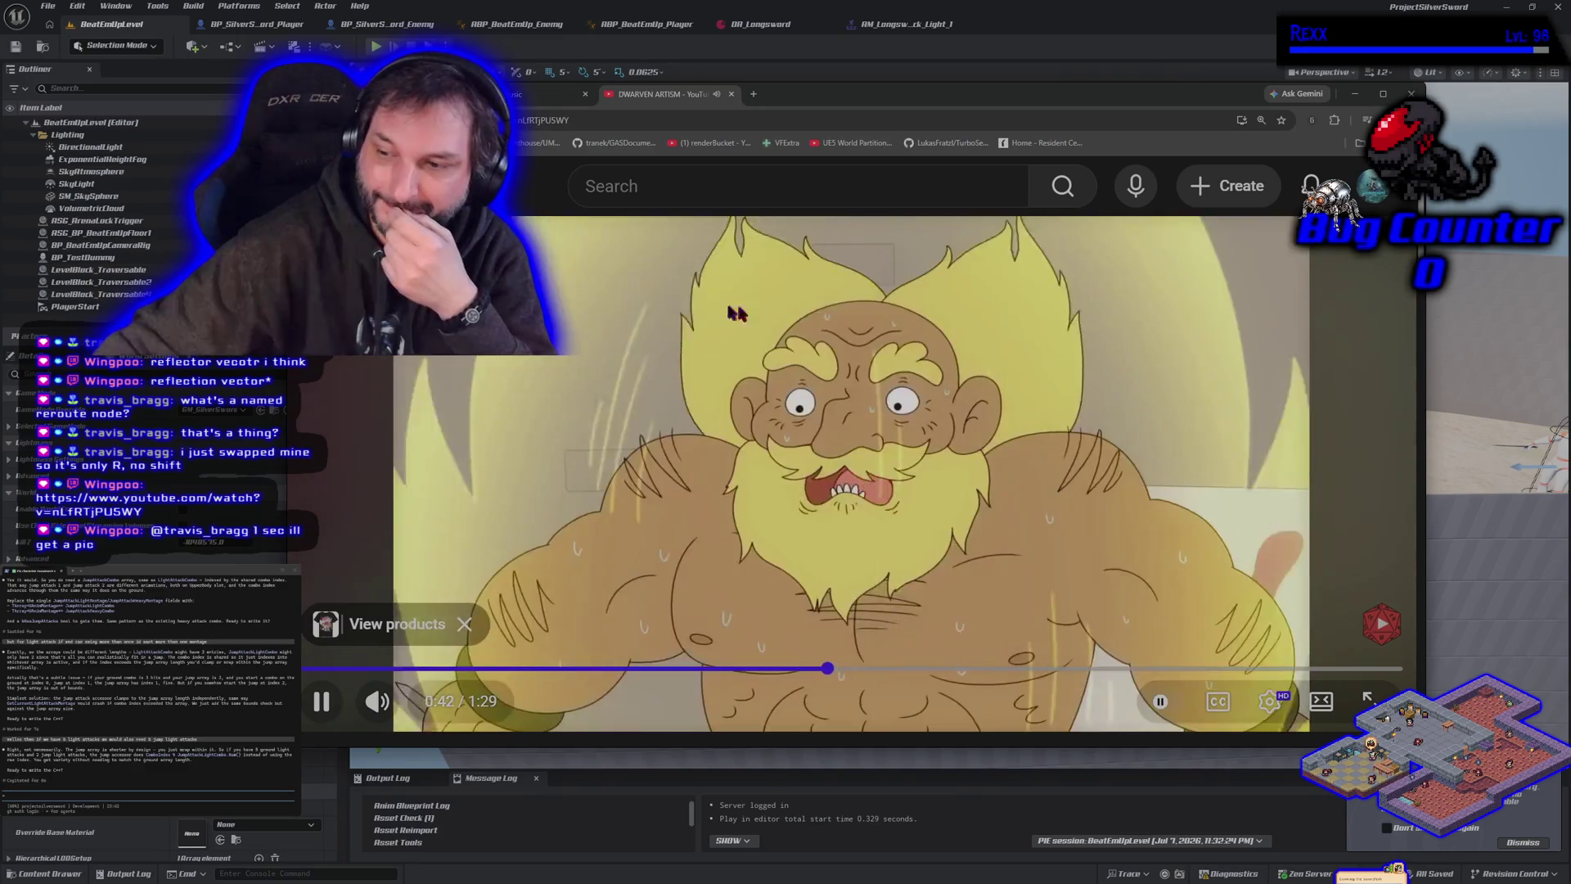
pyautogui.click(643, 415)
pyautogui.hotkey('alt', 'Tab')
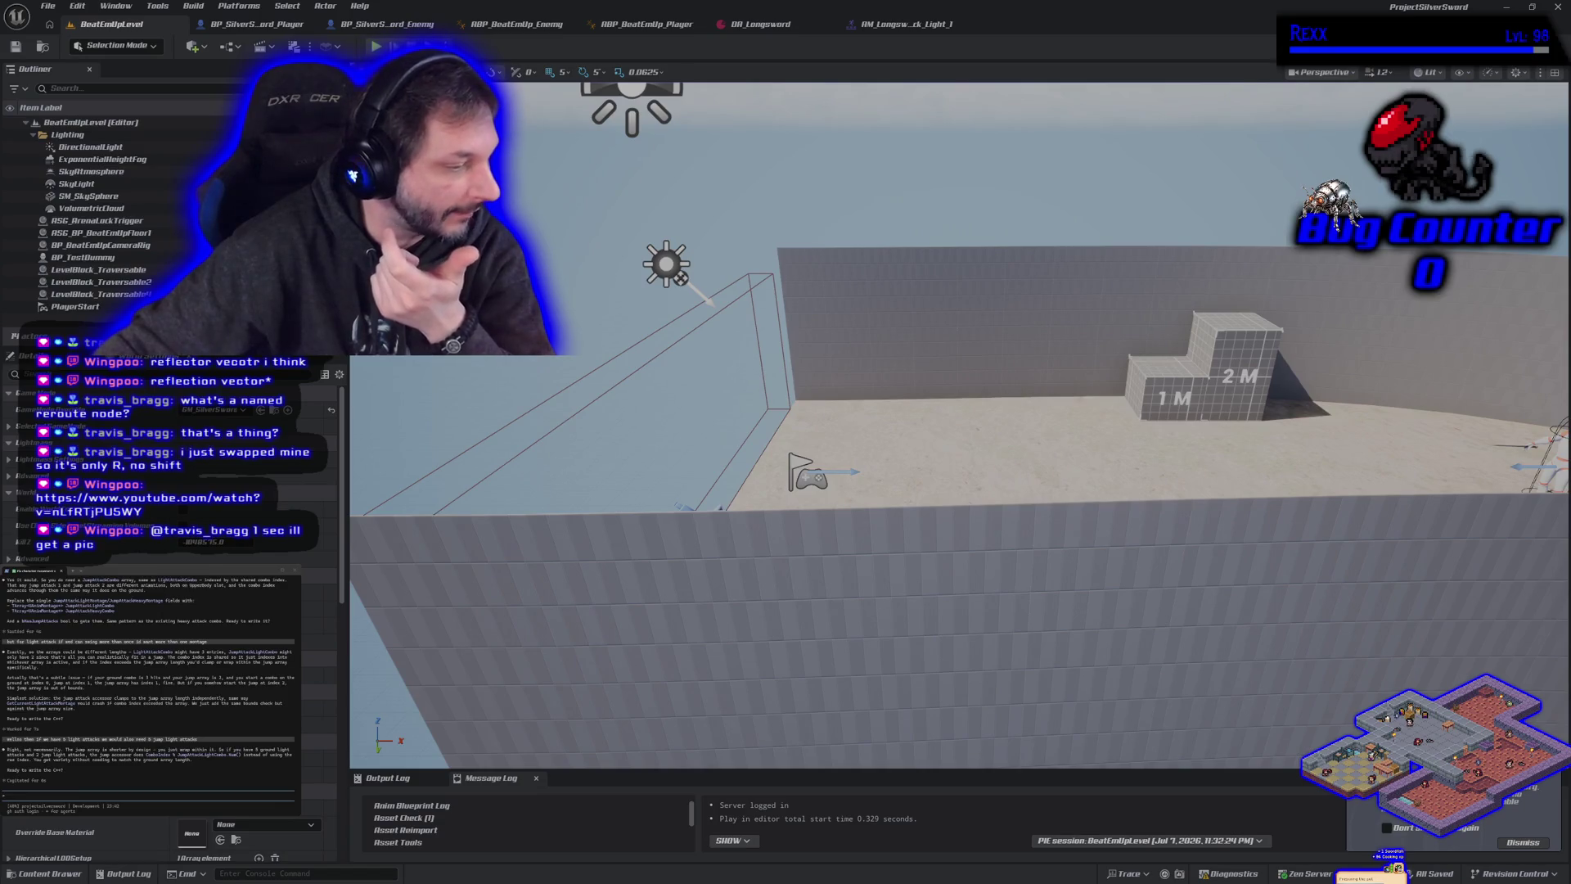
pyautogui.hotkey('alt', 'Tab')
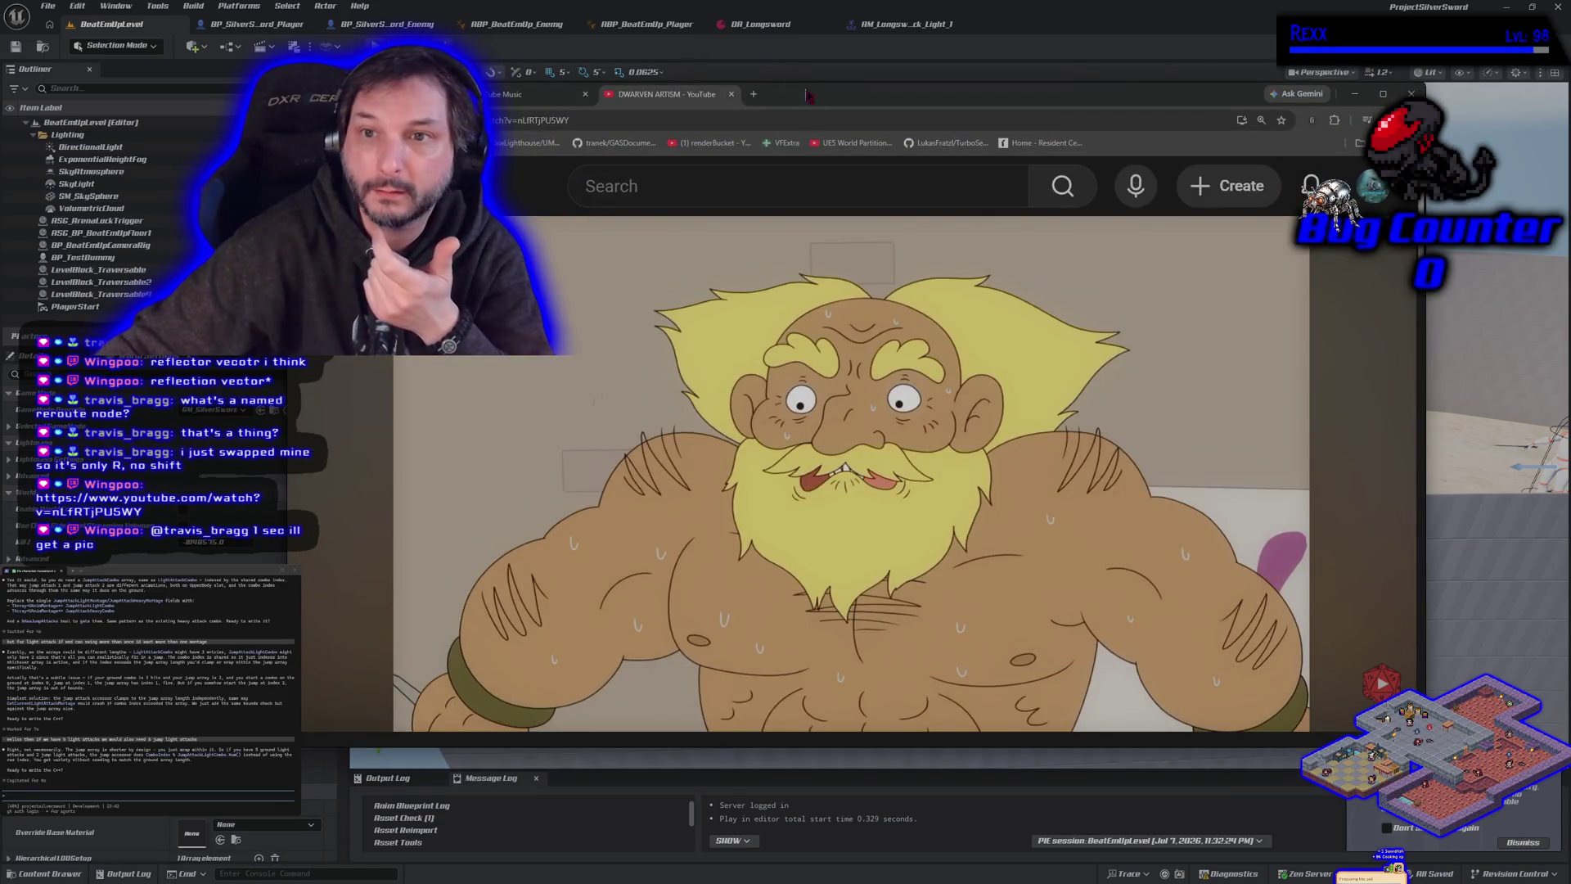
pyautogui.hotkey('alt', 'Tab')
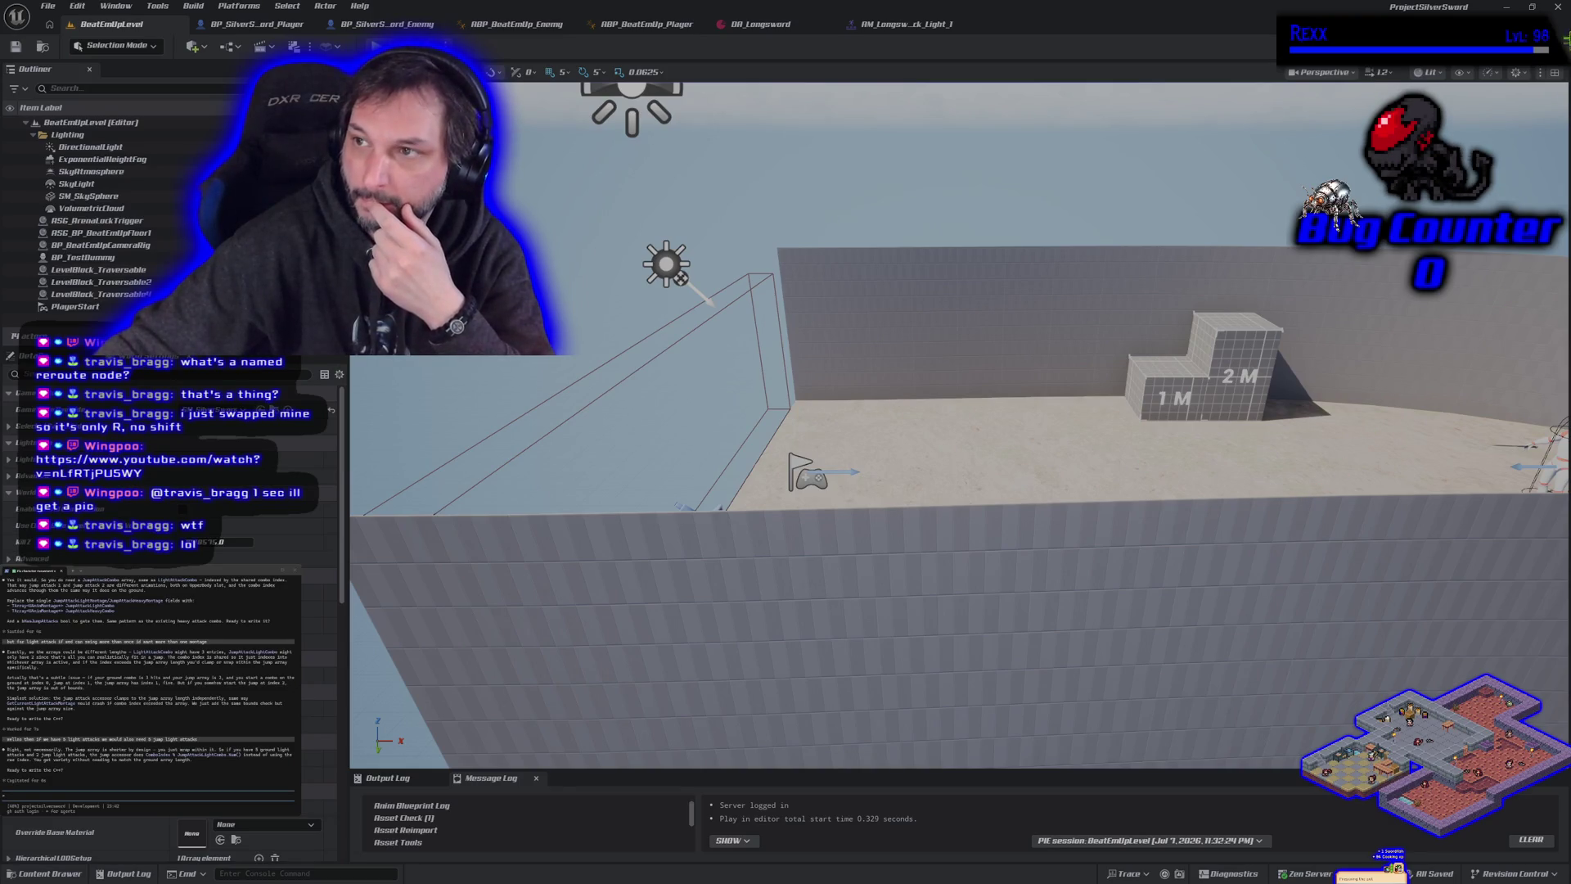
pyautogui.click(1559, 8)
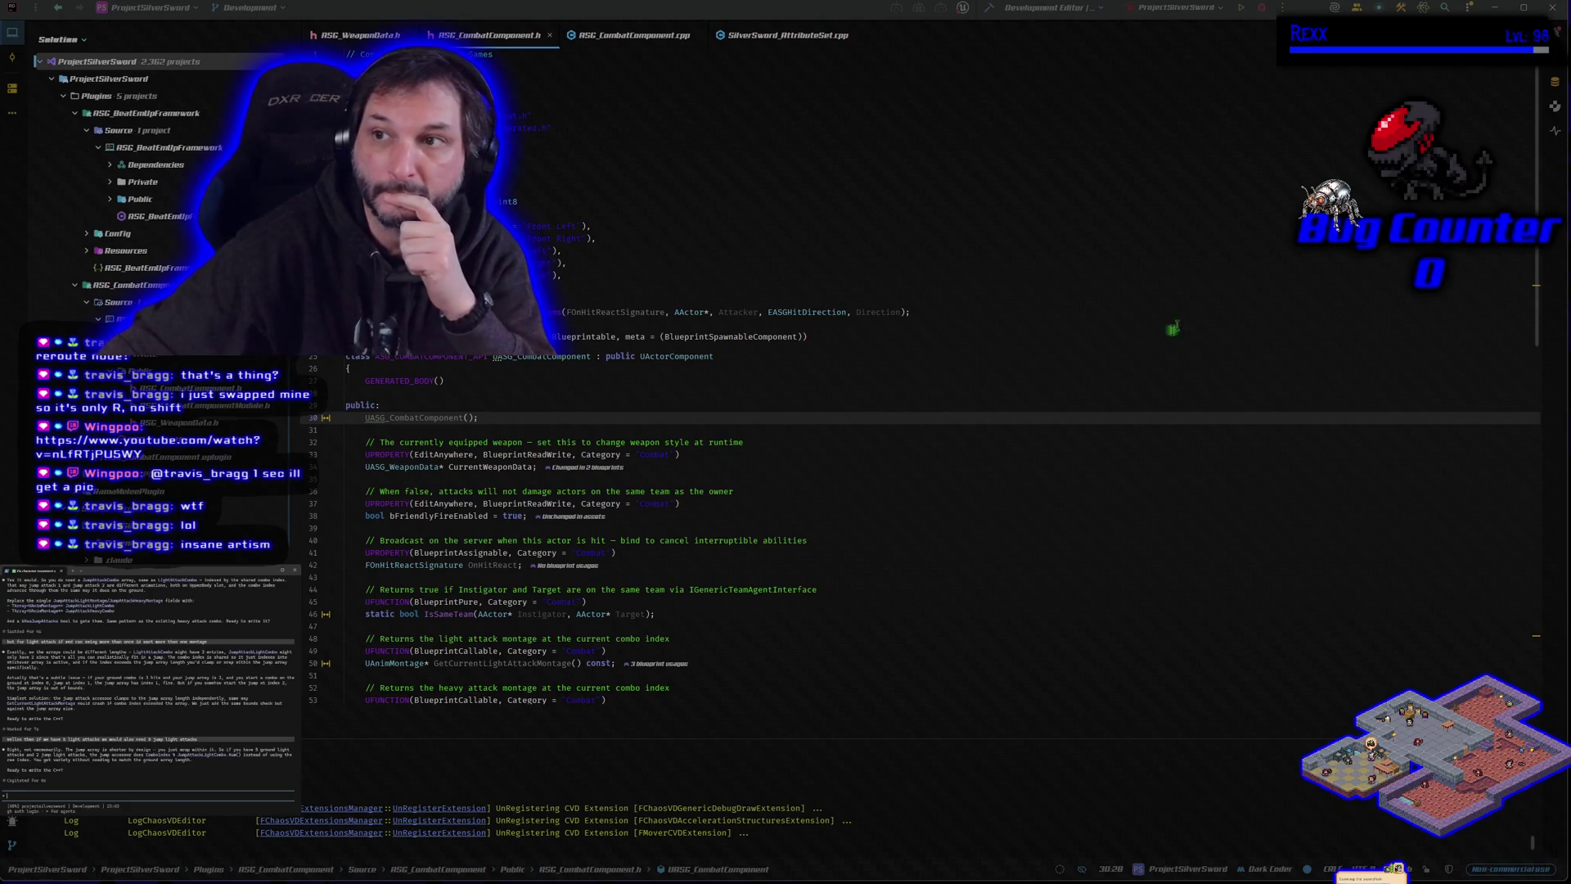
# Build ProjectSilverSword from Rider with Debug and relaunch the Unreal editor.
pyautogui.click(1262, 7)
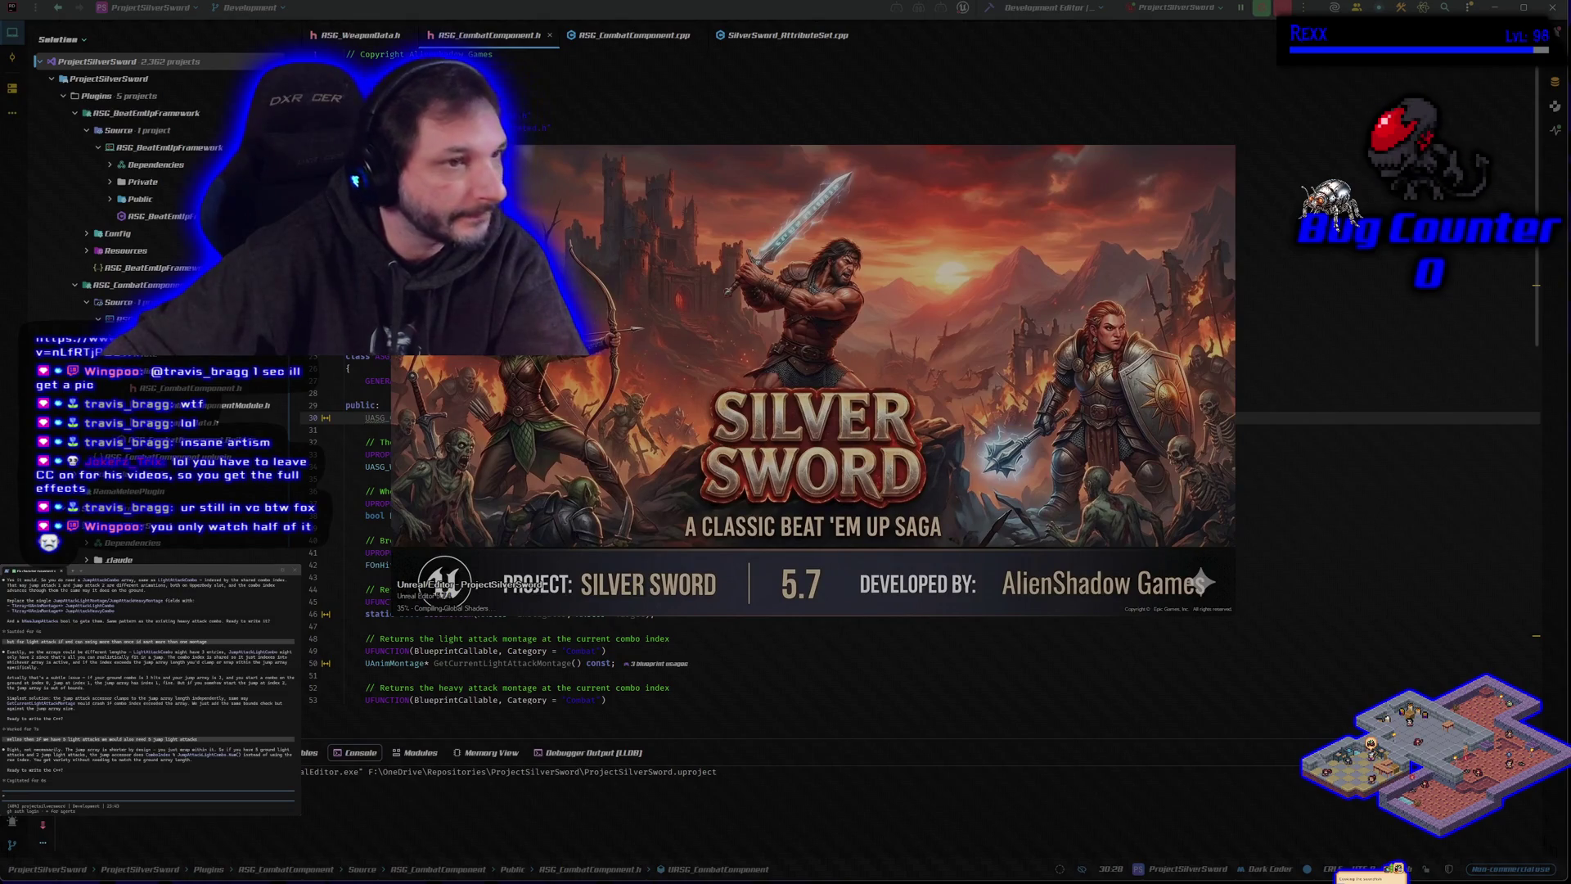
# Move the Silver Sword loading splash aside while the editor reloads to the AM_Longsword montage.
pyautogui.moveTo(737, 354); pyautogui.dragTo(800, 373)
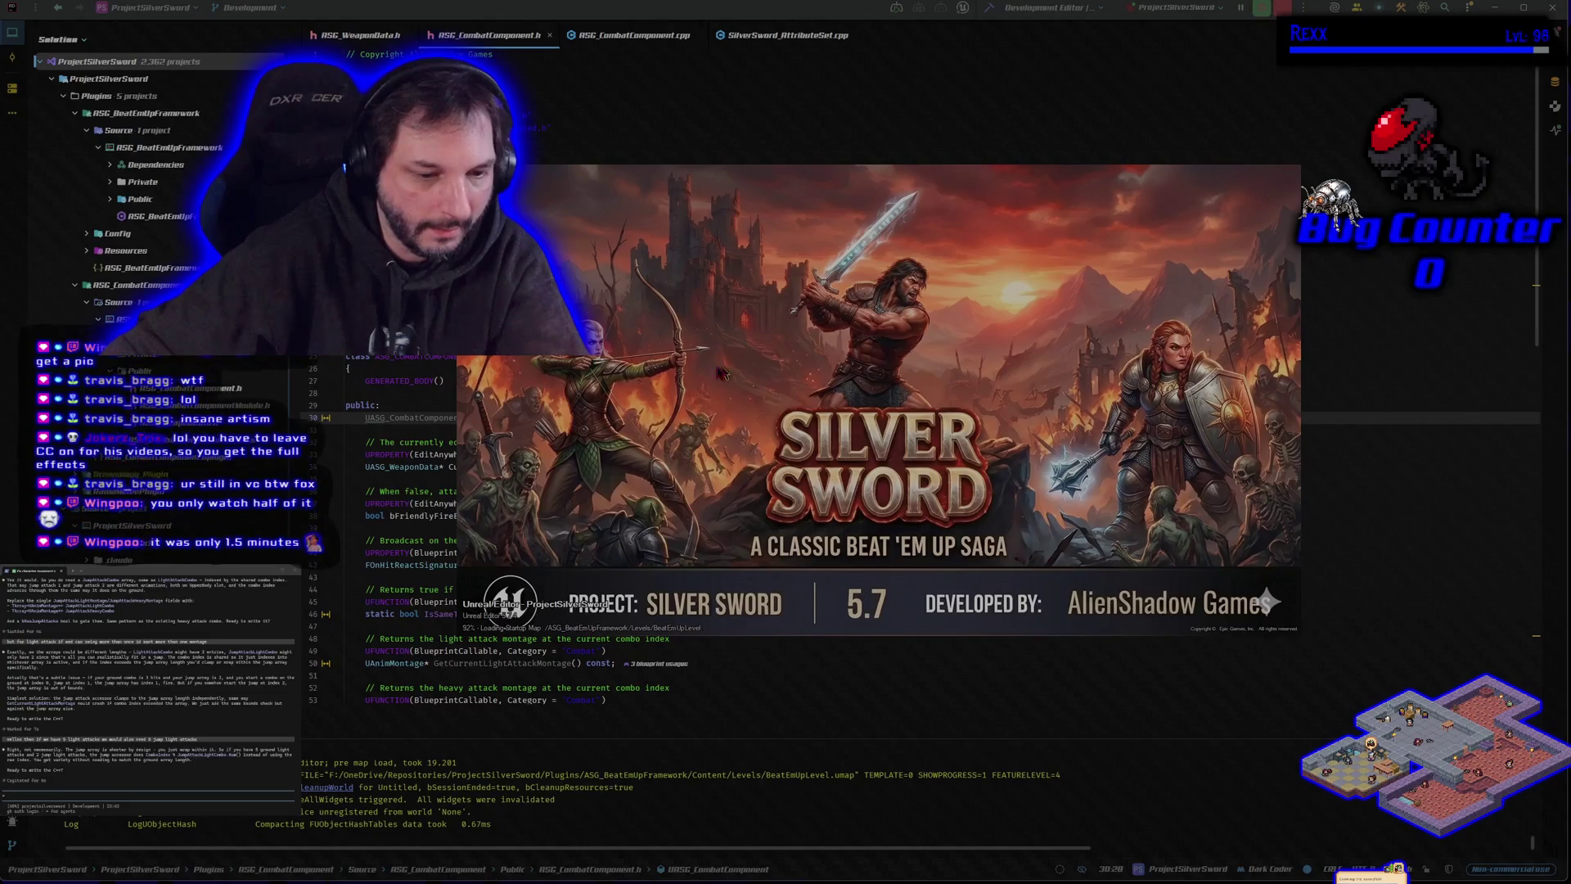
pyautogui.moveTo(724, 361); pyautogui.dragTo(750, 373)
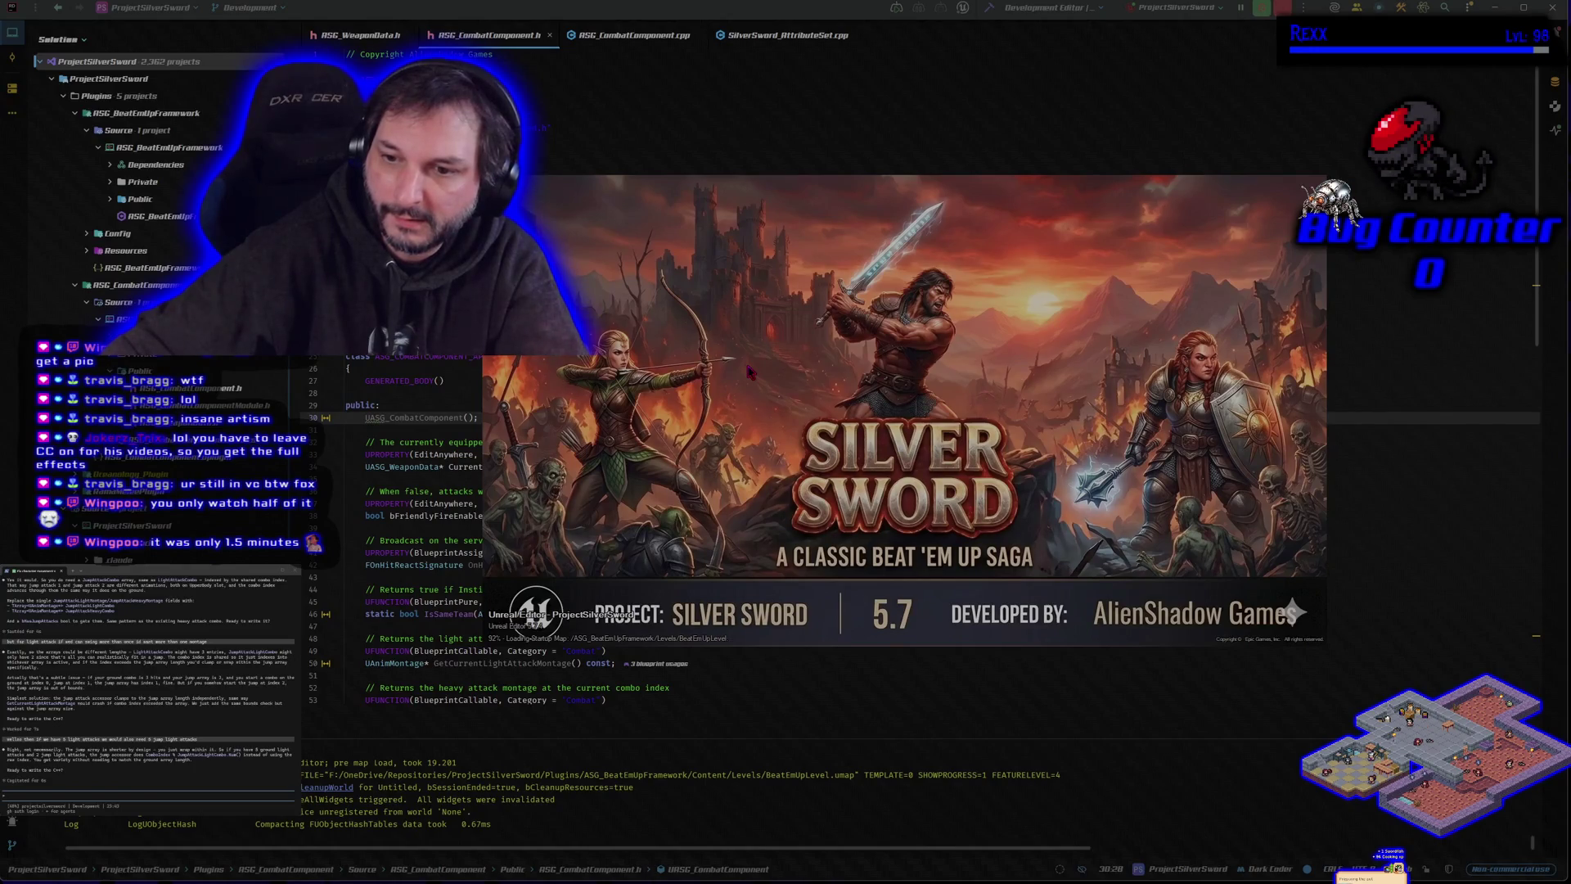
pyautogui.moveTo(751, 372); pyautogui.dragTo(743, 360)
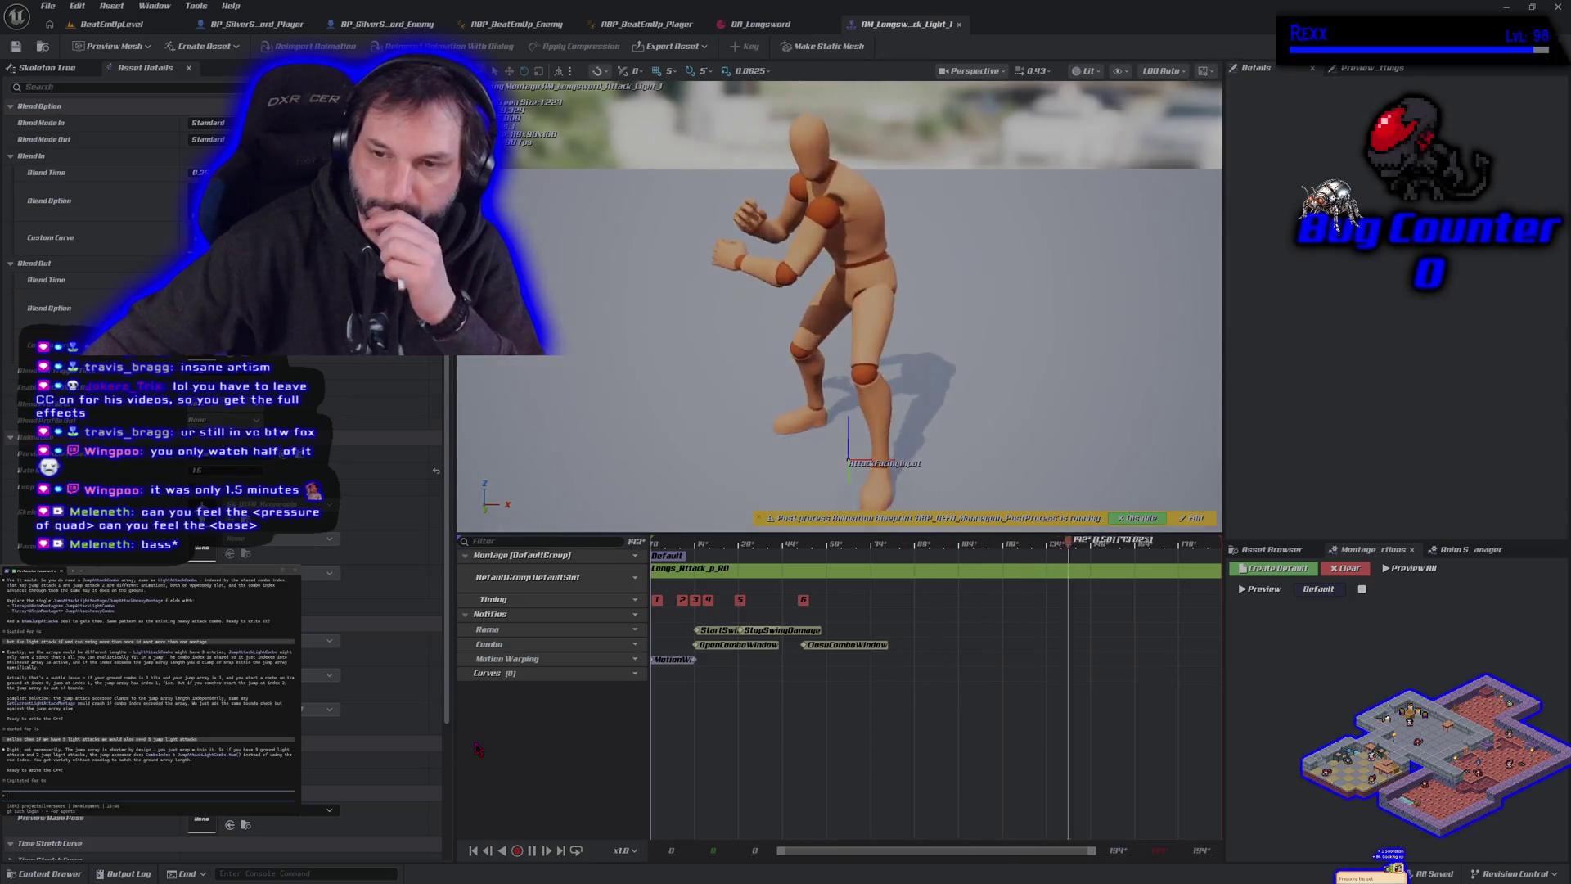
# Switch to the BeatEmUpLevel tab and start a play-in-editor session with Alt+P.
pyautogui.click(114, 25)
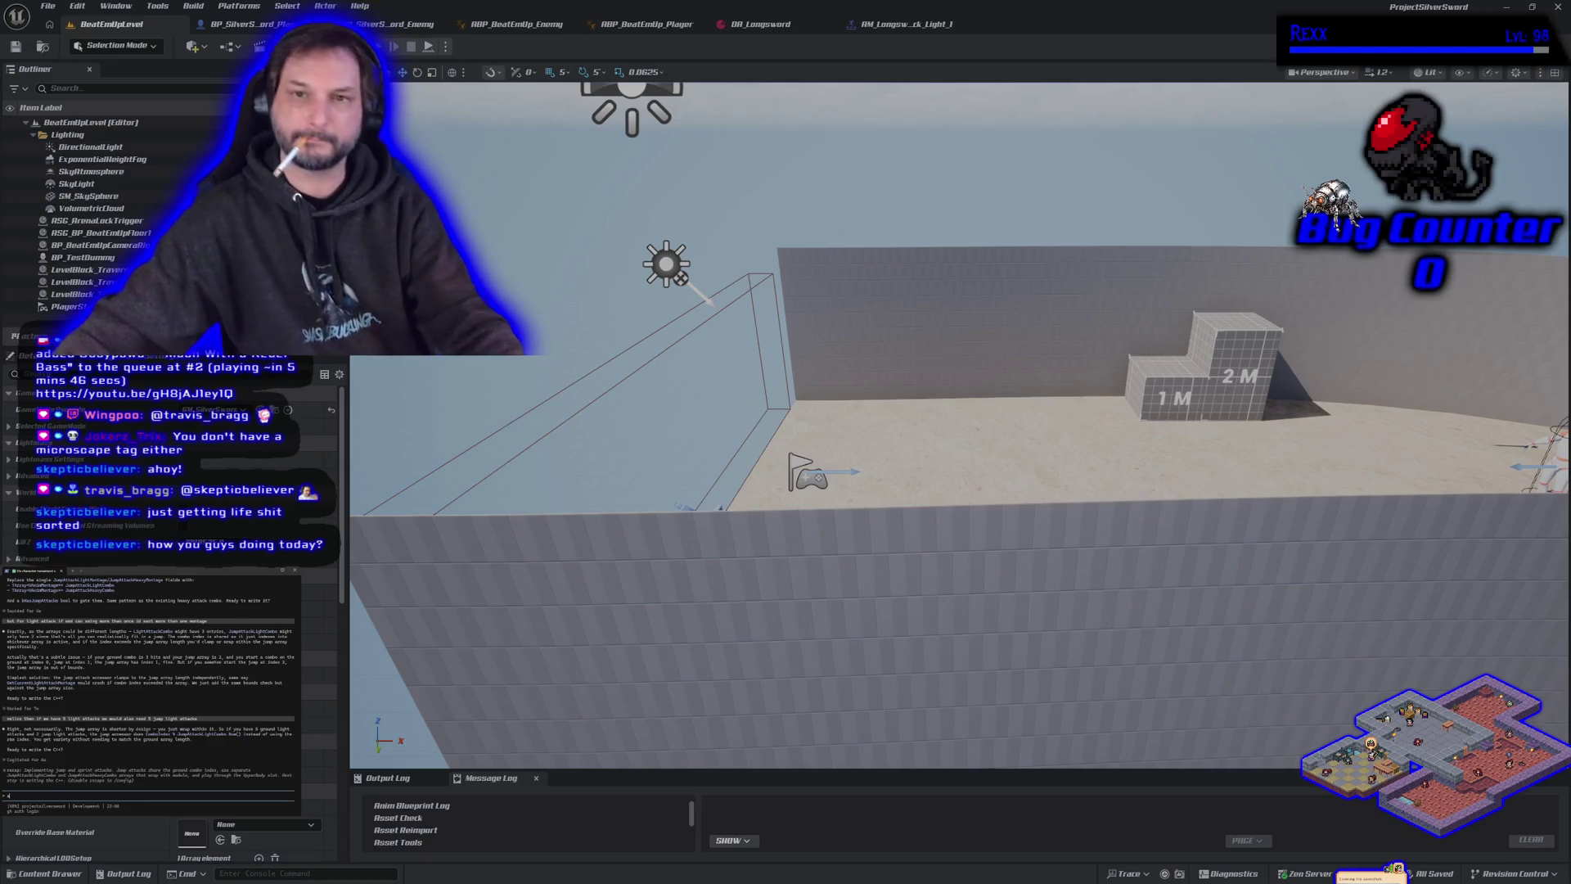
pyautogui.hotkey('alt', 'p')
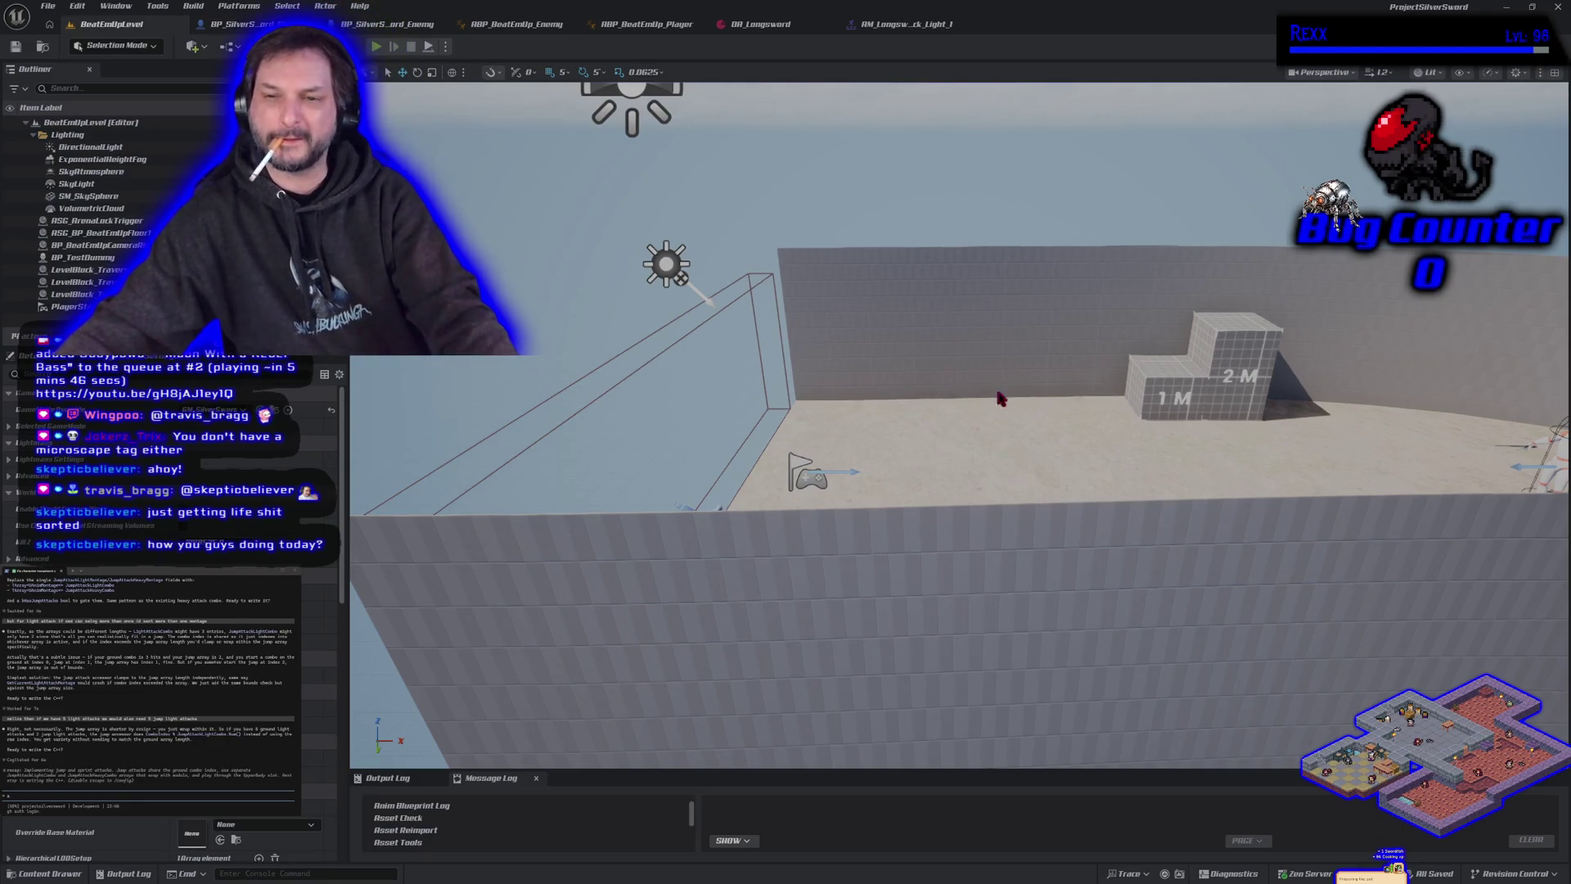
pyautogui.press('space')
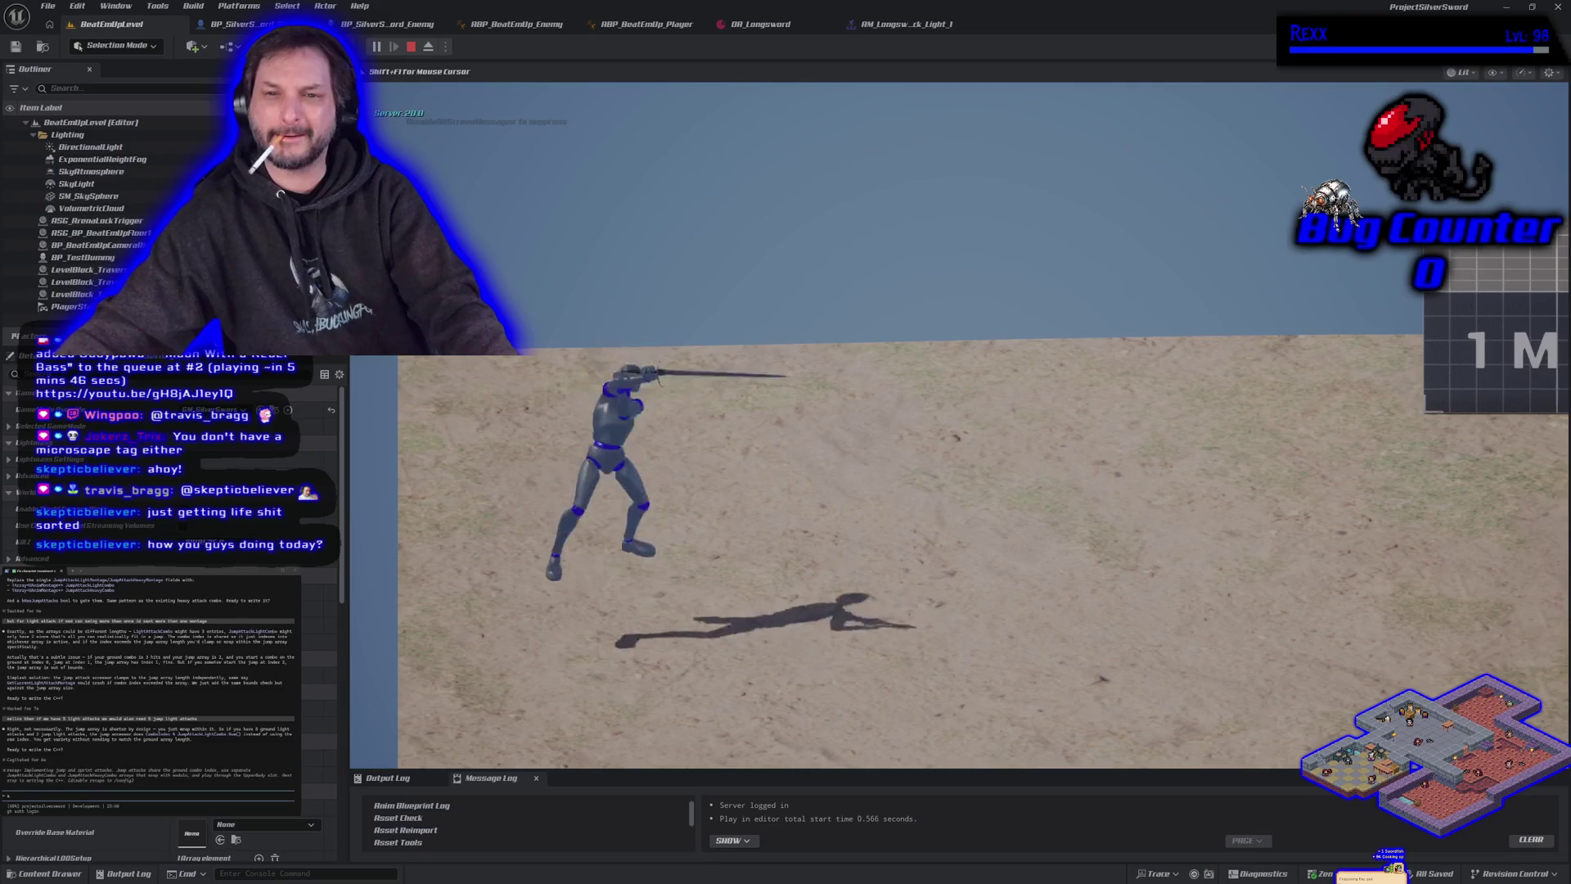
pyautogui.press('space')
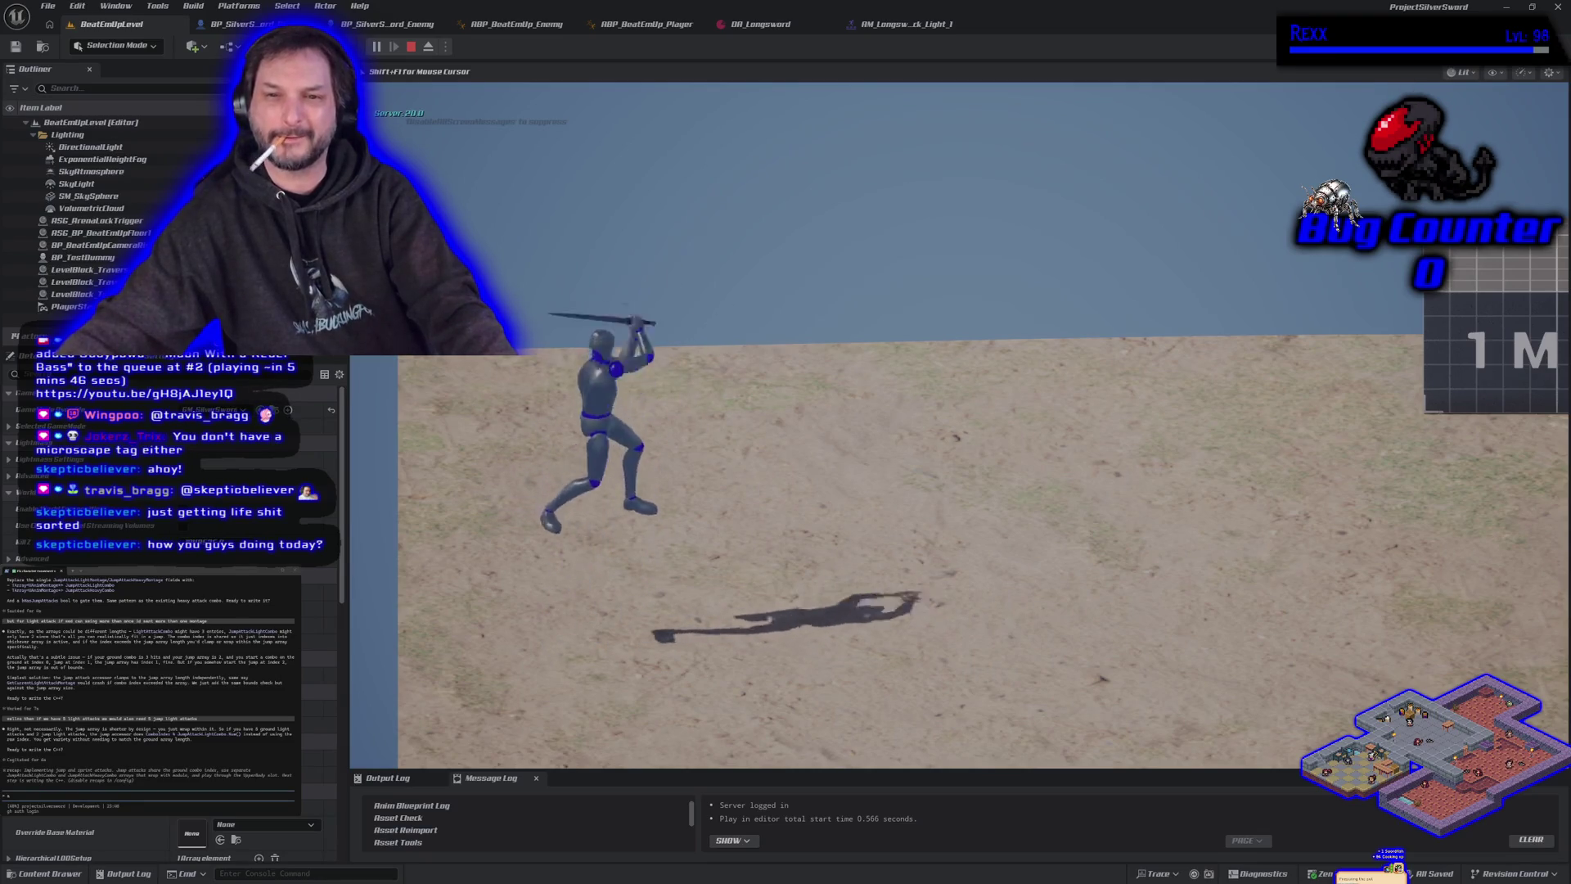
pyautogui.press('space')
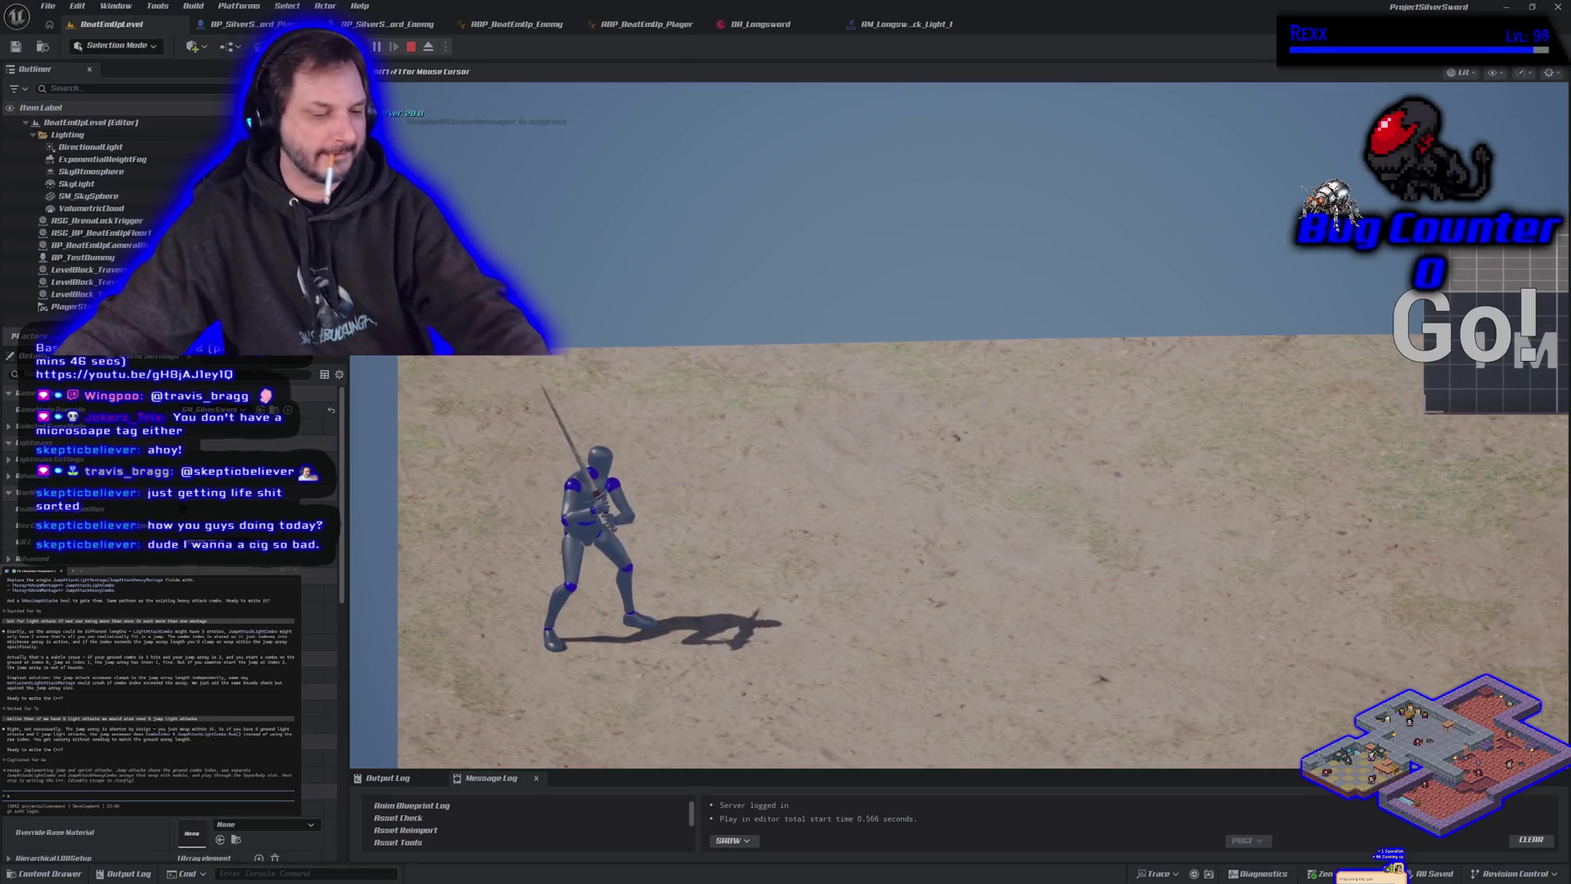
pyautogui.press('Escape')
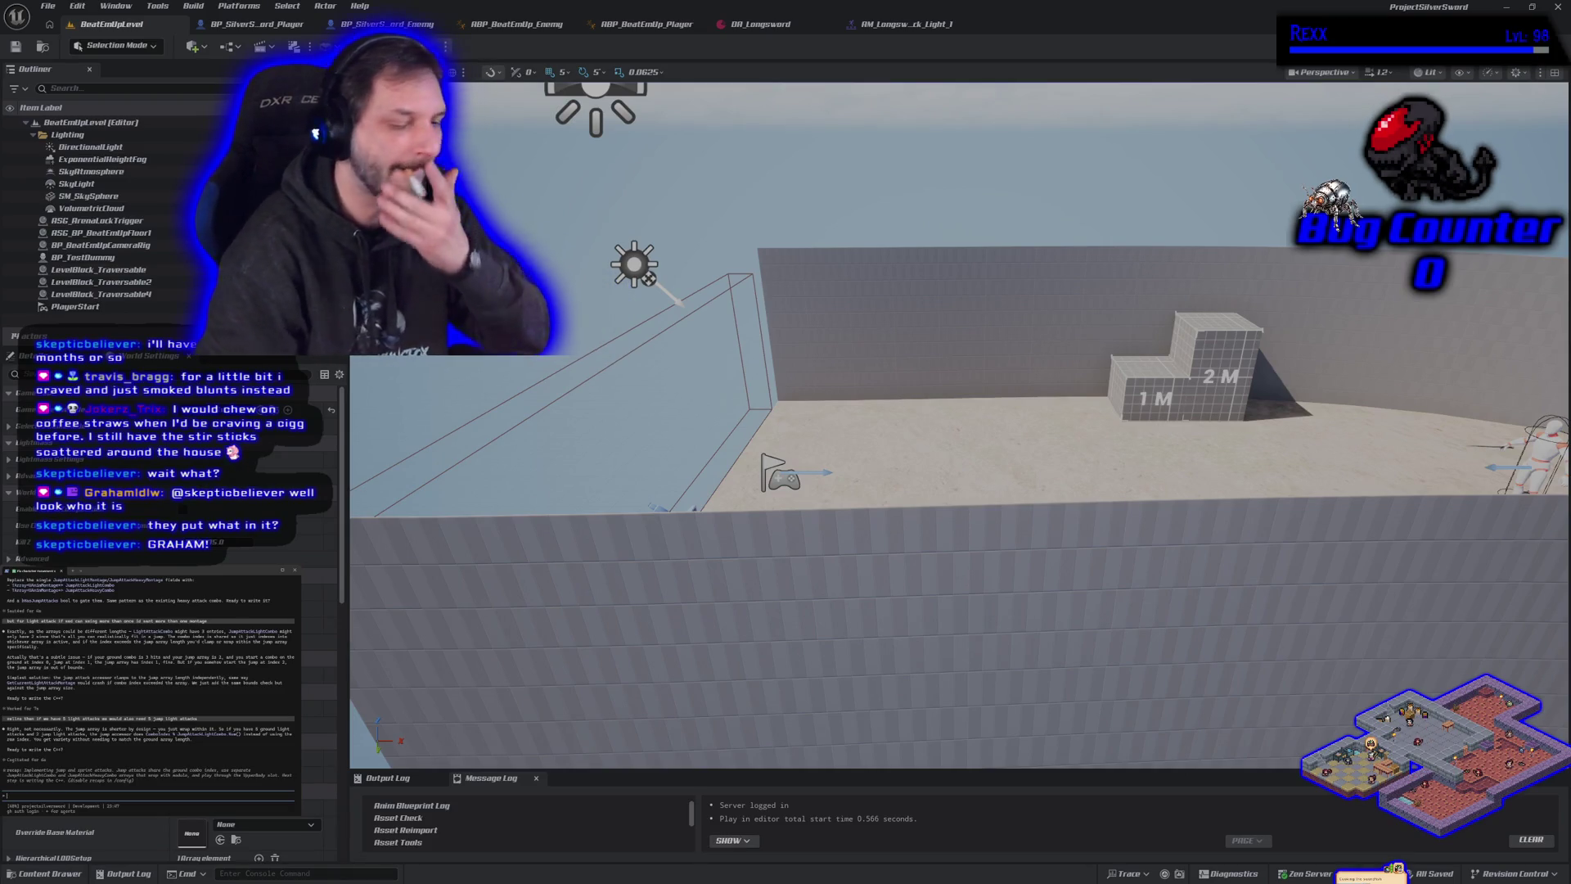
# Draft a 'why did that…' question to the assistant, then launch Play In Editor.
pyautogui.write('why didnt we do this a')
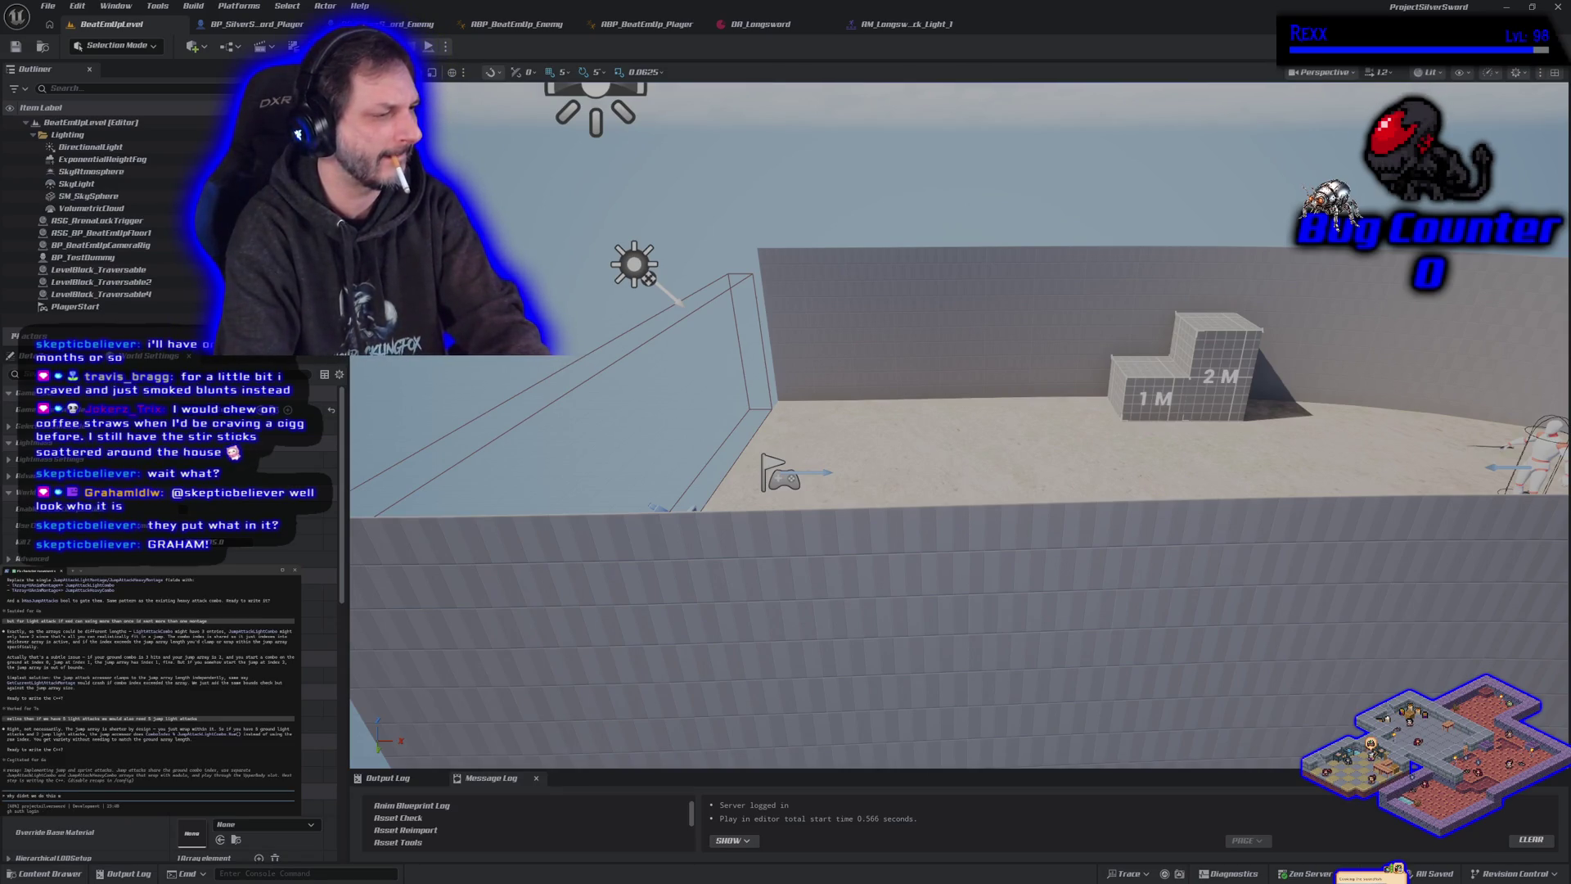
pyautogui.write('th')
pyautogui.write(' heavy att')
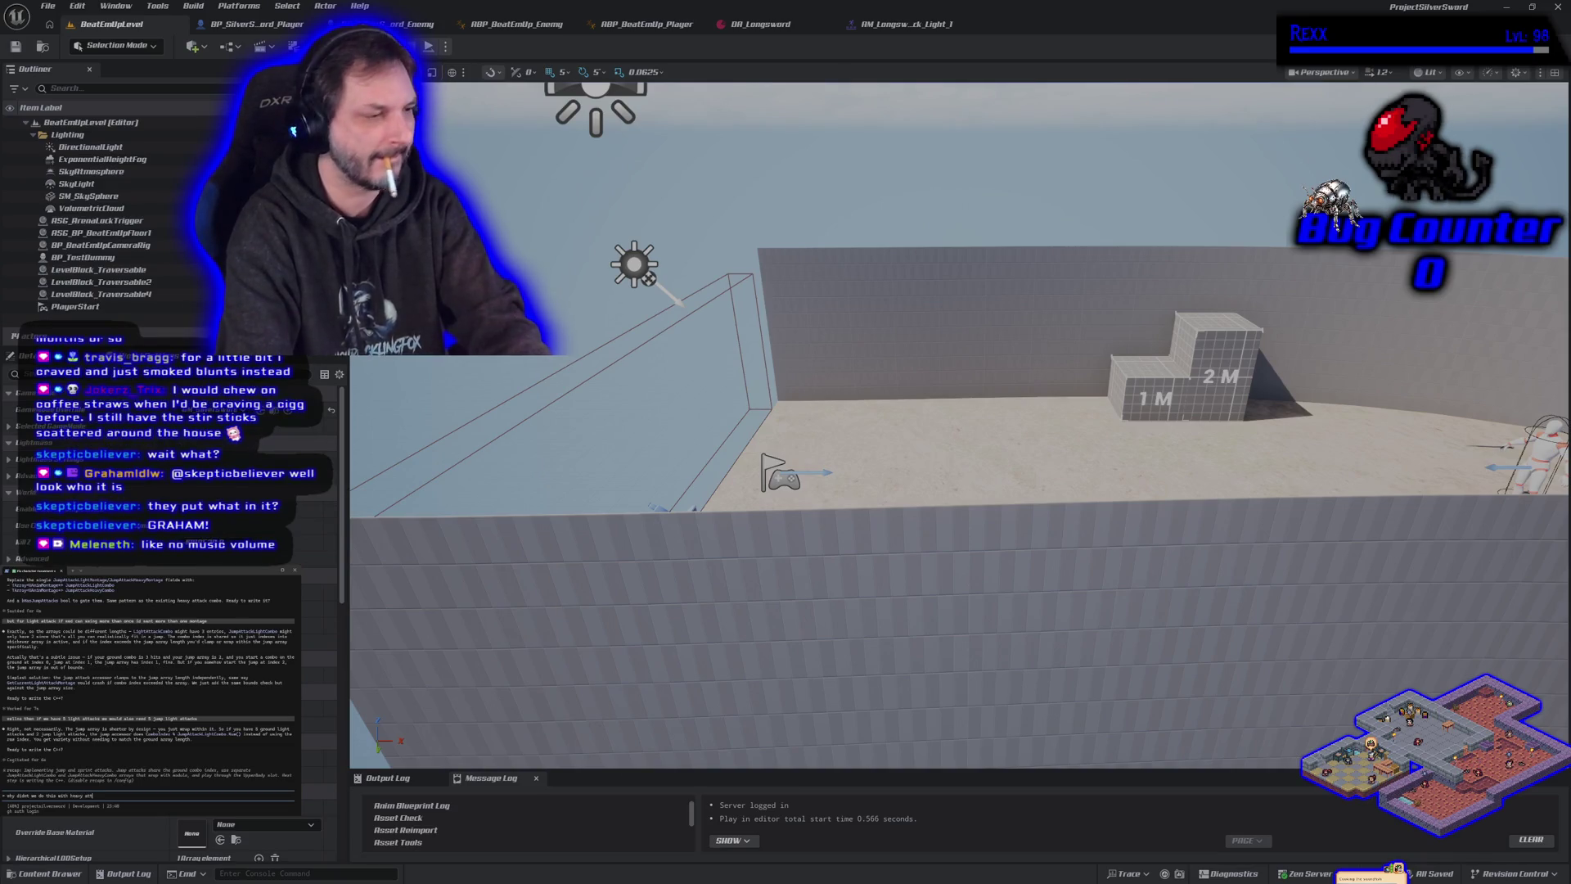
pyautogui.write('?')
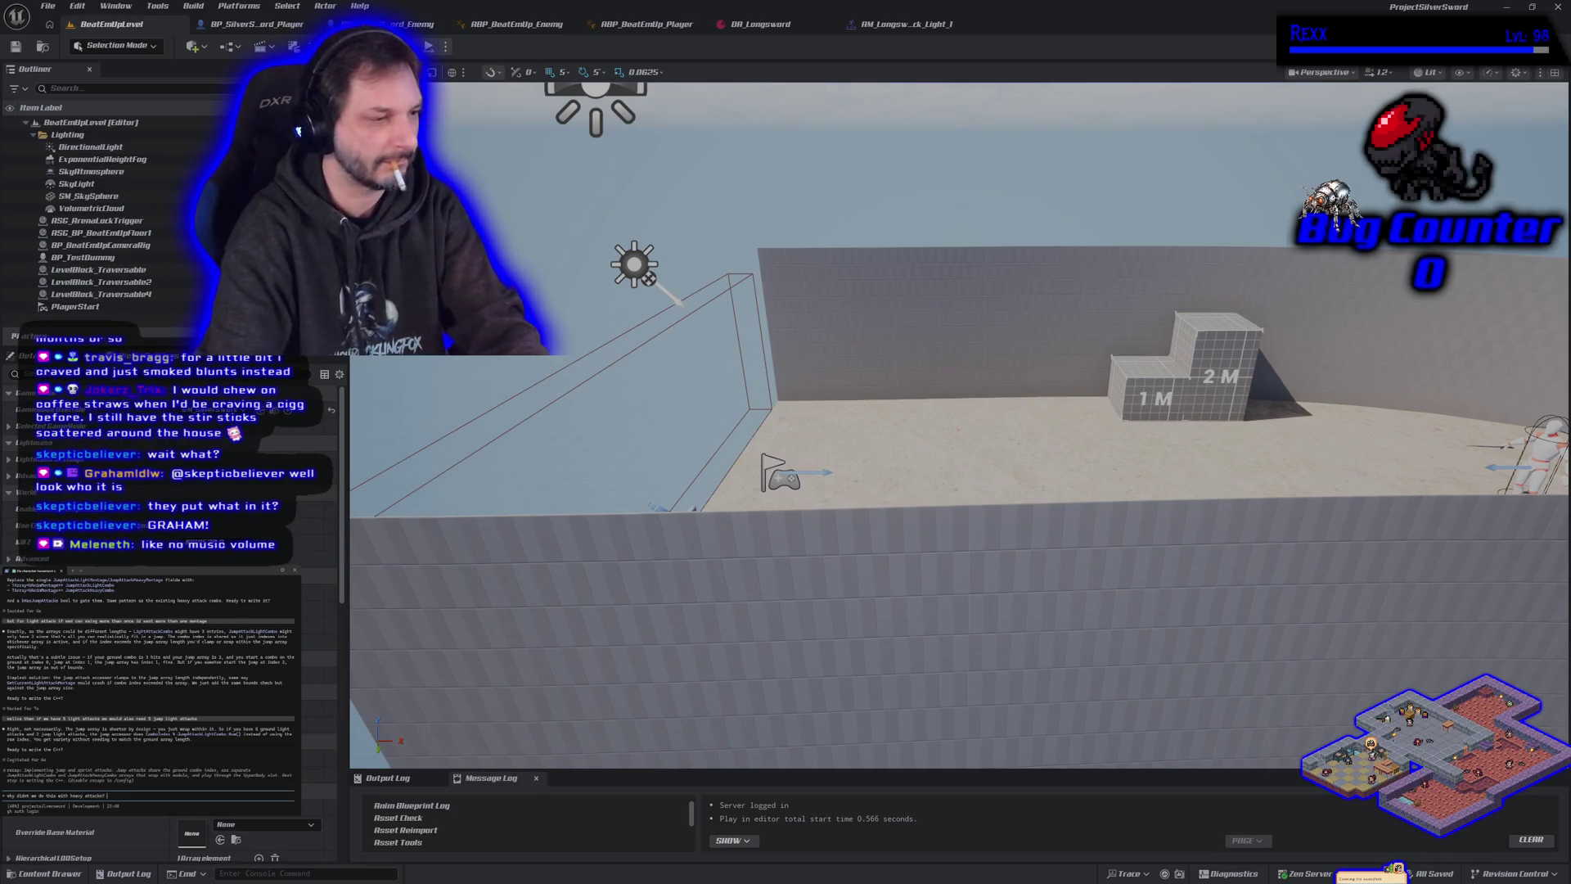
pyautogui.write(' we made t')
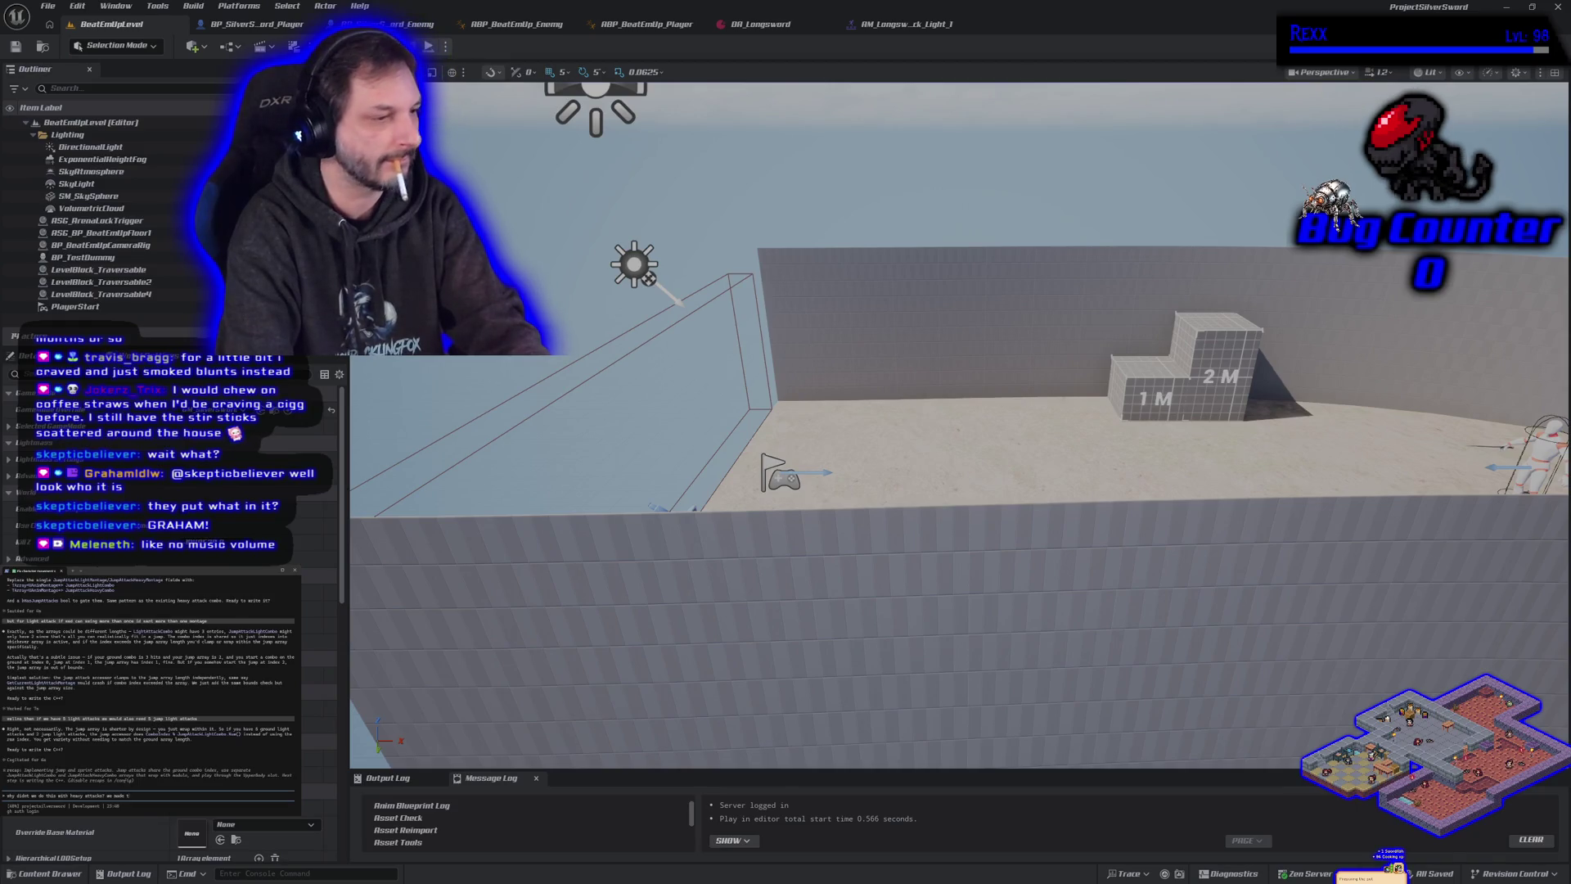
pyautogui.press('BackSpace')
pyautogui.press('BackSpace')
pyautogui.press('BackSpace')
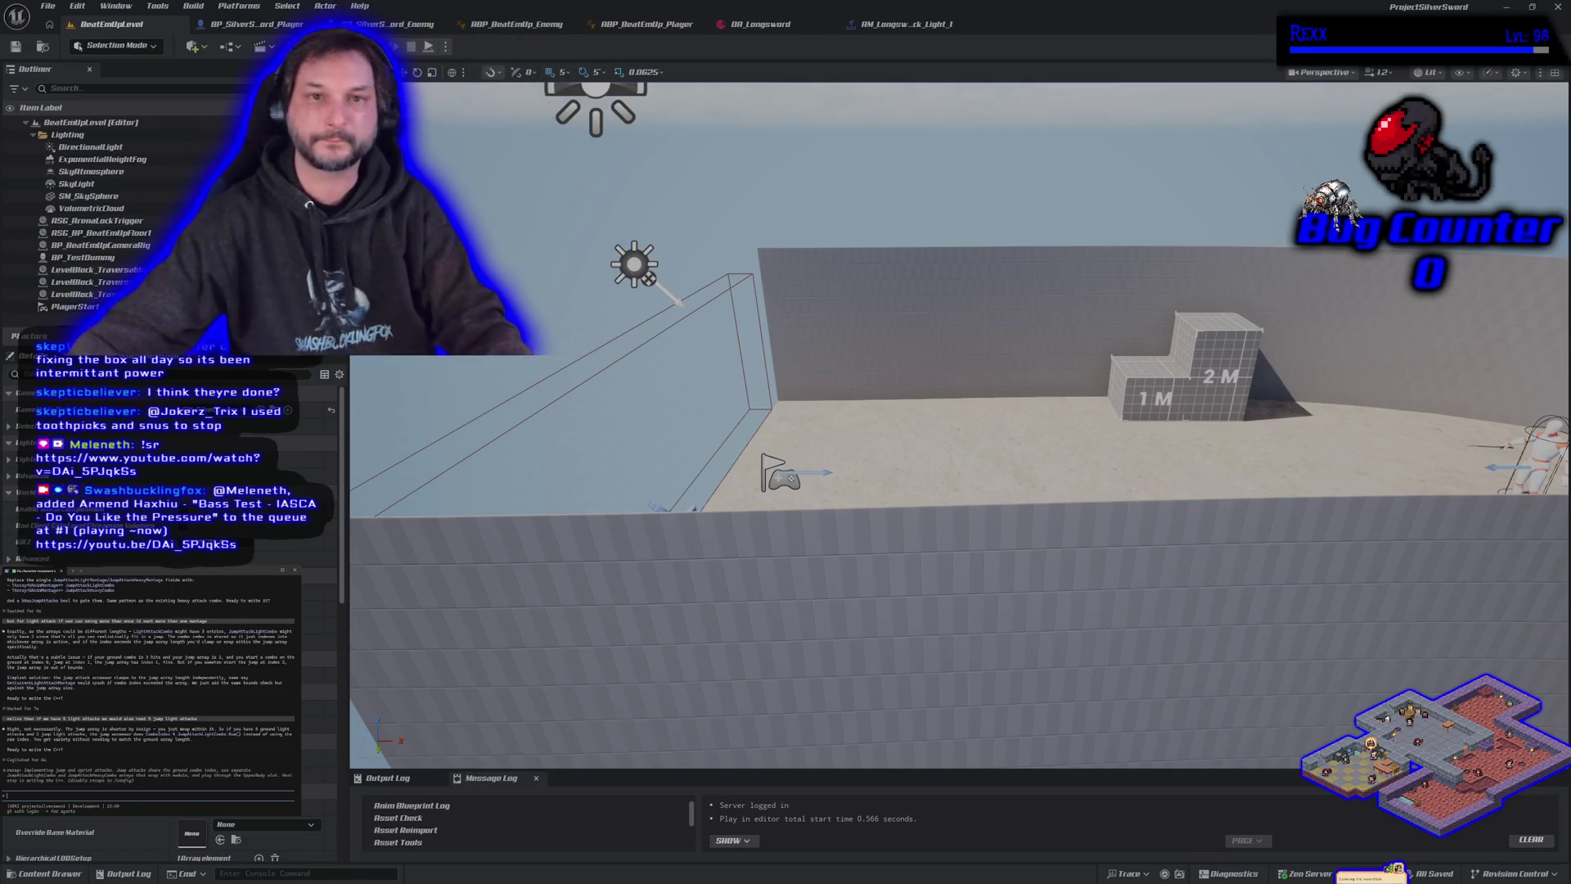
pyautogui.click(375, 47)
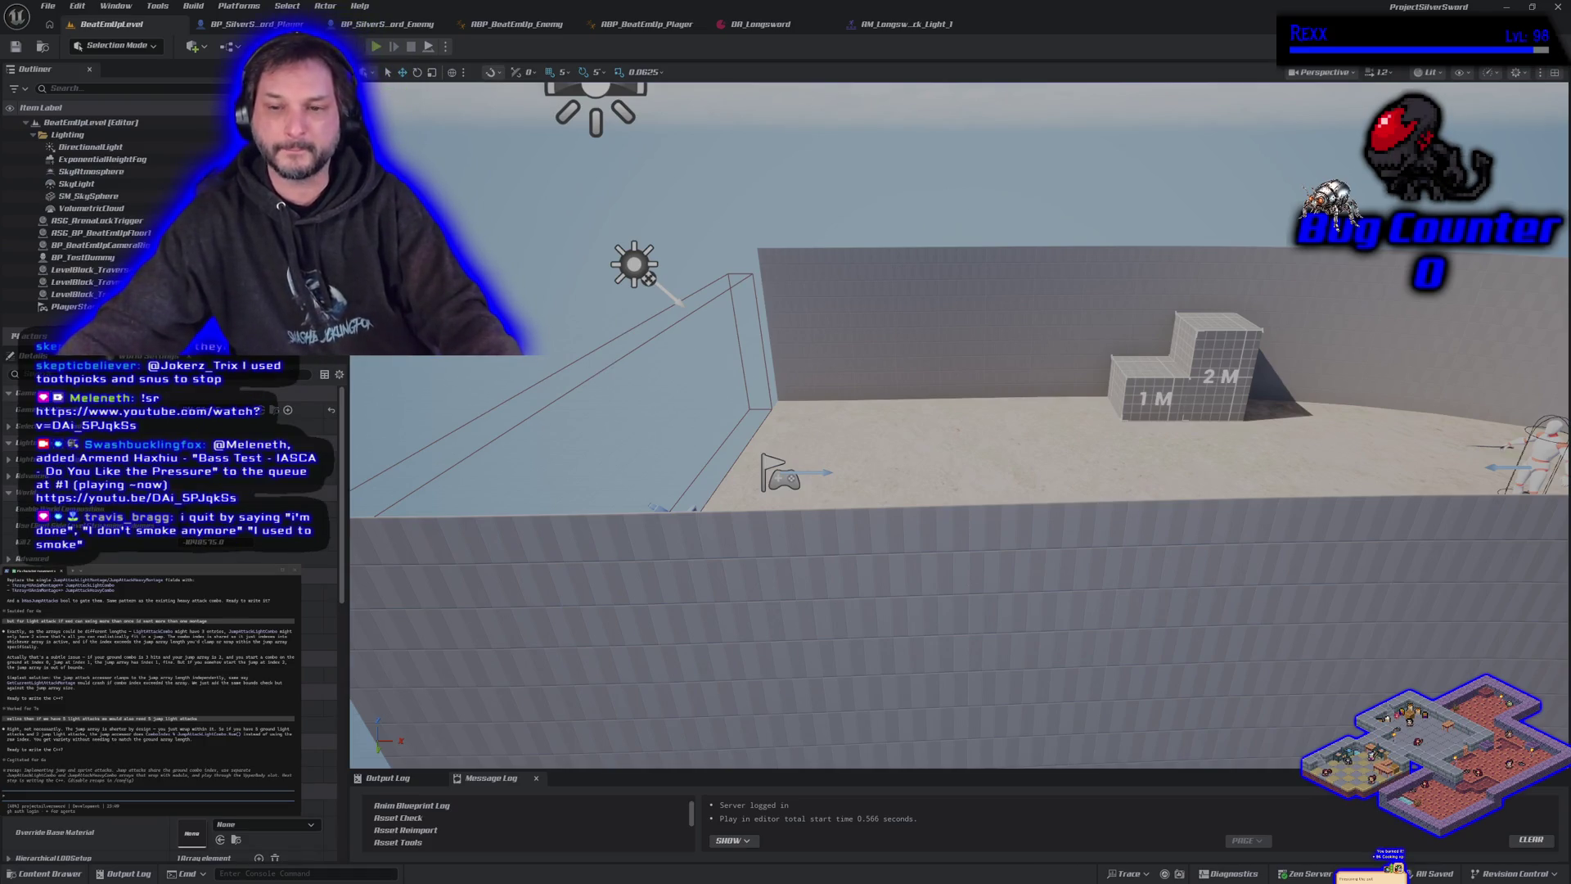
# Jump and swing the longsword repeatedly in-game to test airborne attacks and landings.
pyautogui.press('space')
pyautogui.press('space')
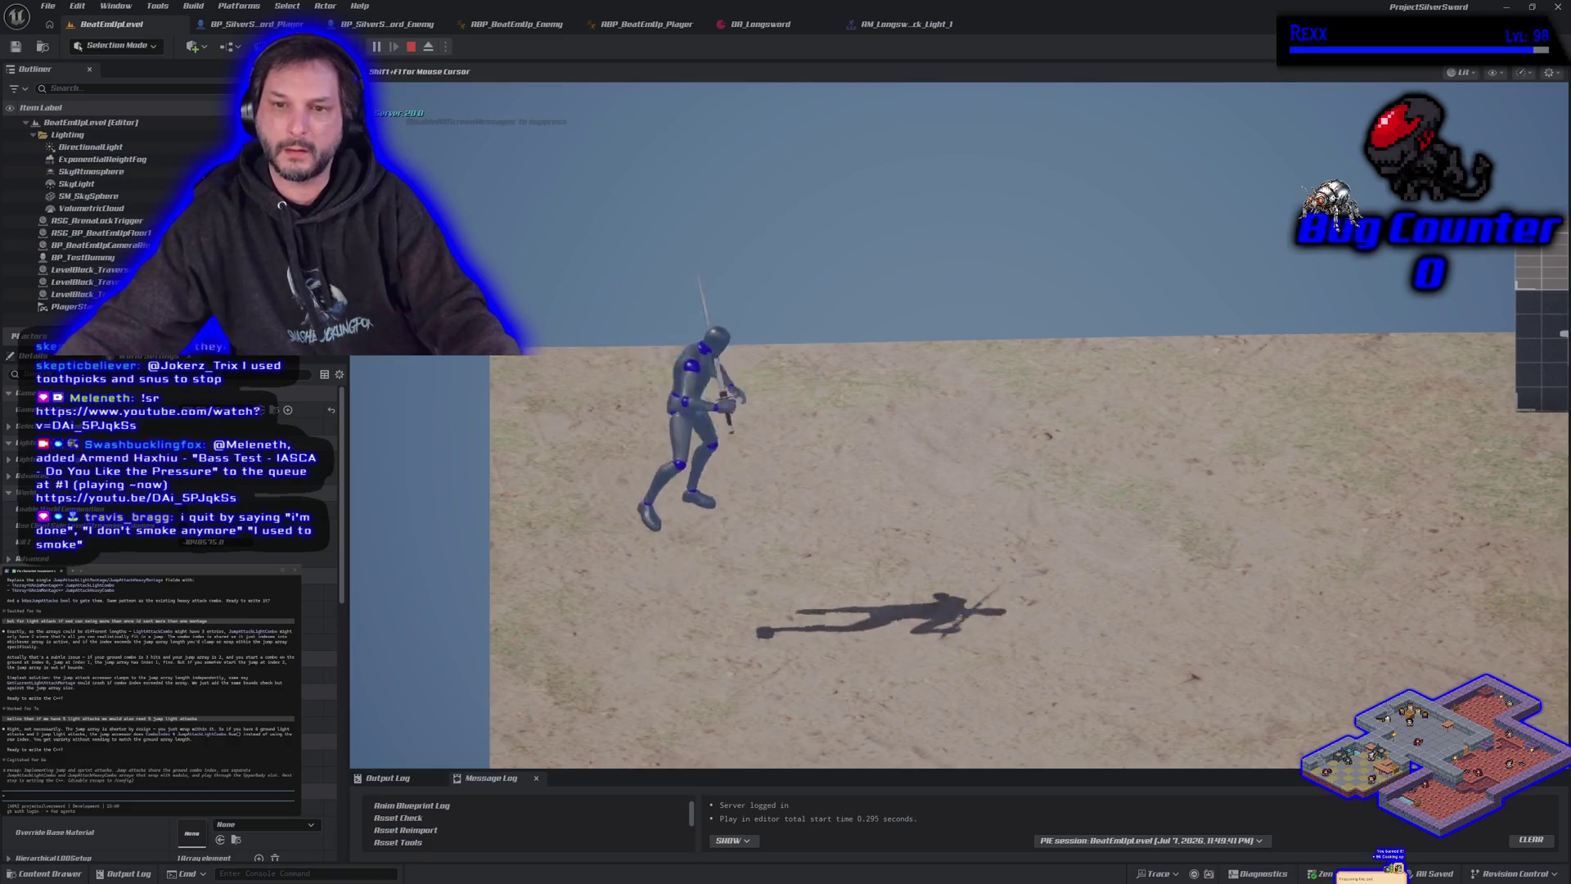
pyautogui.press('space')
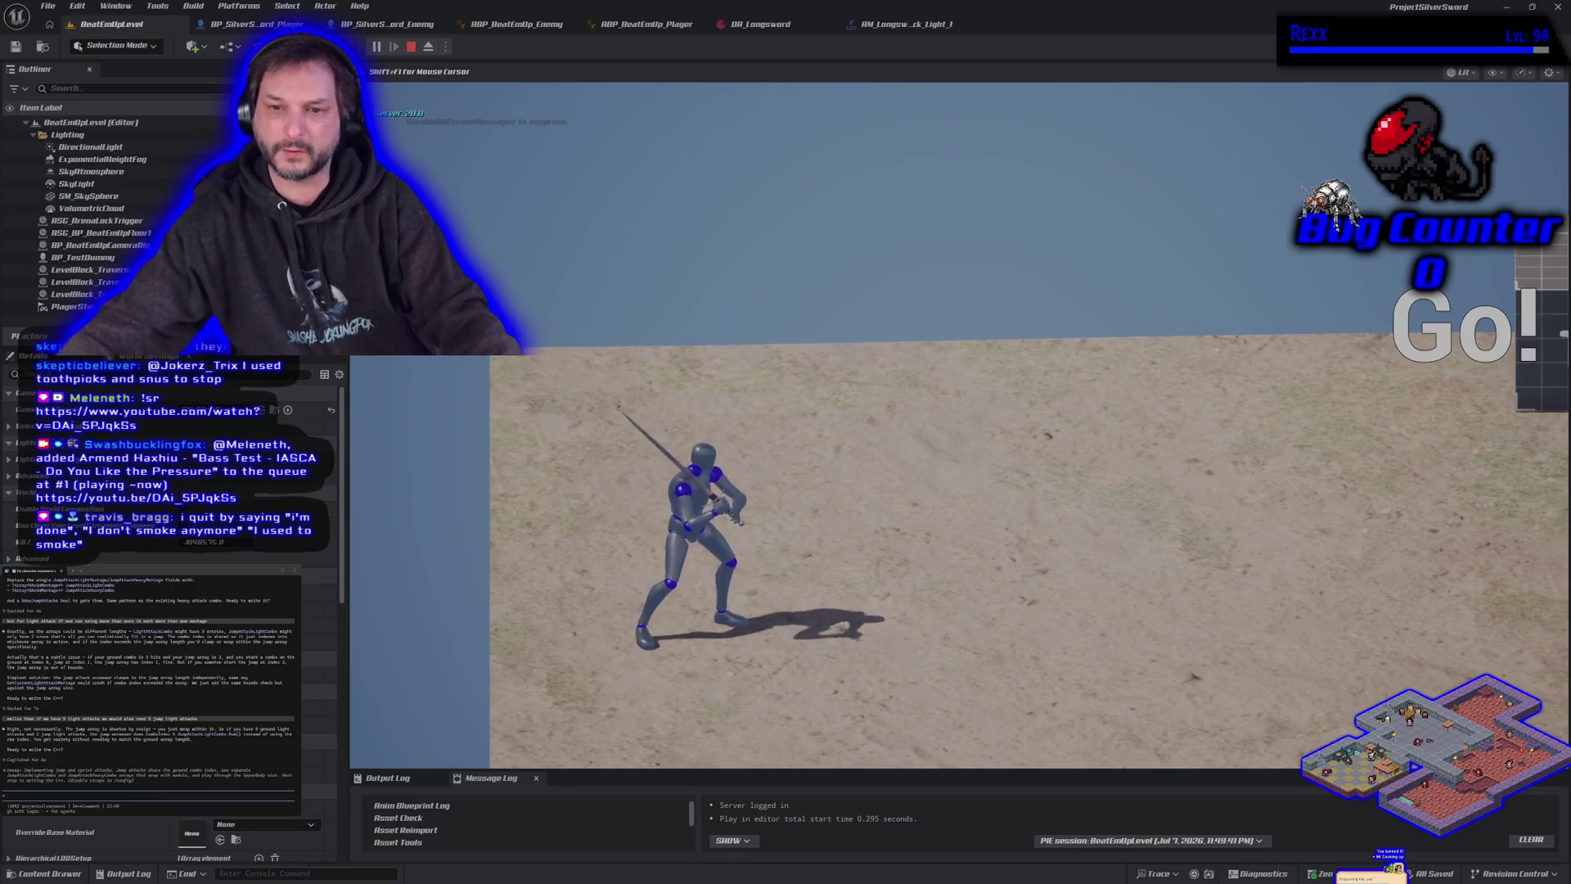
pyautogui.press('space')
pyautogui.press('space')
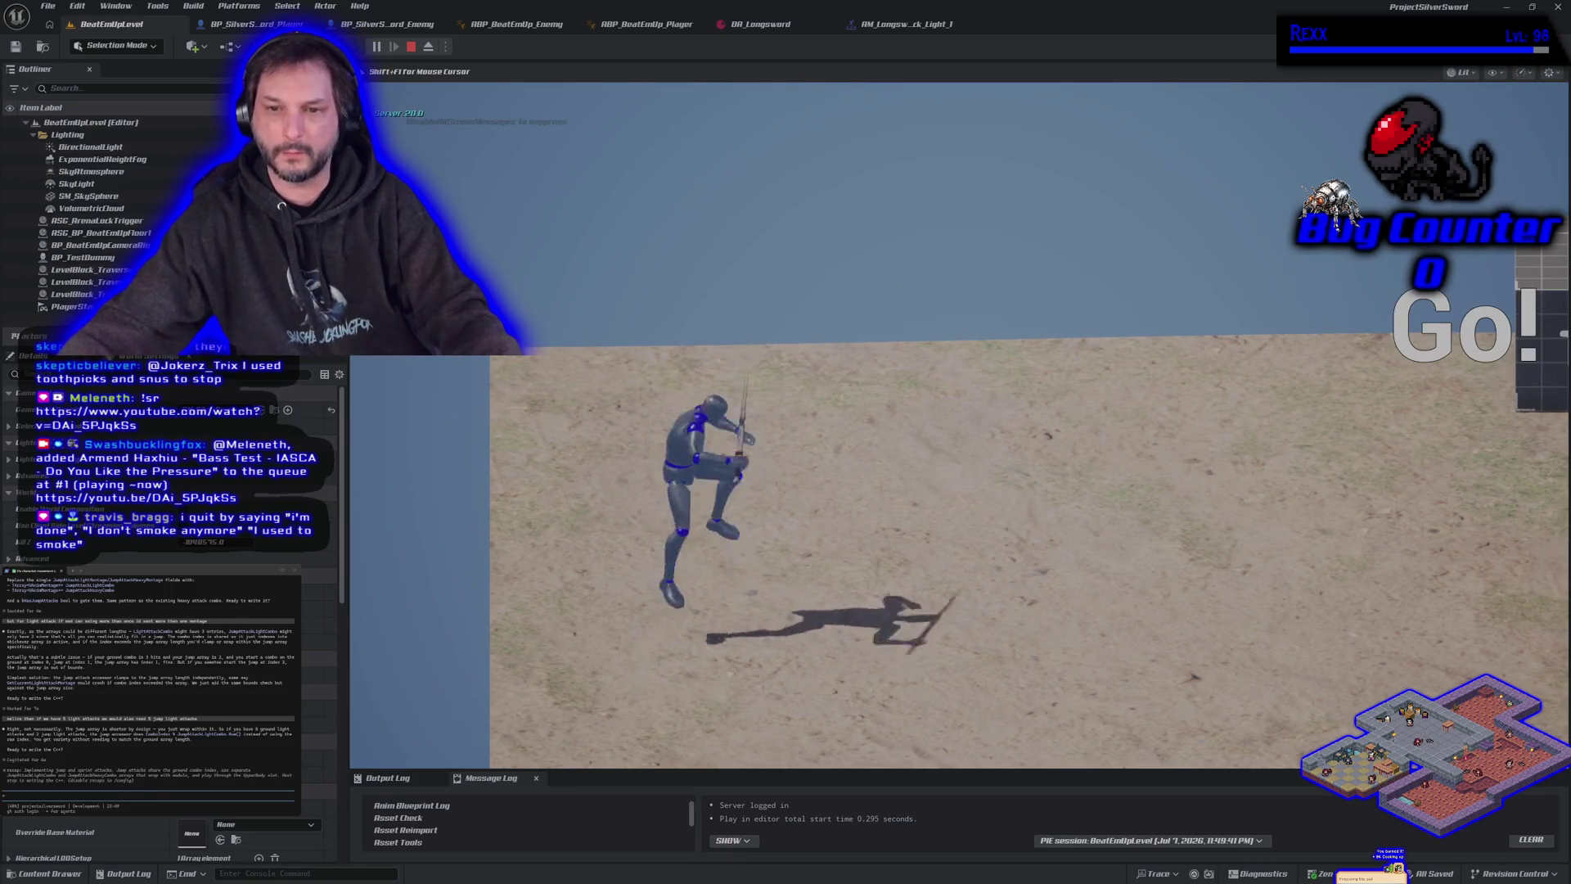
pyautogui.press('space')
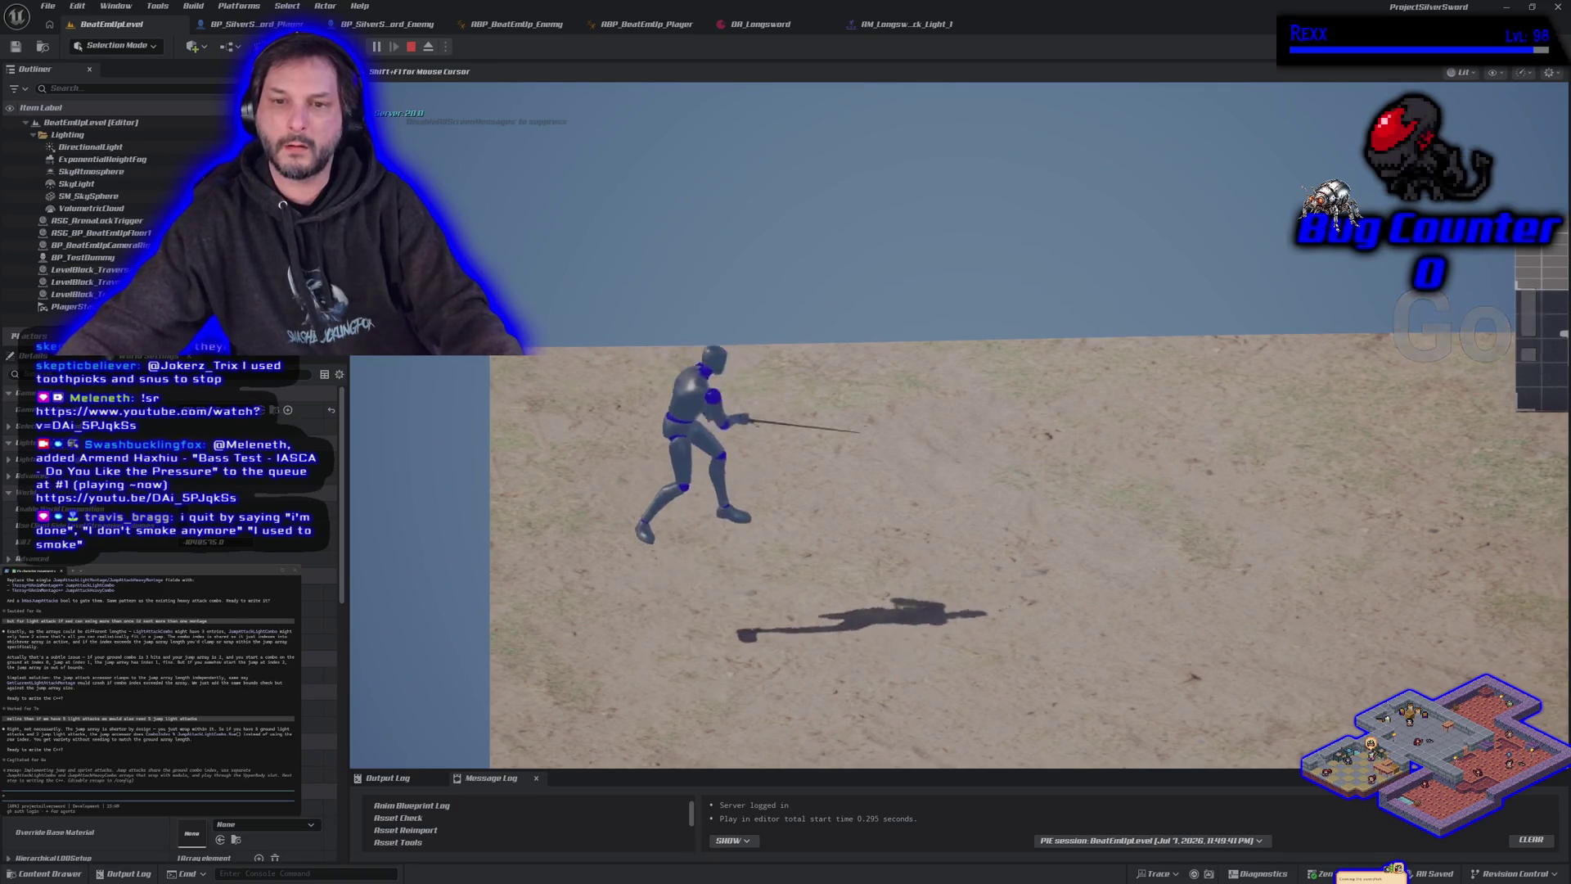
pyautogui.press('space')
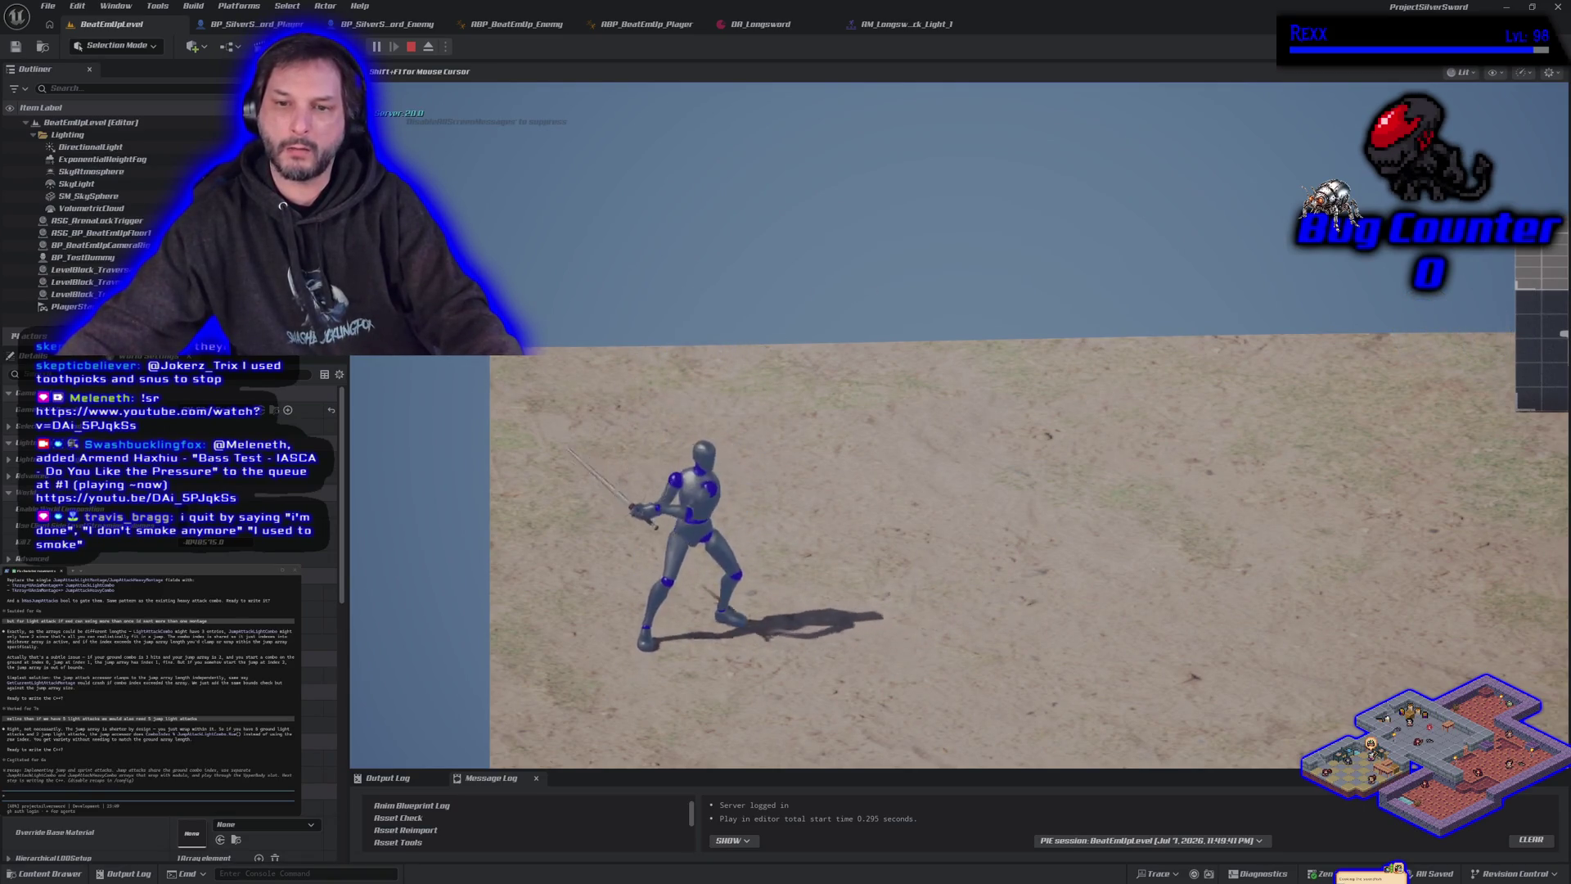
pyautogui.press('space')
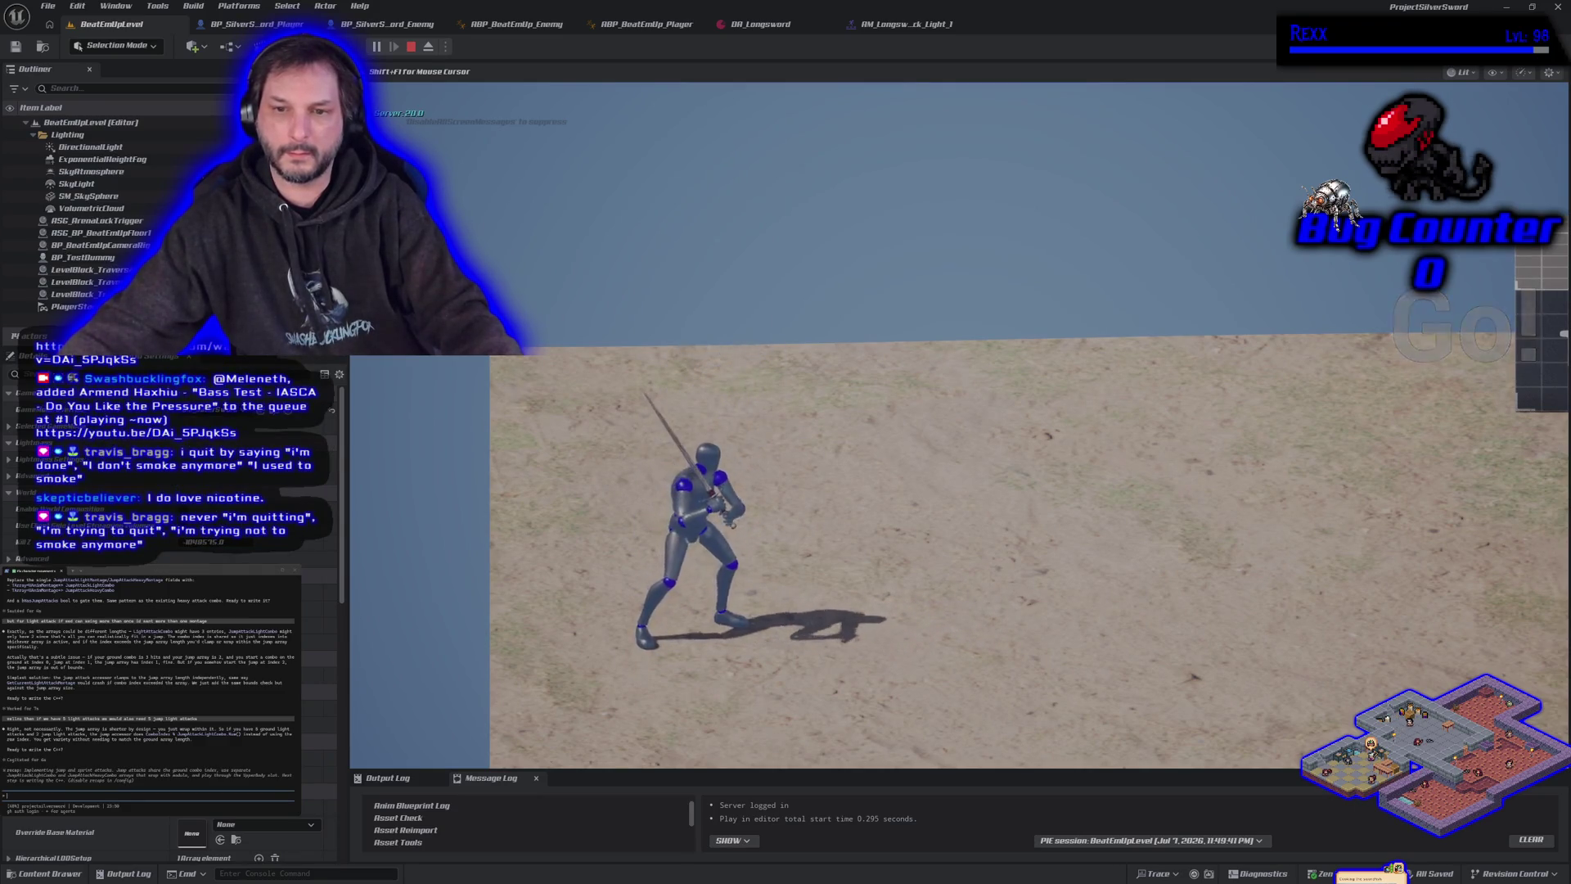
pyautogui.press('space')
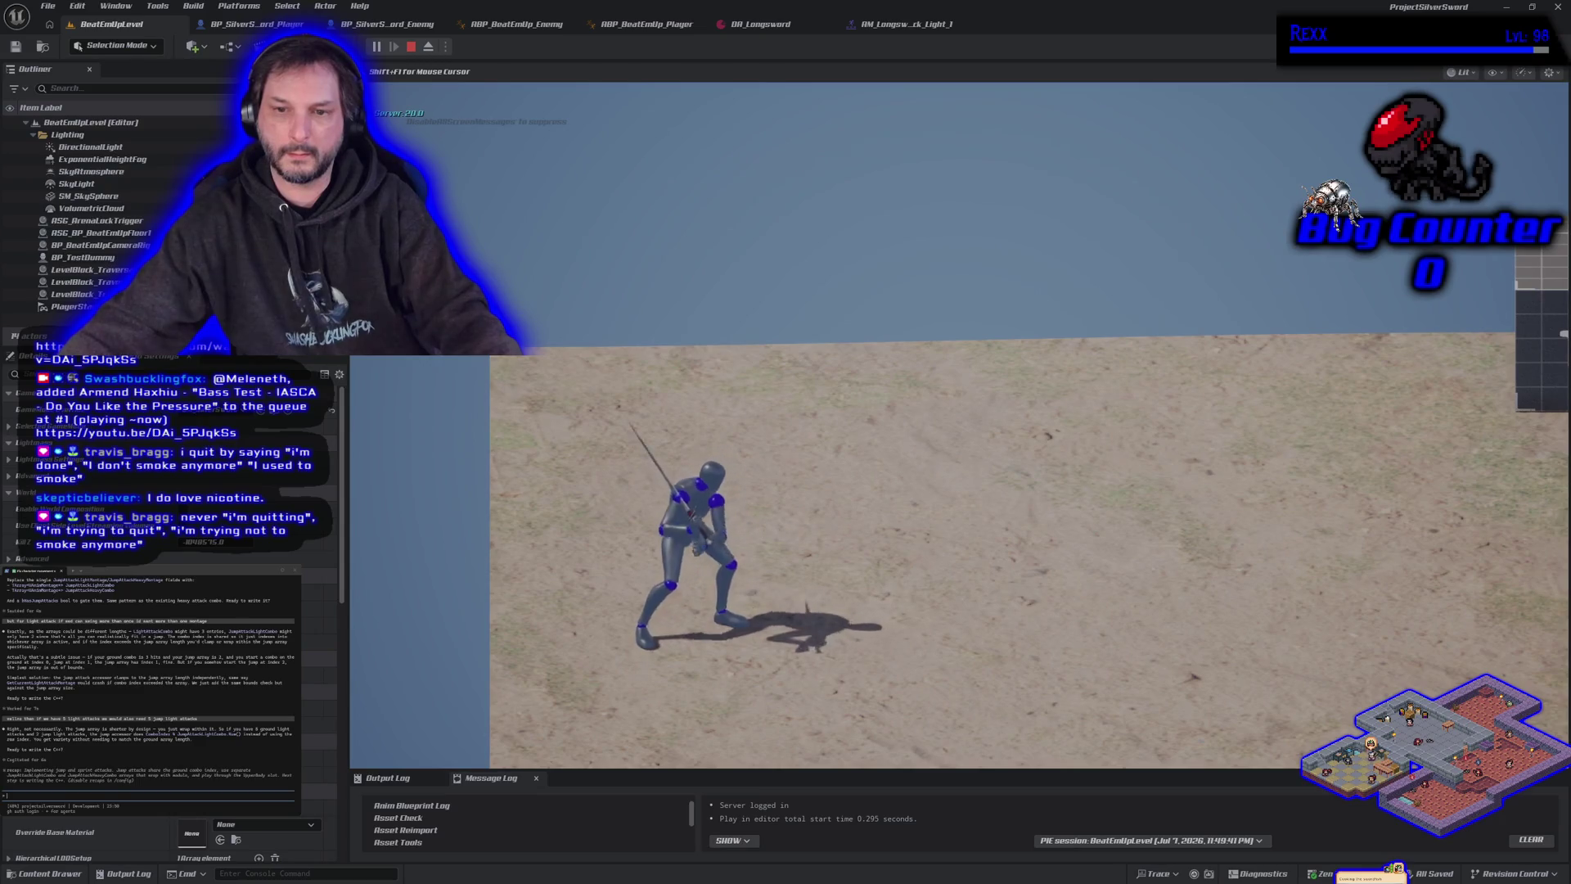
pyautogui.press('space')
pyautogui.press('space')
pyautogui.press('space')
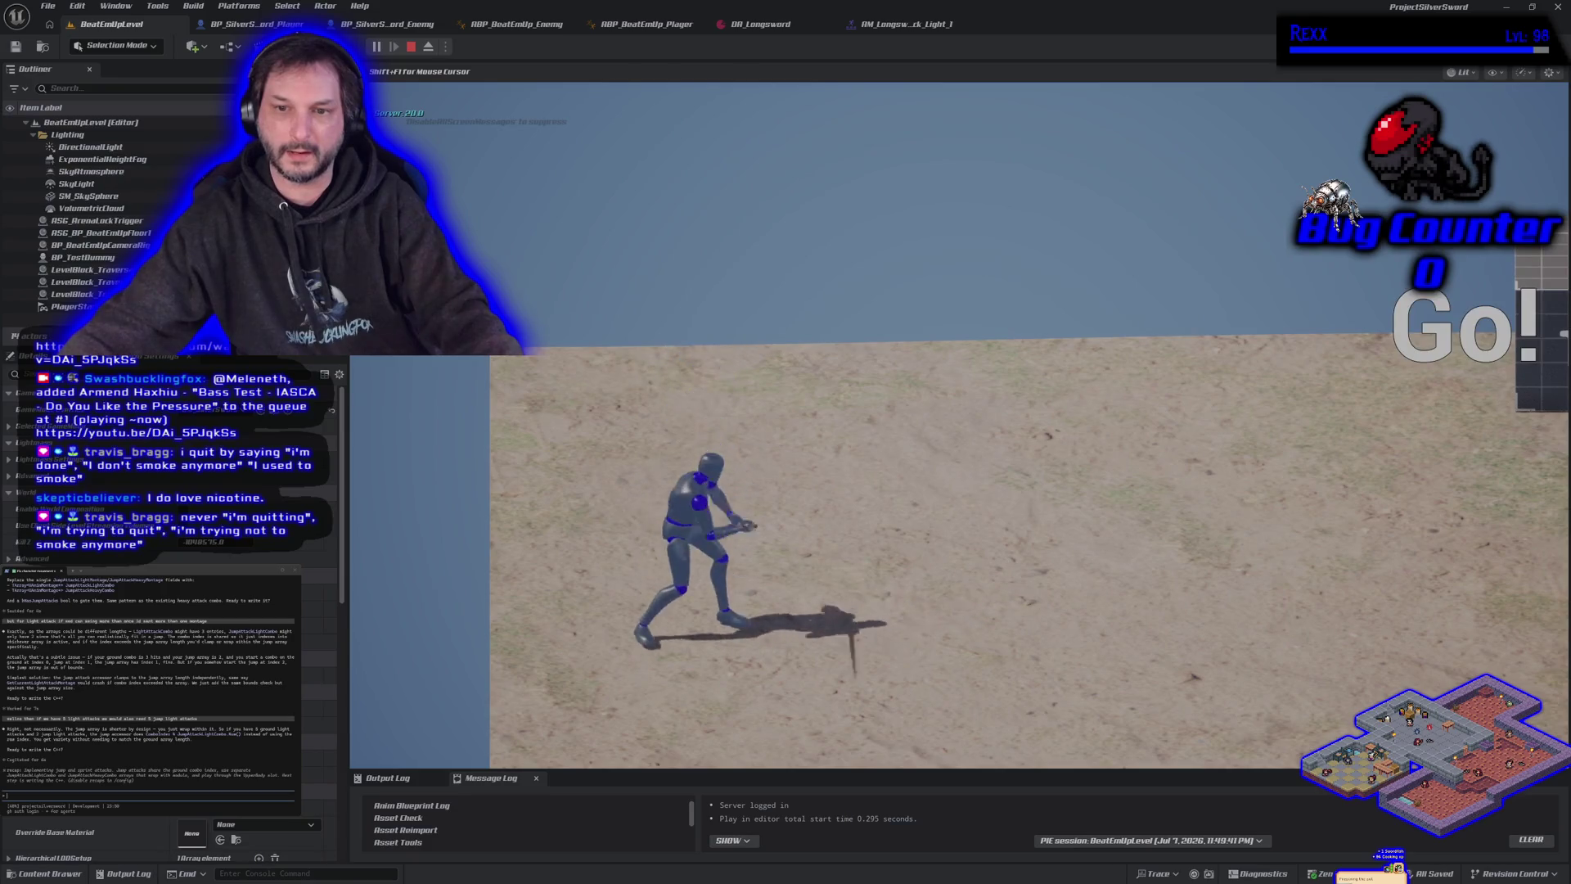
pyautogui.press('space')
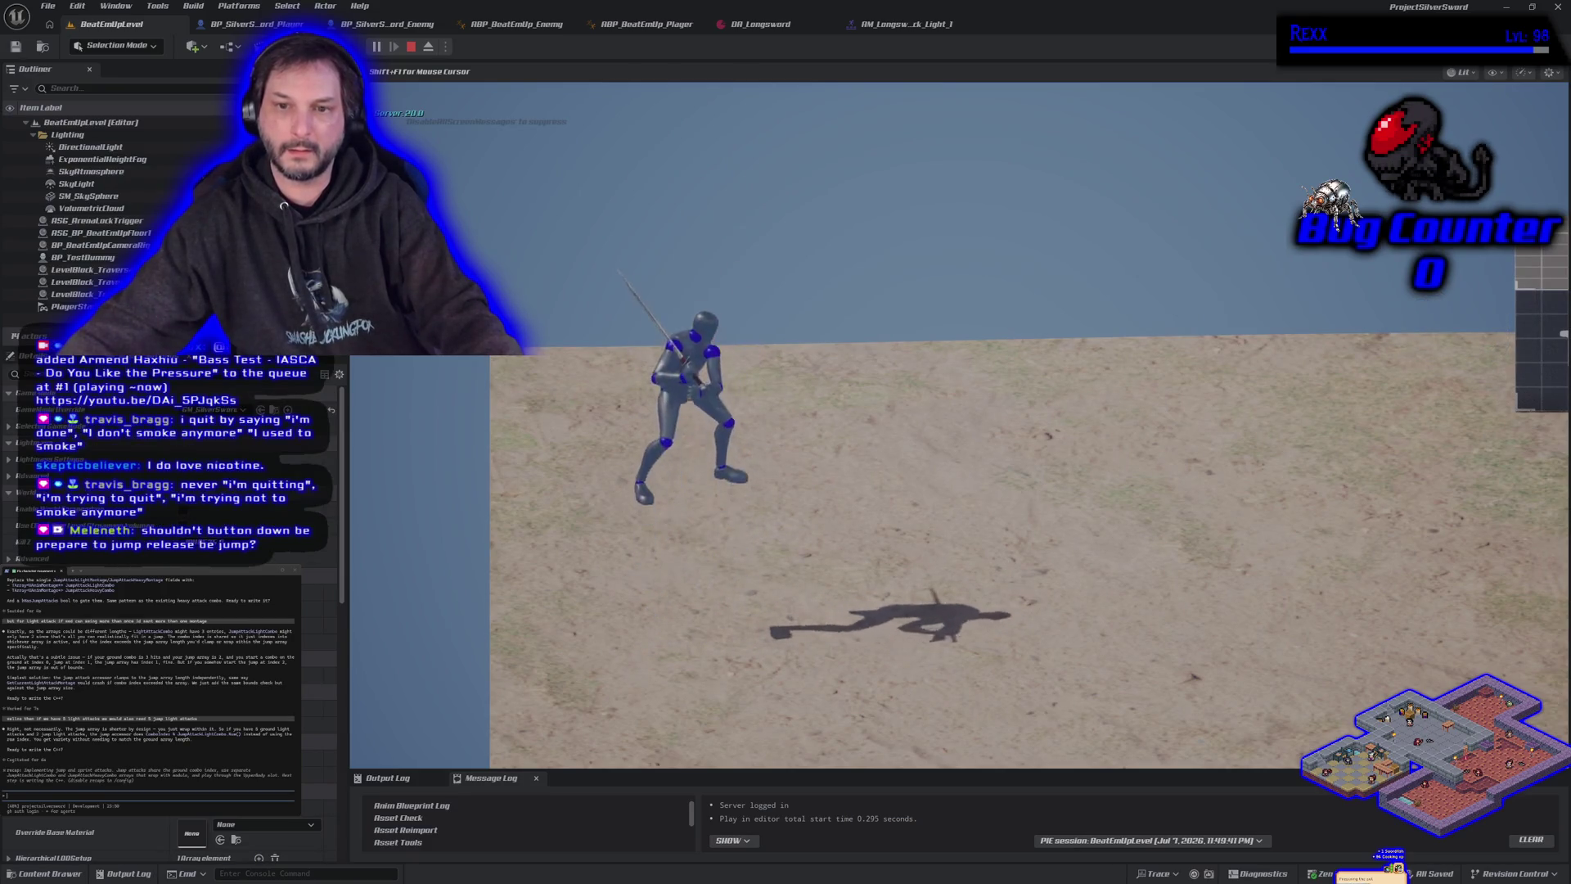
pyautogui.press('space')
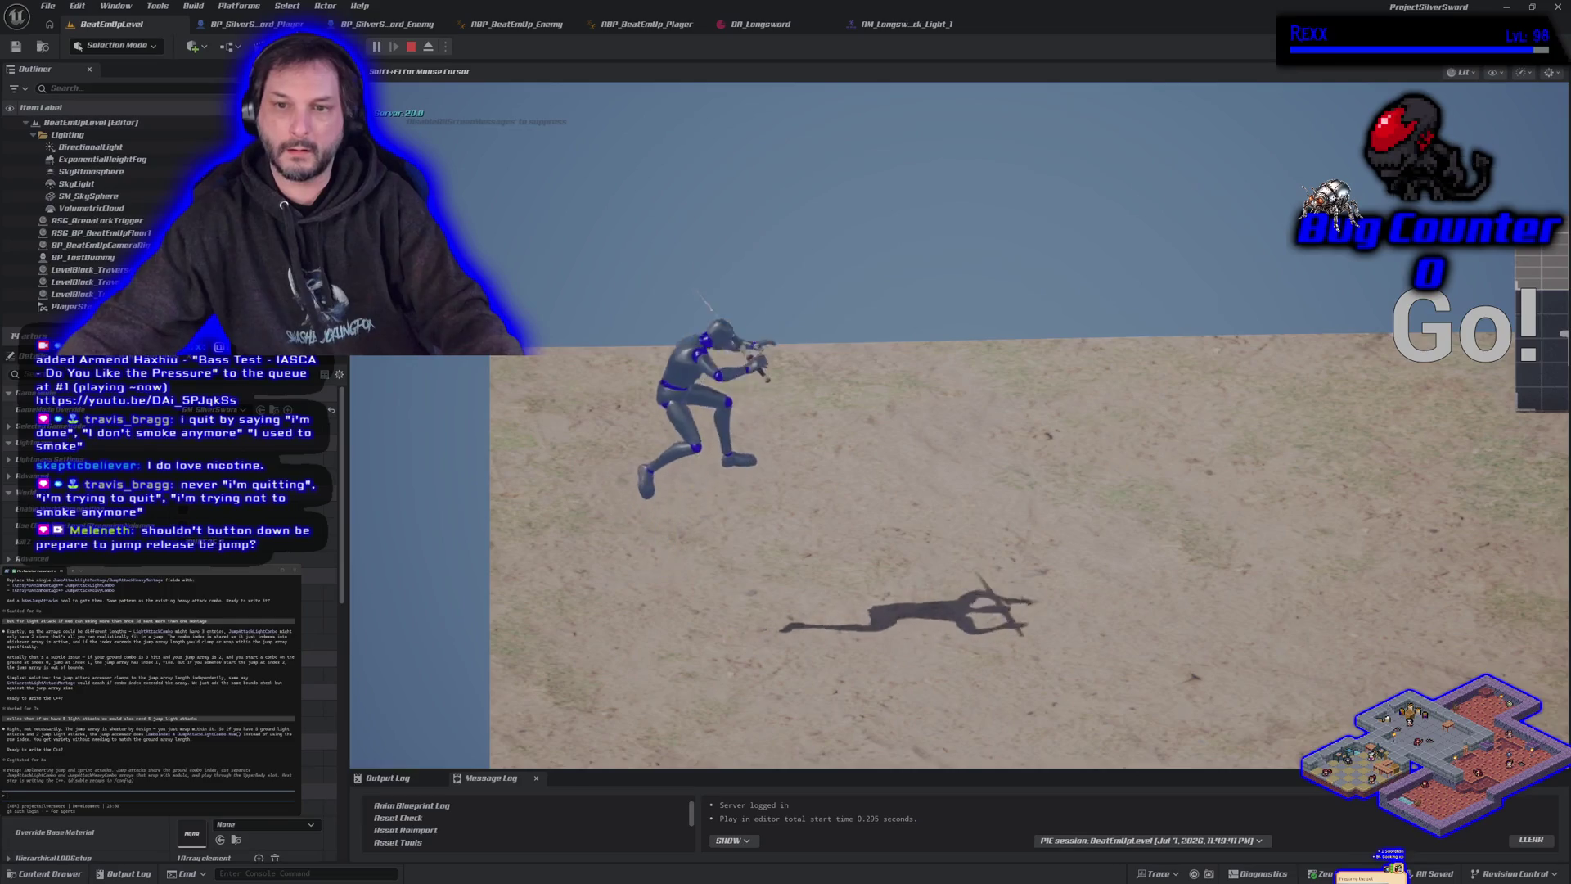
pyautogui.press('space')
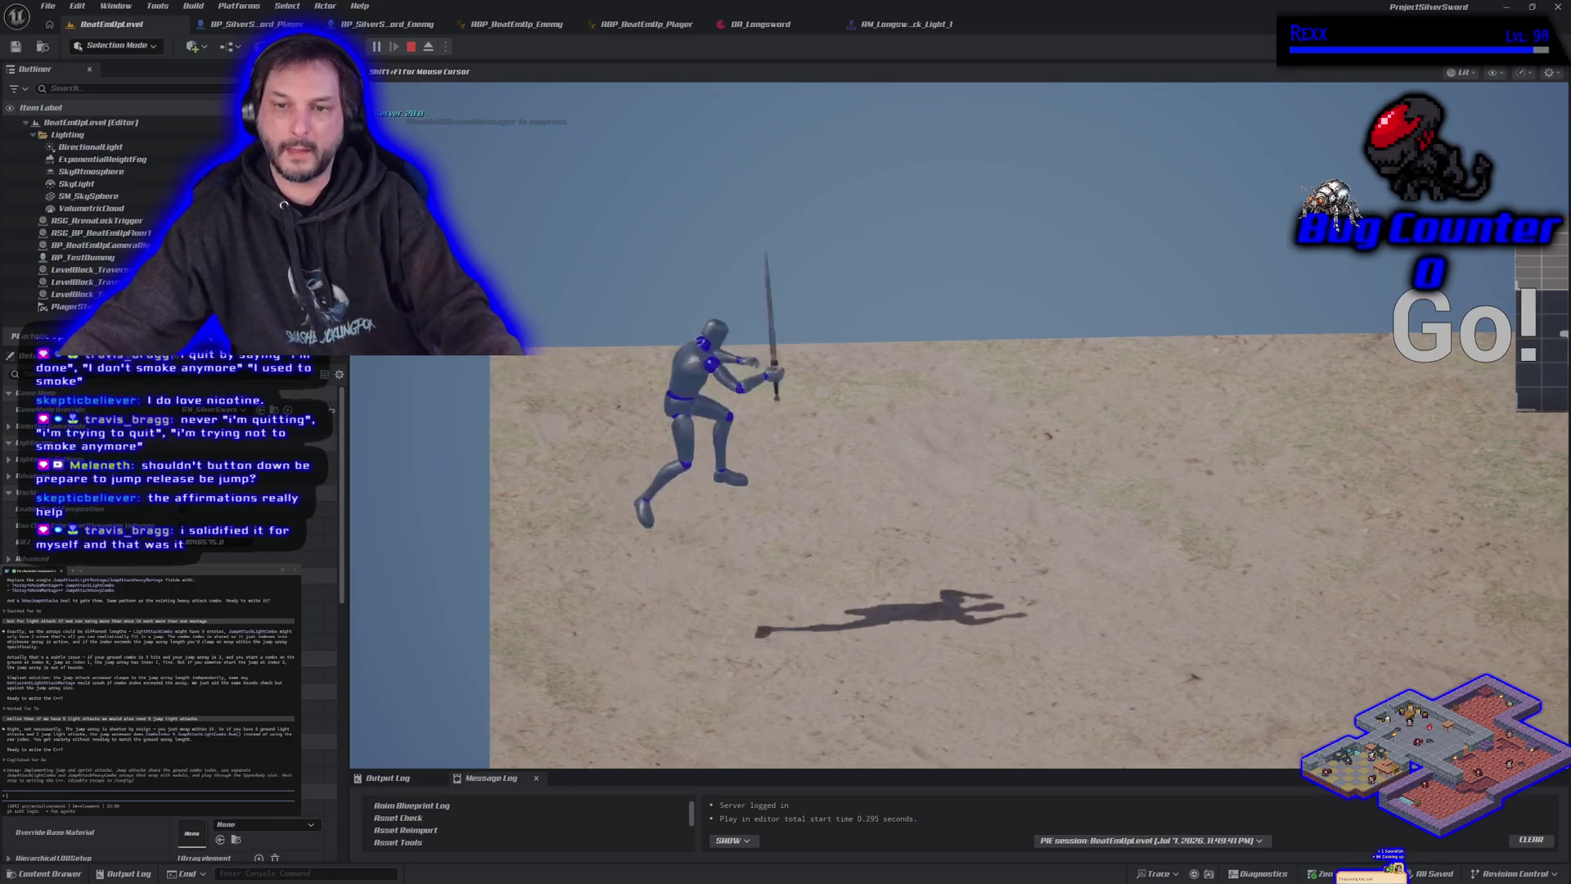
pyautogui.press('space')
pyautogui.press('space')
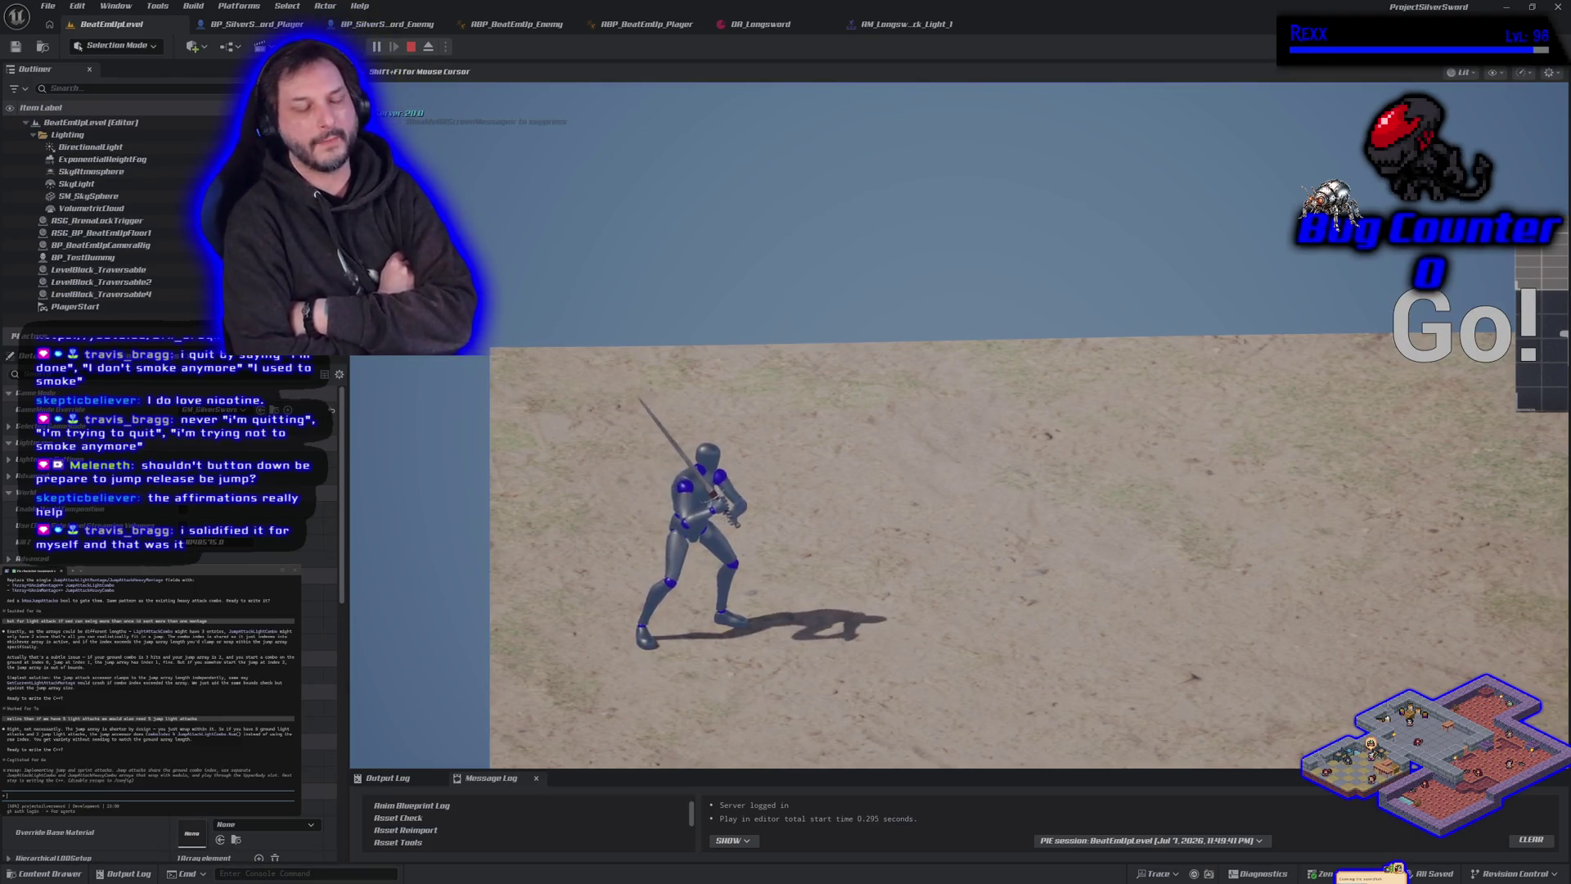
pyautogui.press('space')
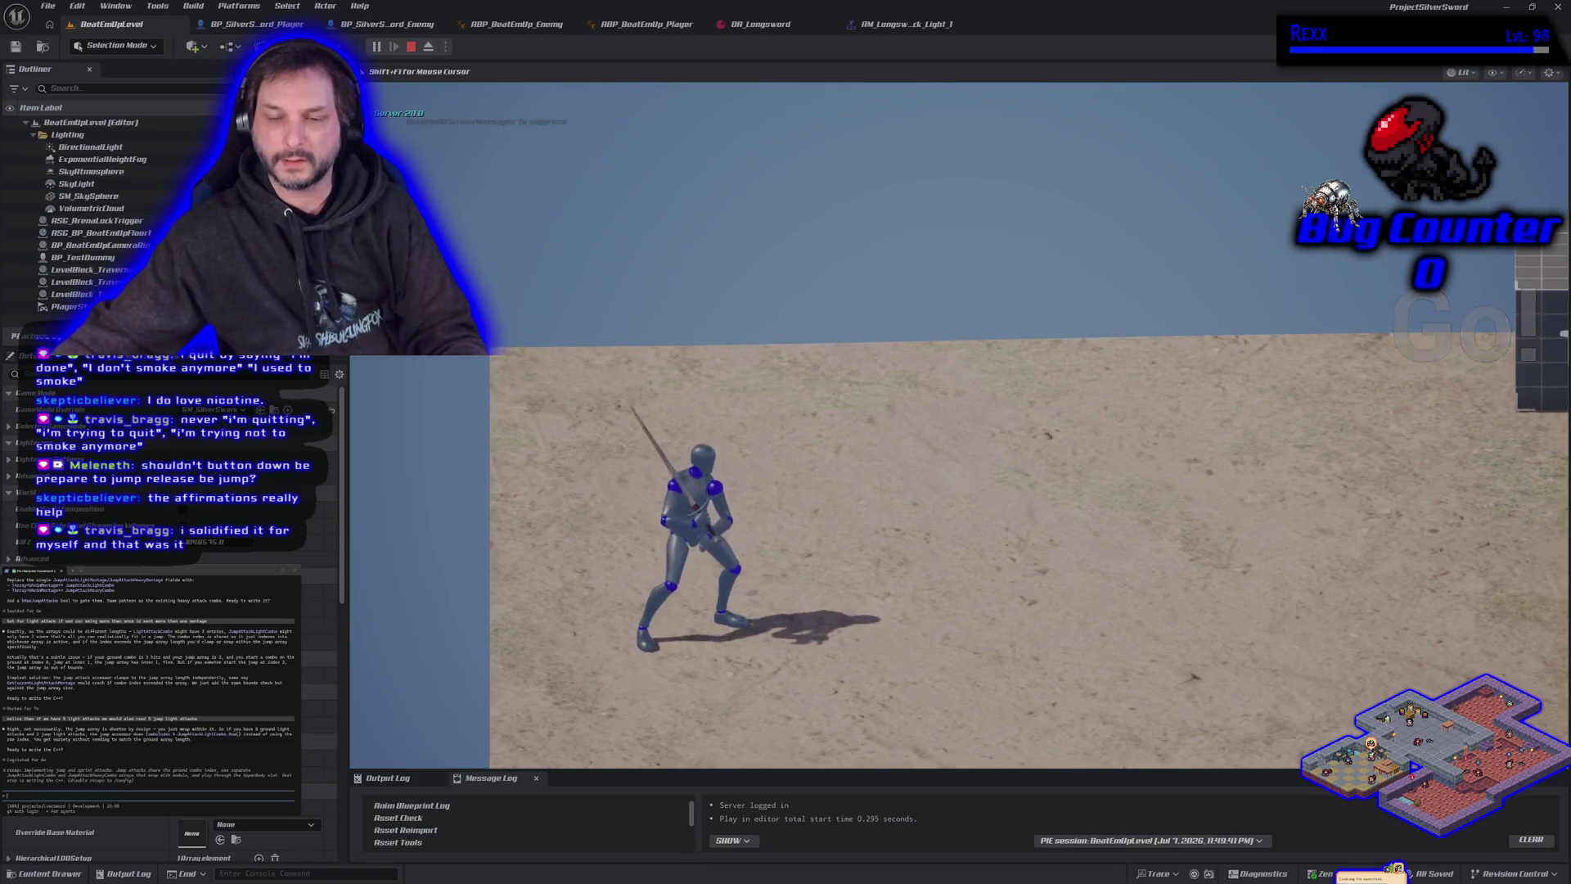
pyautogui.press('space')
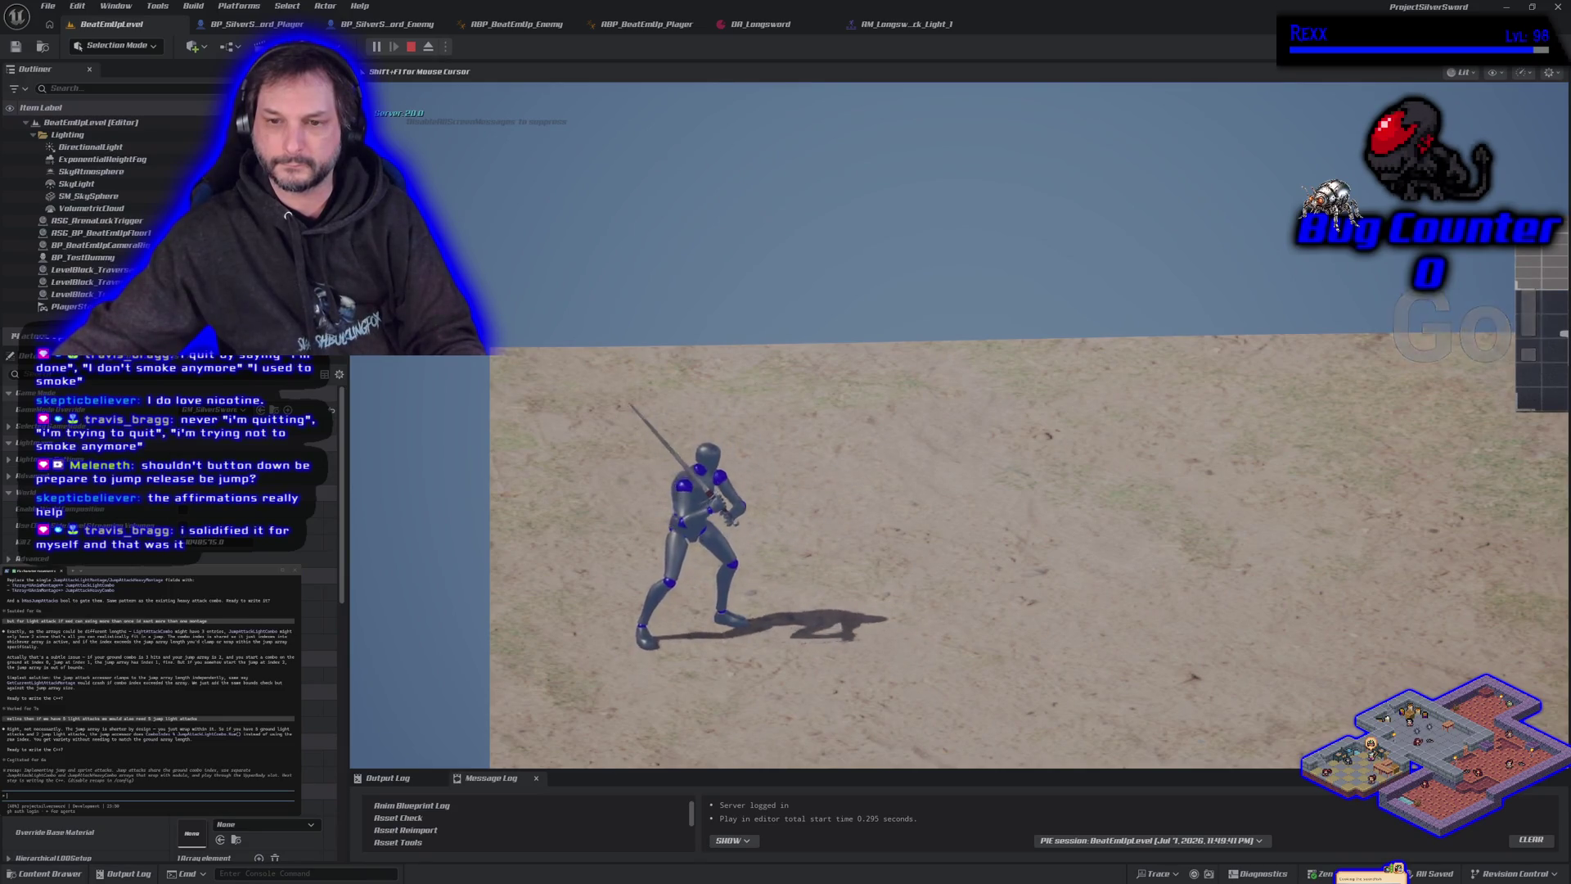
pyautogui.press('space')
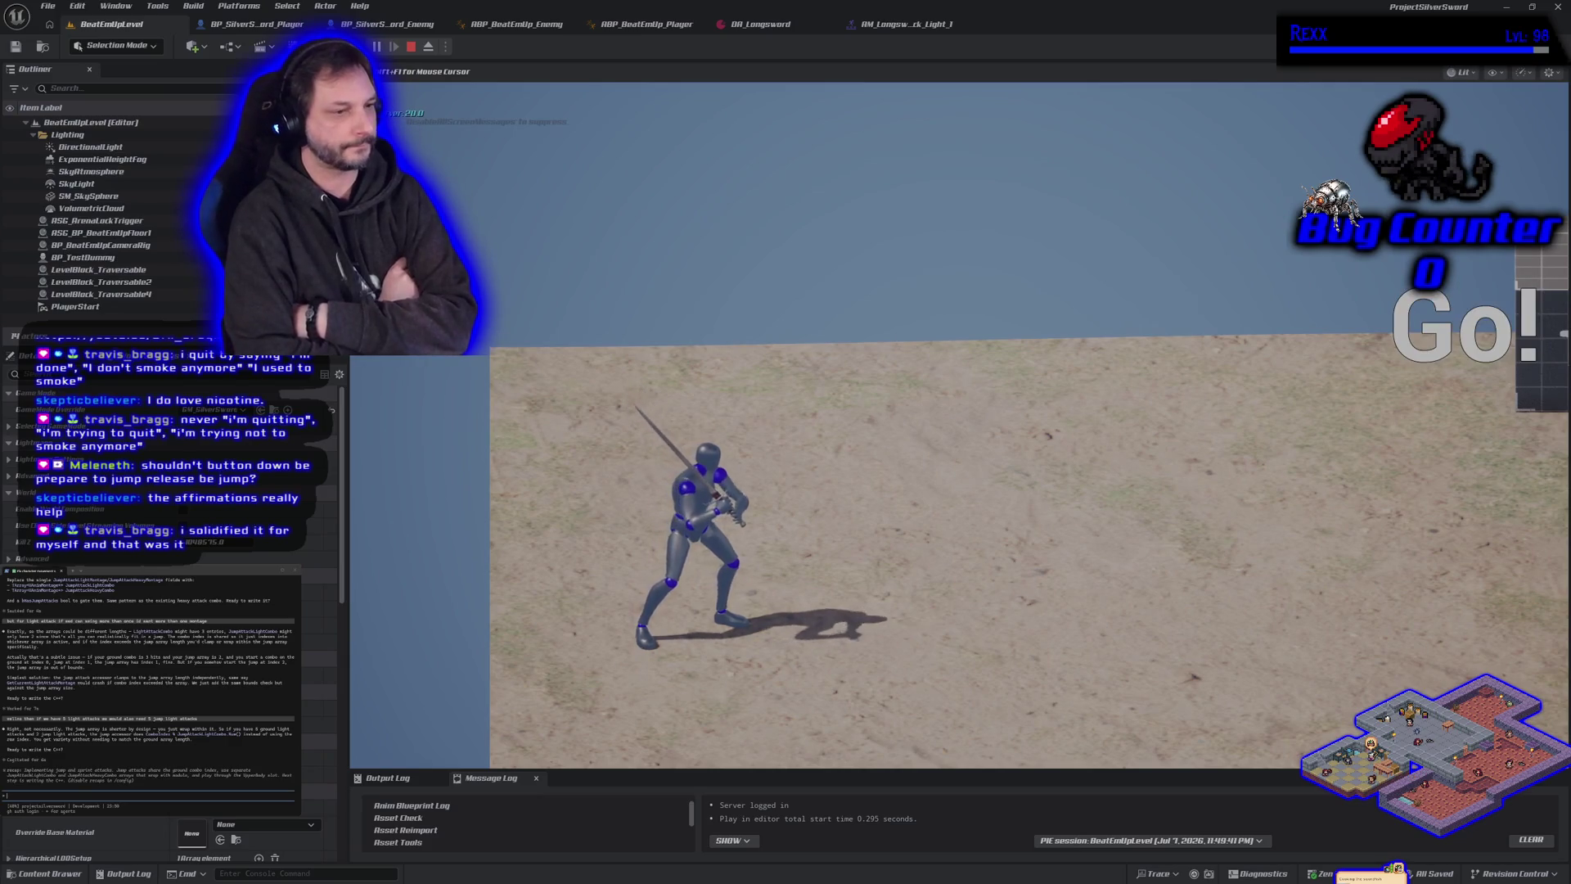
pyautogui.press('w')
pyautogui.press('space')
# Stop the play session, ask the assistant about array versus TSet, and reply 'yes'.
pyautogui.press('Escape')
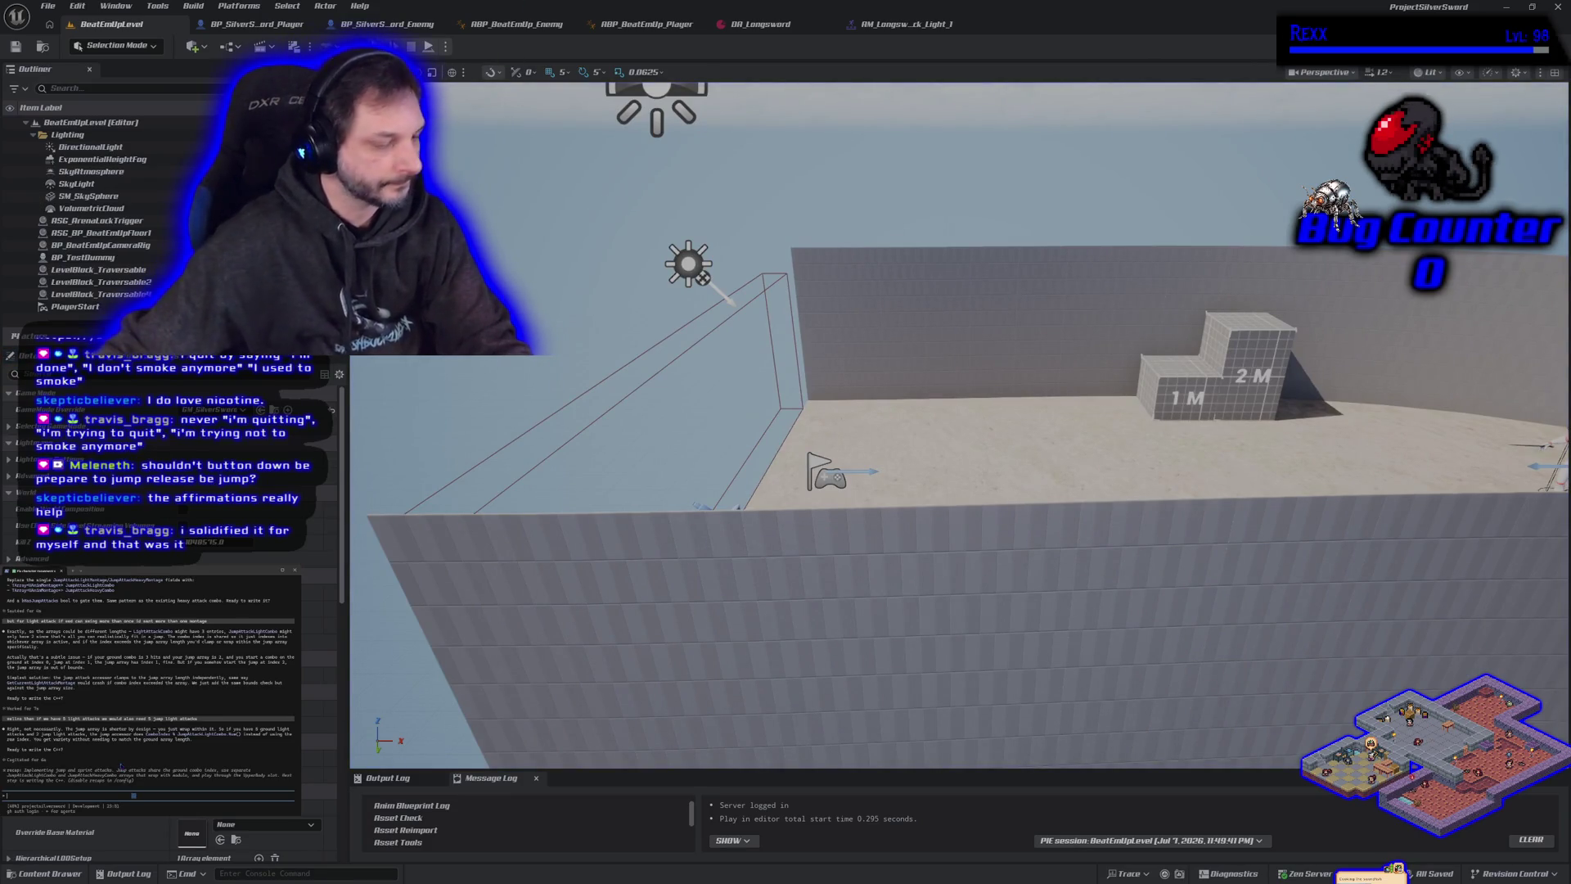
pyautogui.write('4')
pyautogui.write('ing t')
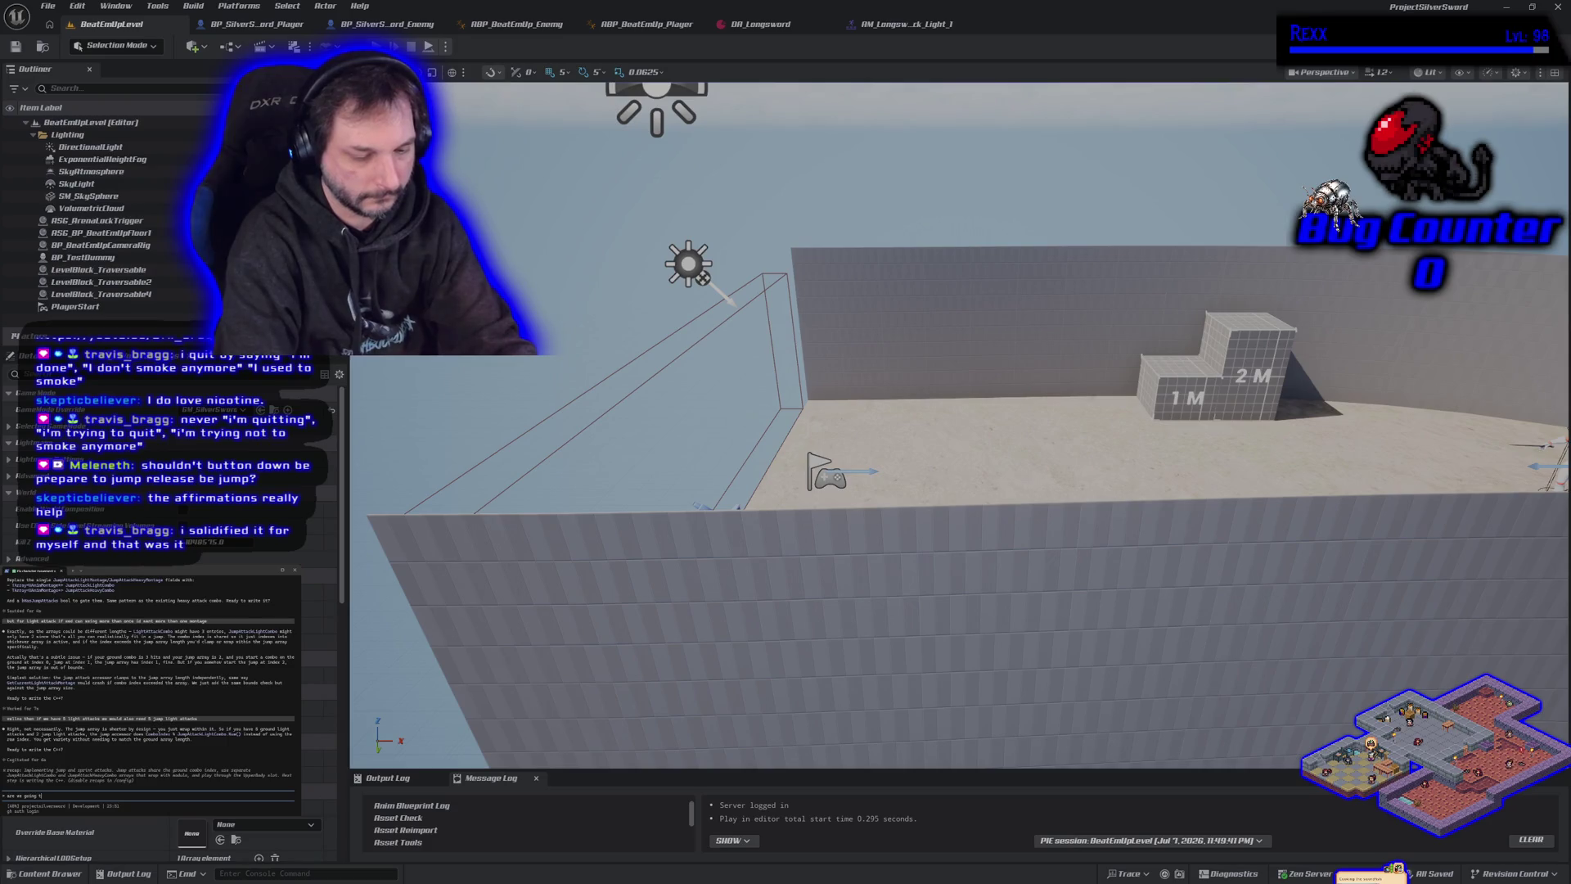
pyautogui.write('e array or TArra')
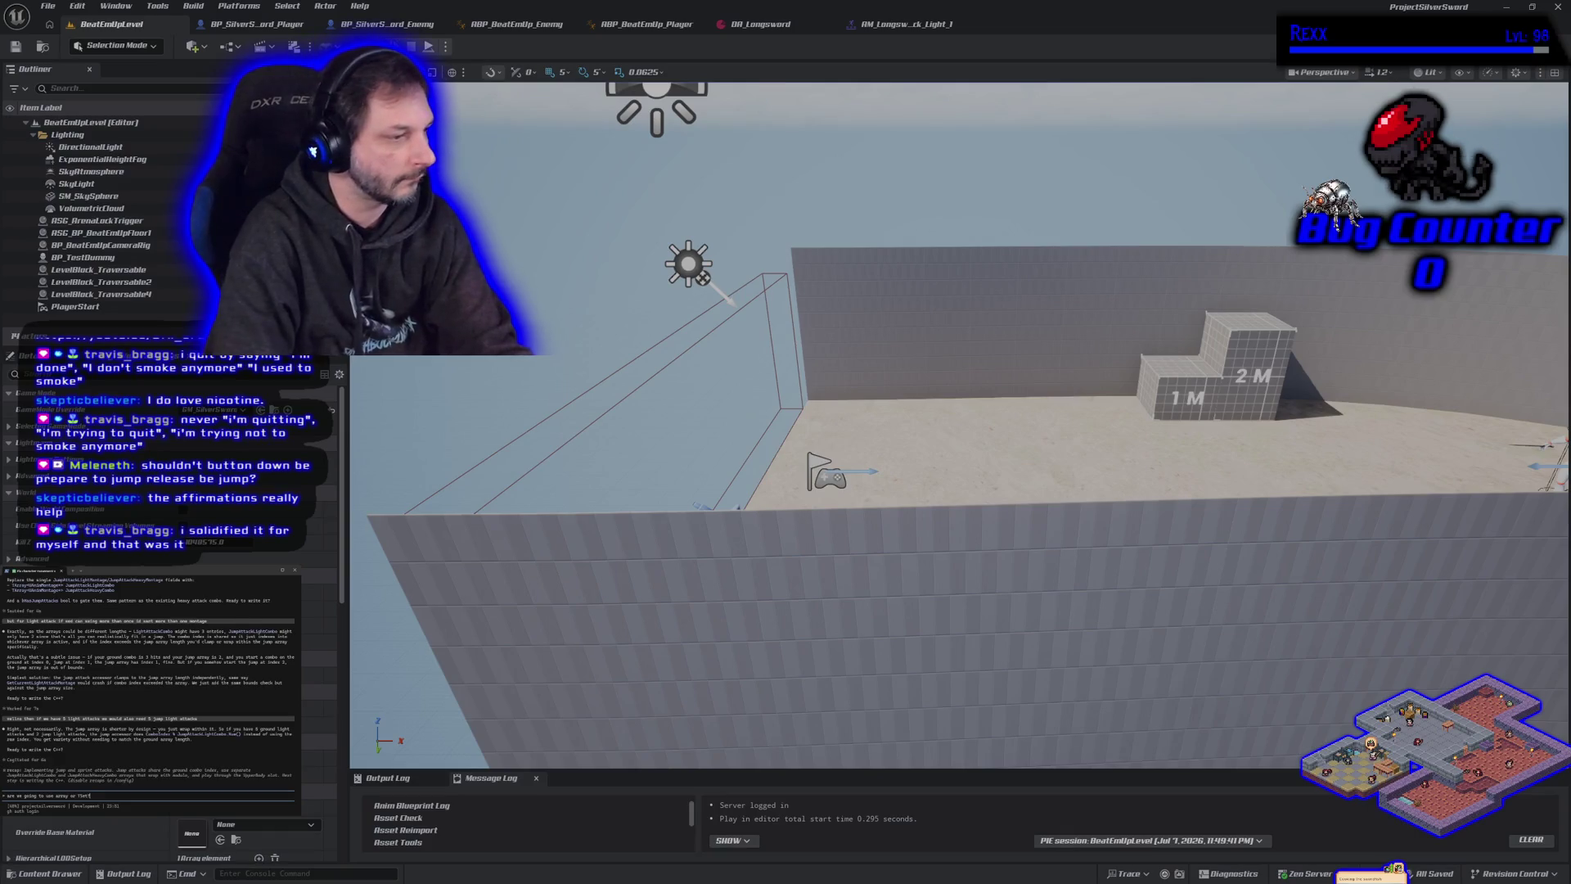
pyautogui.press('Return')
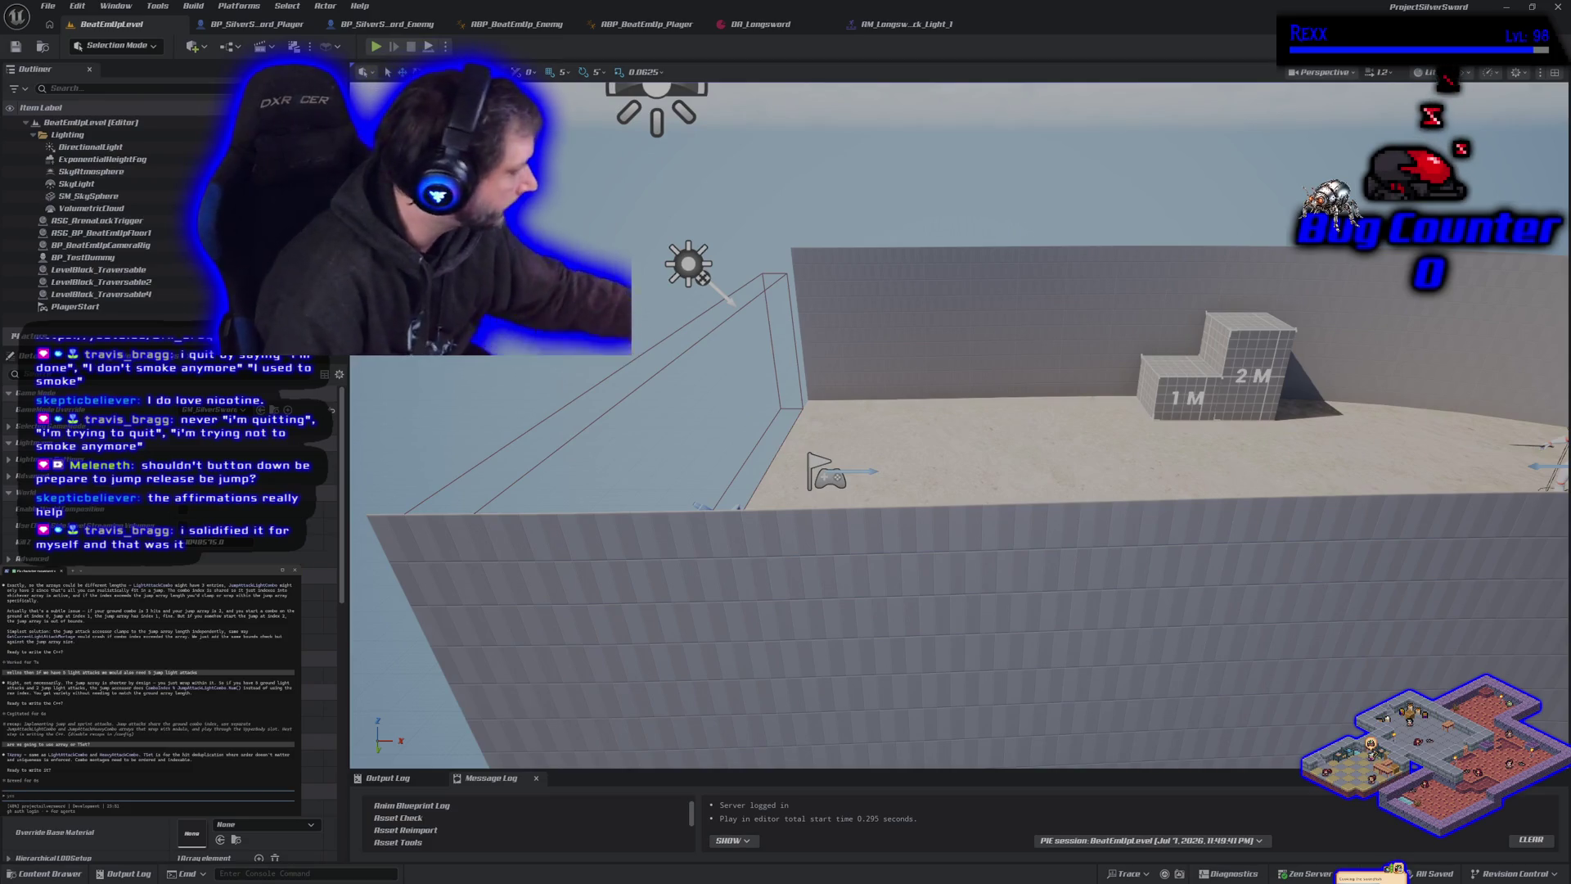
pyautogui.write('yes')
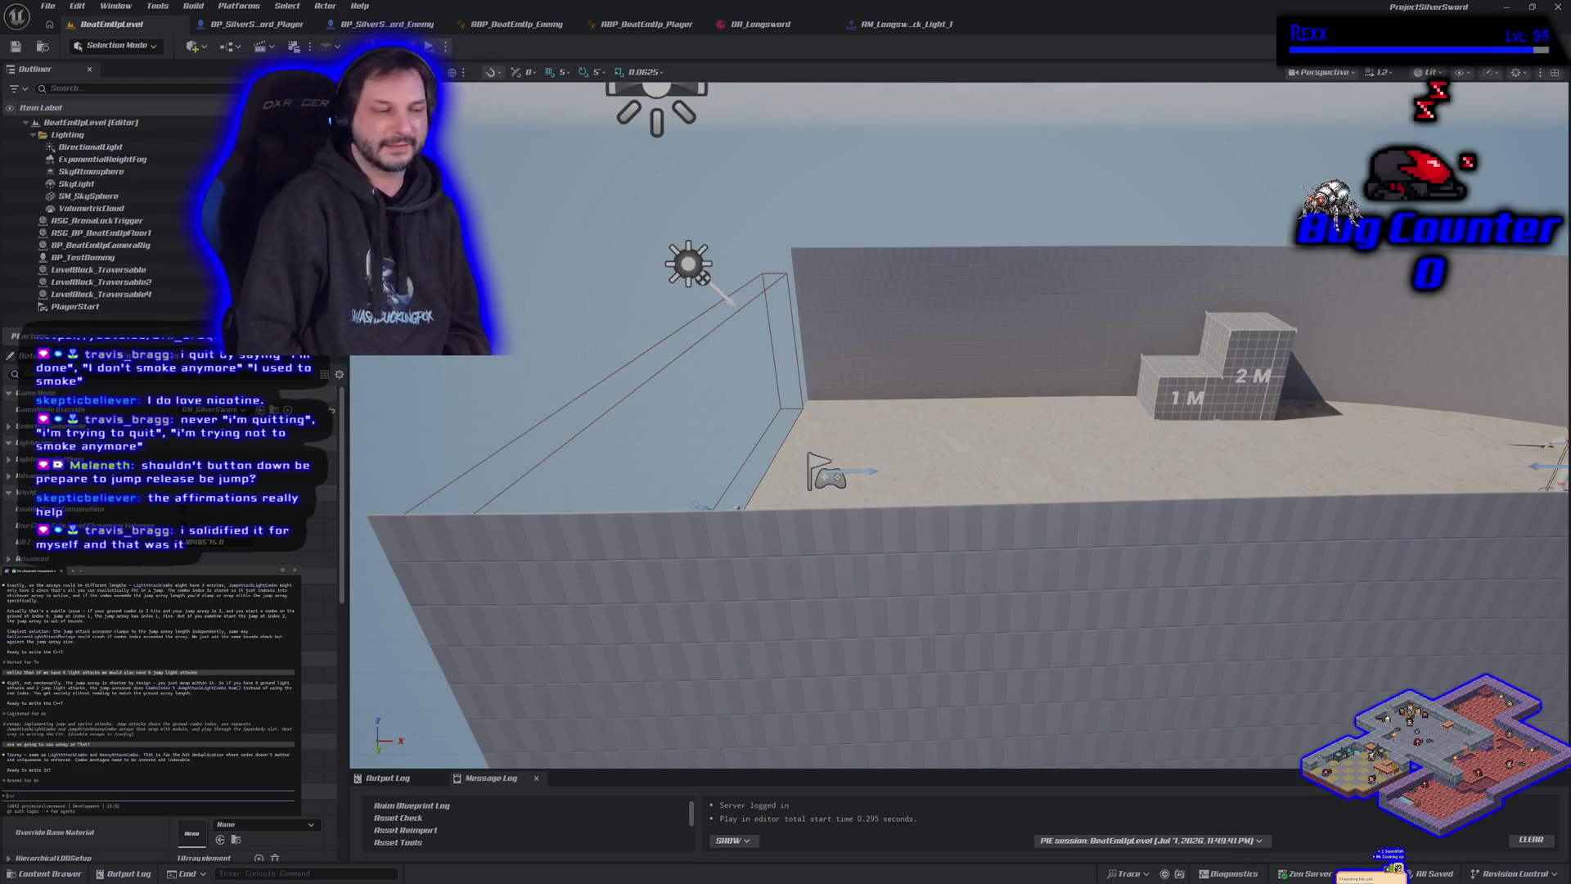
# Answer 'yes' in the assistant terminal to accept its proposed code edits.
pyautogui.write('yes')
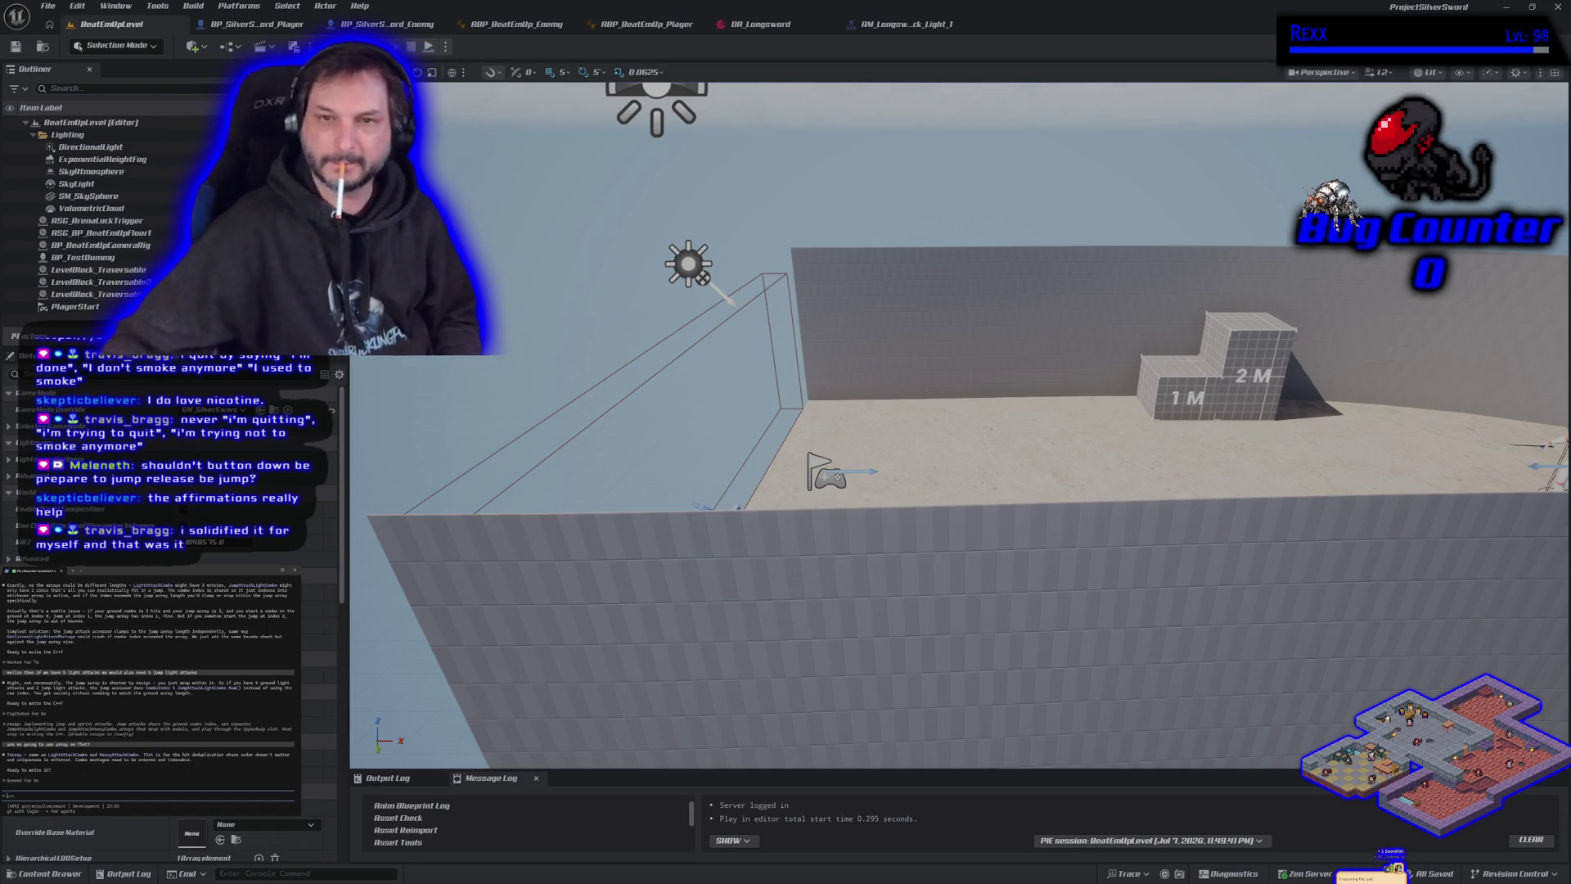
# Play the level and jump repeatedly to test the downward jump attack and landing.
pyautogui.click(378, 49)
pyautogui.press('space')
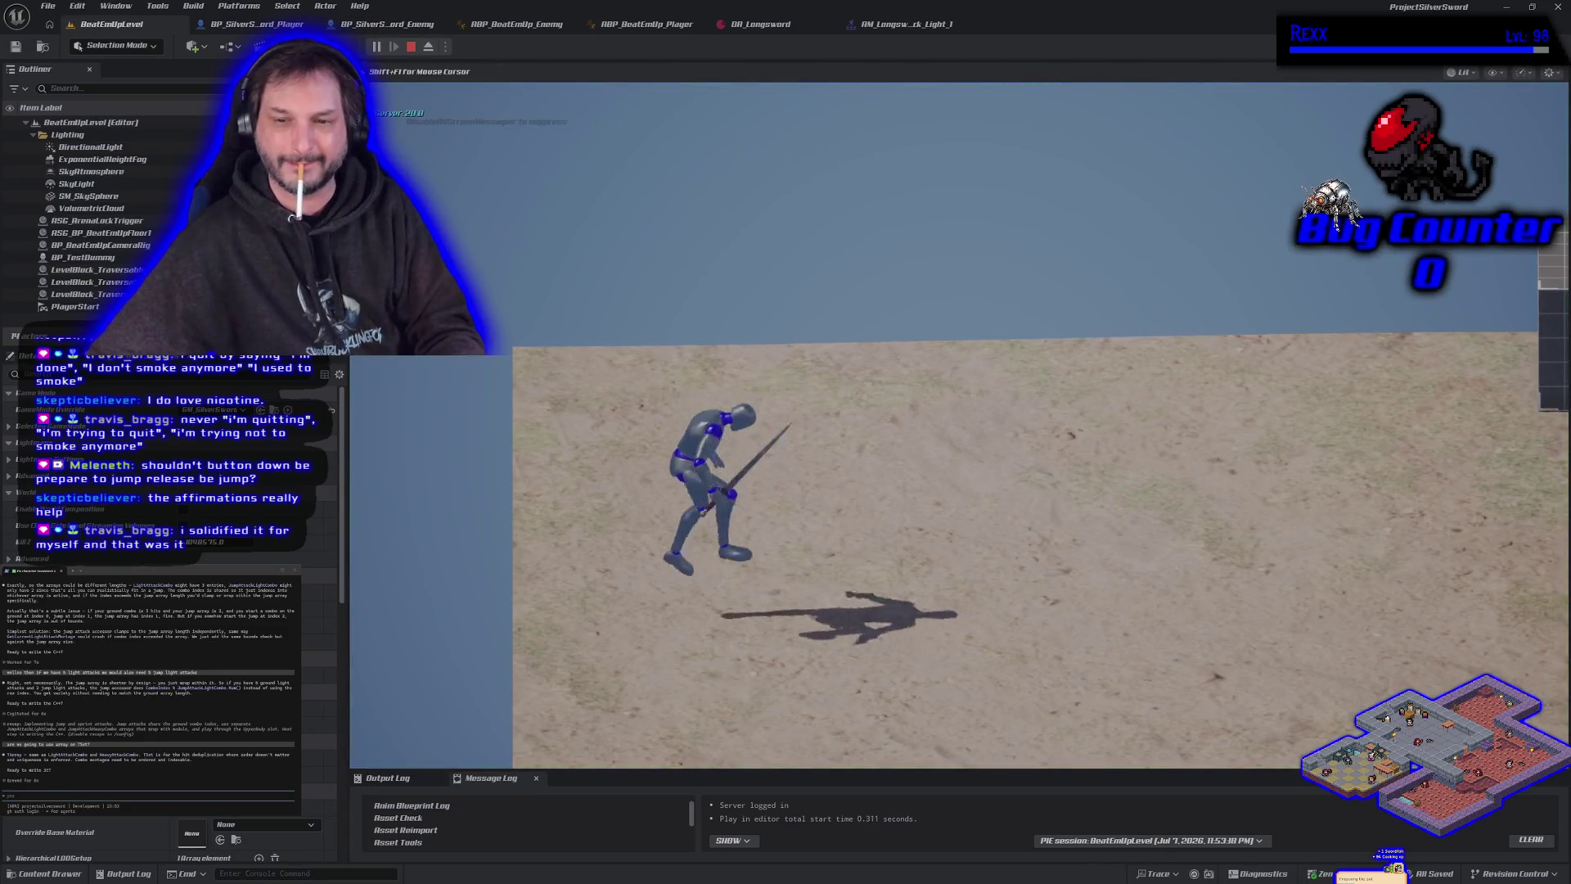
pyautogui.press('space')
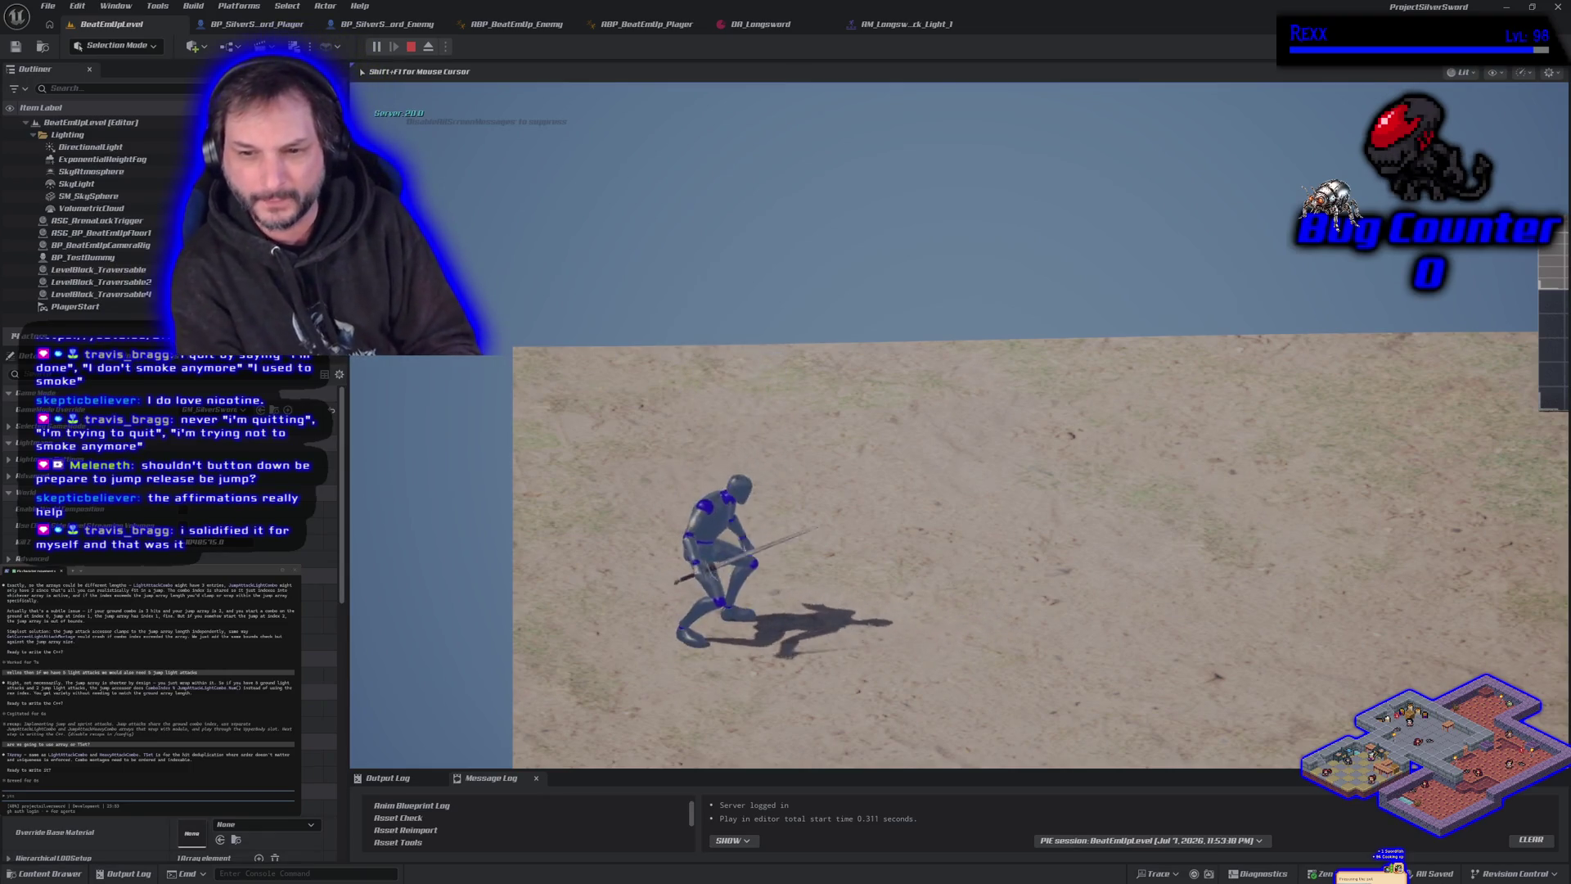
pyautogui.press('space')
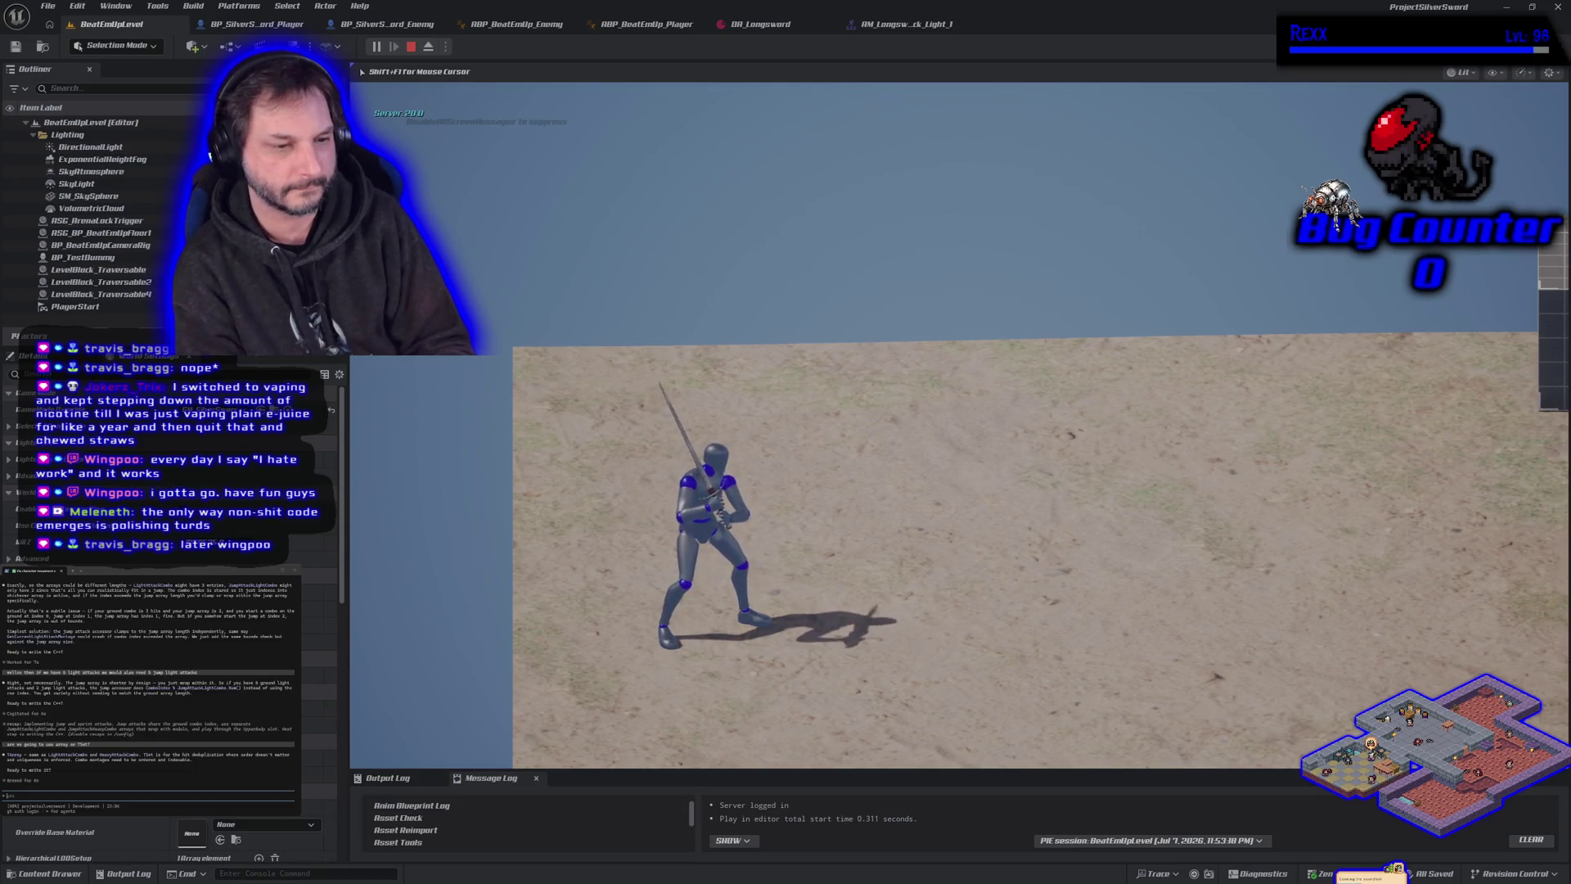
pyautogui.press('space')
pyautogui.press('space')
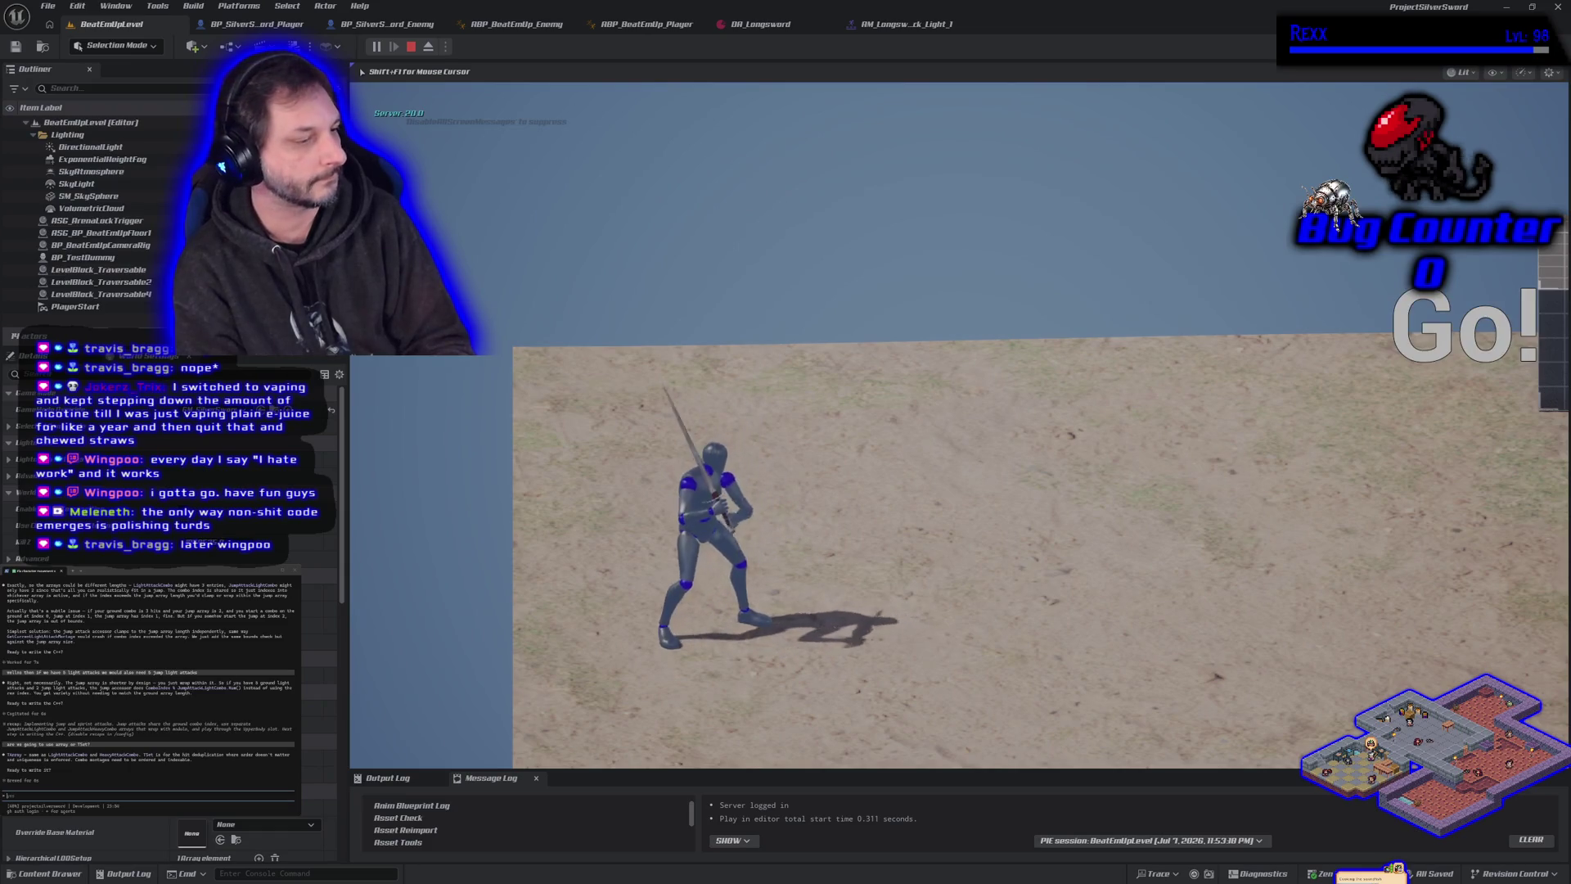
pyautogui.press('space')
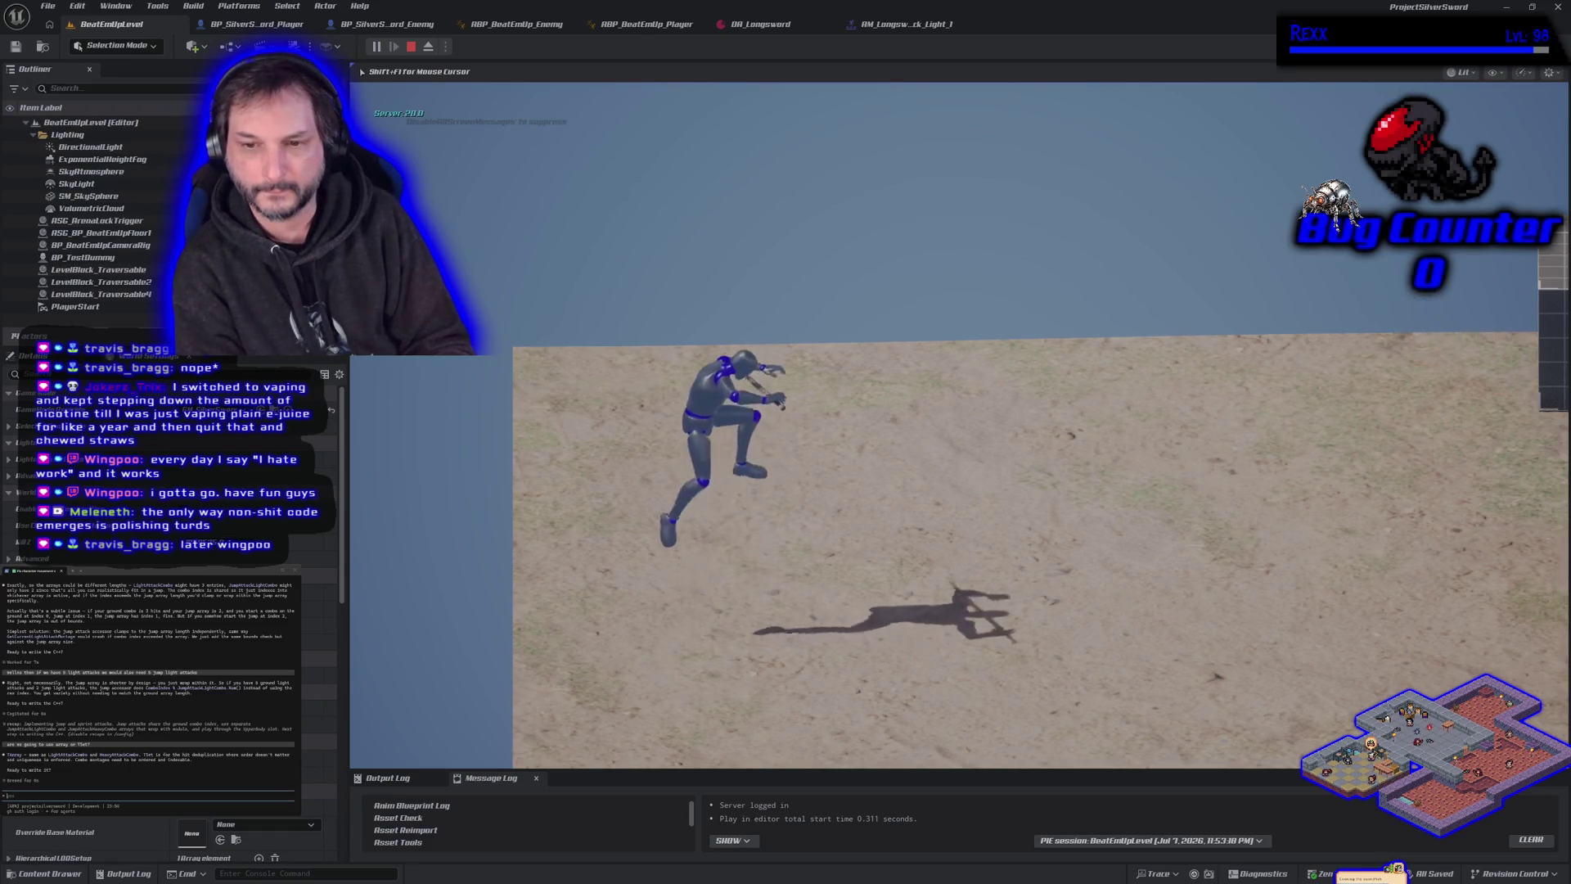
pyautogui.press('space')
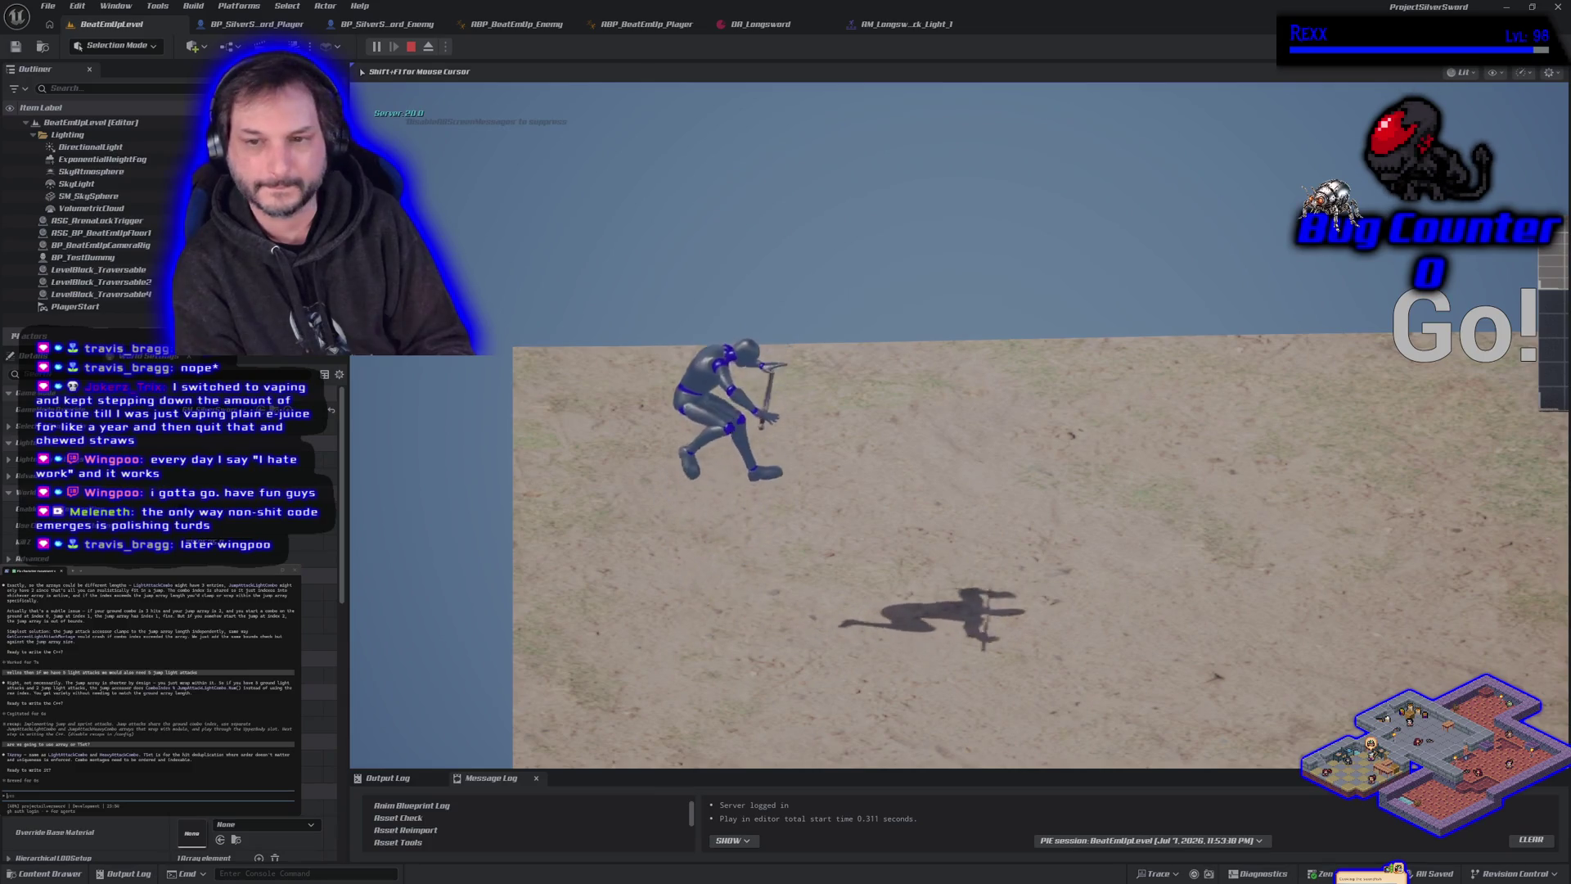
# Jump several more times to compare jump heights, then stop the play session.
pyautogui.press('space')
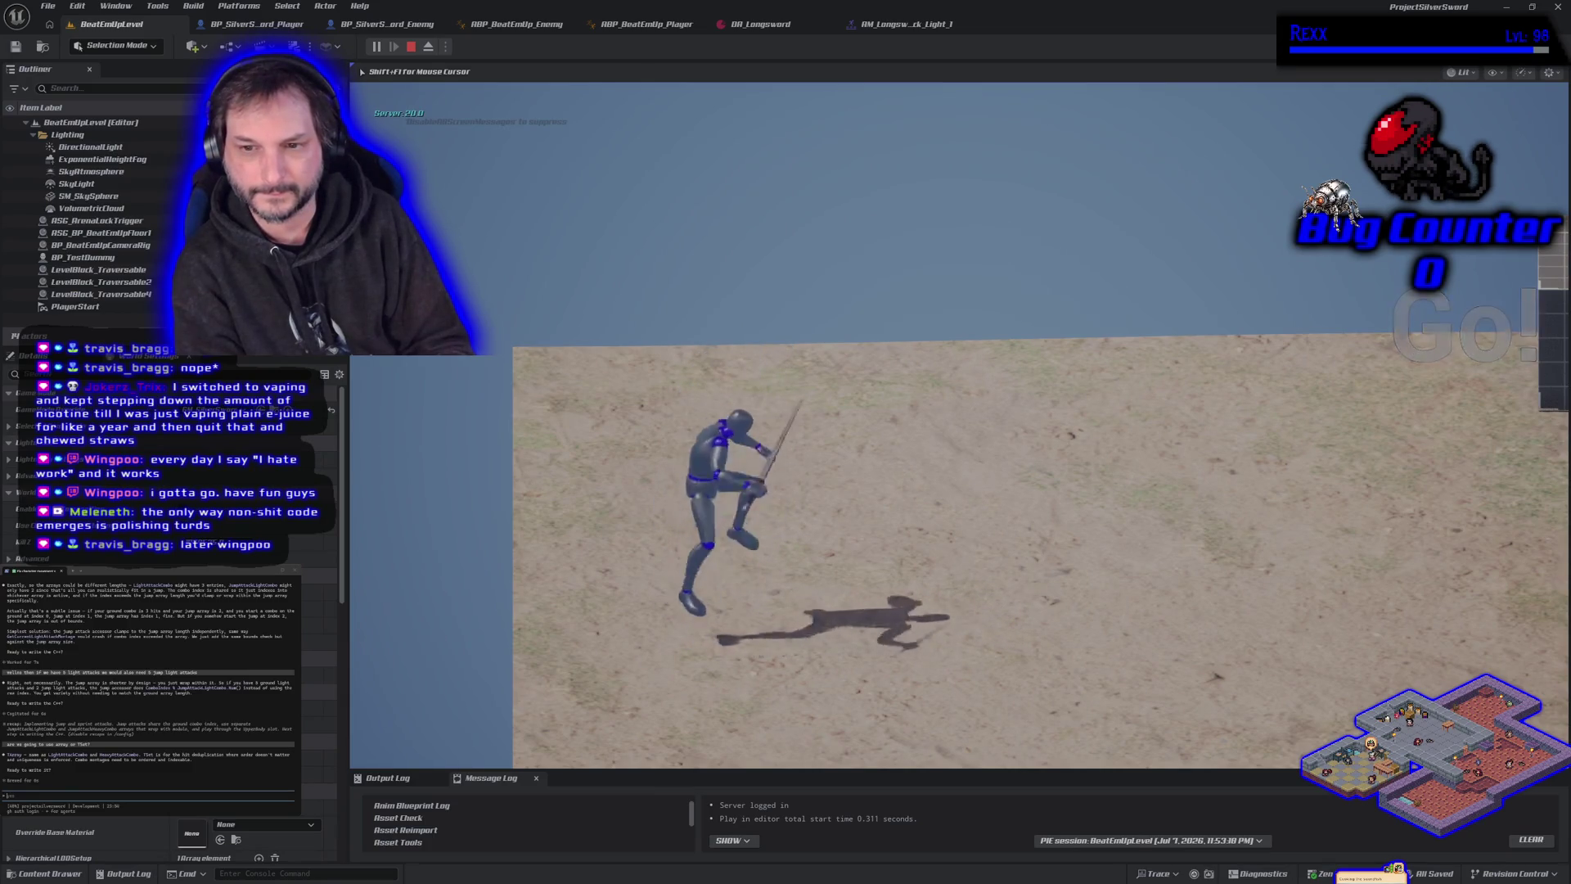
pyautogui.press('space')
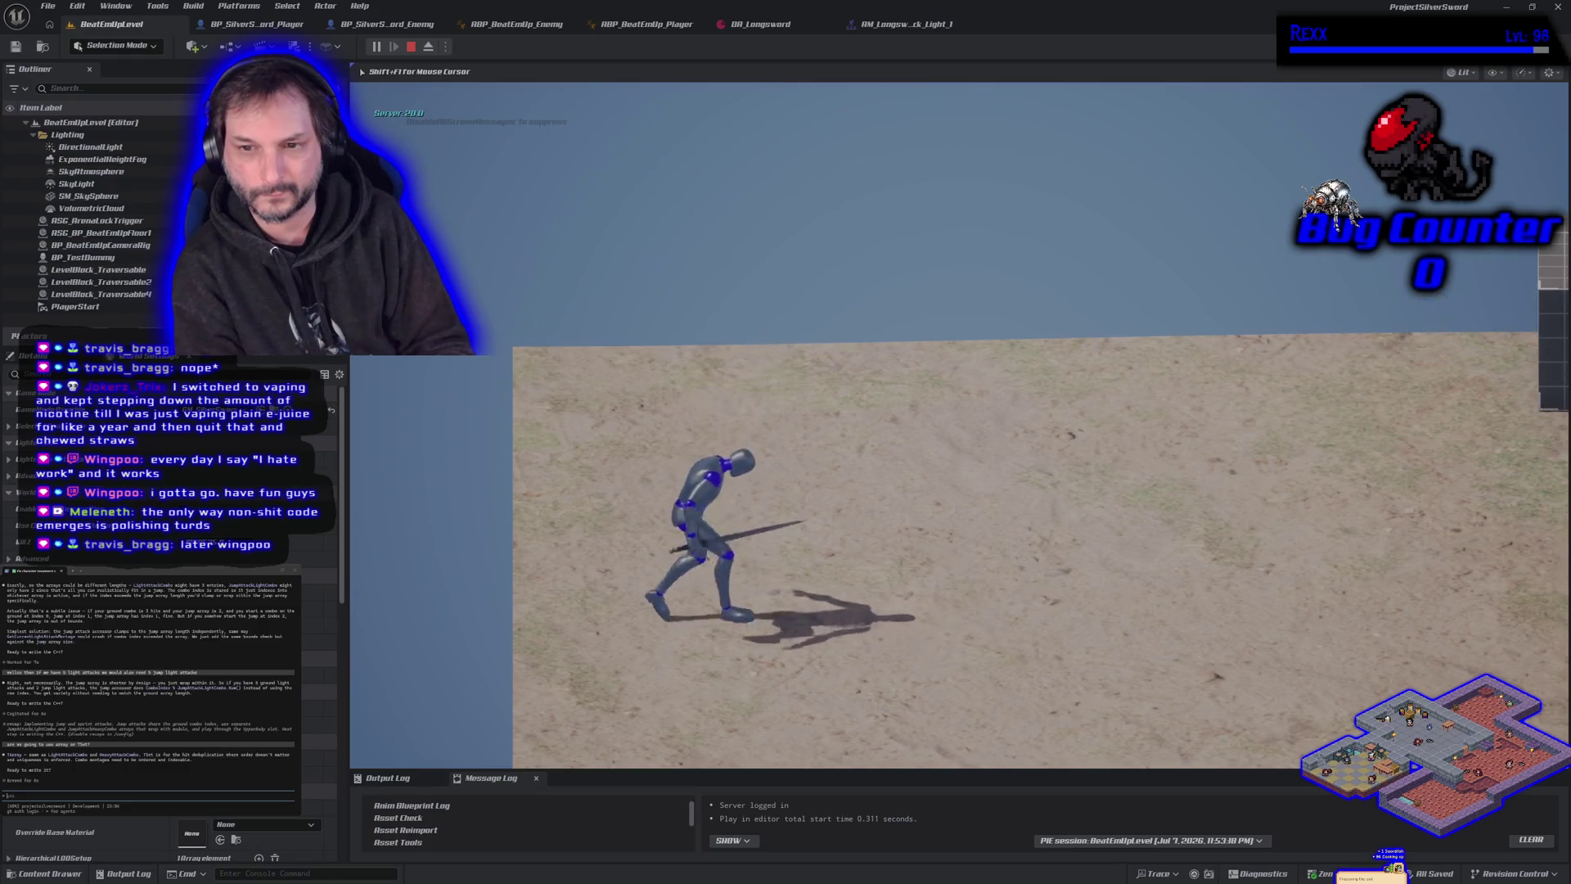
pyautogui.press('space')
pyautogui.press('space')
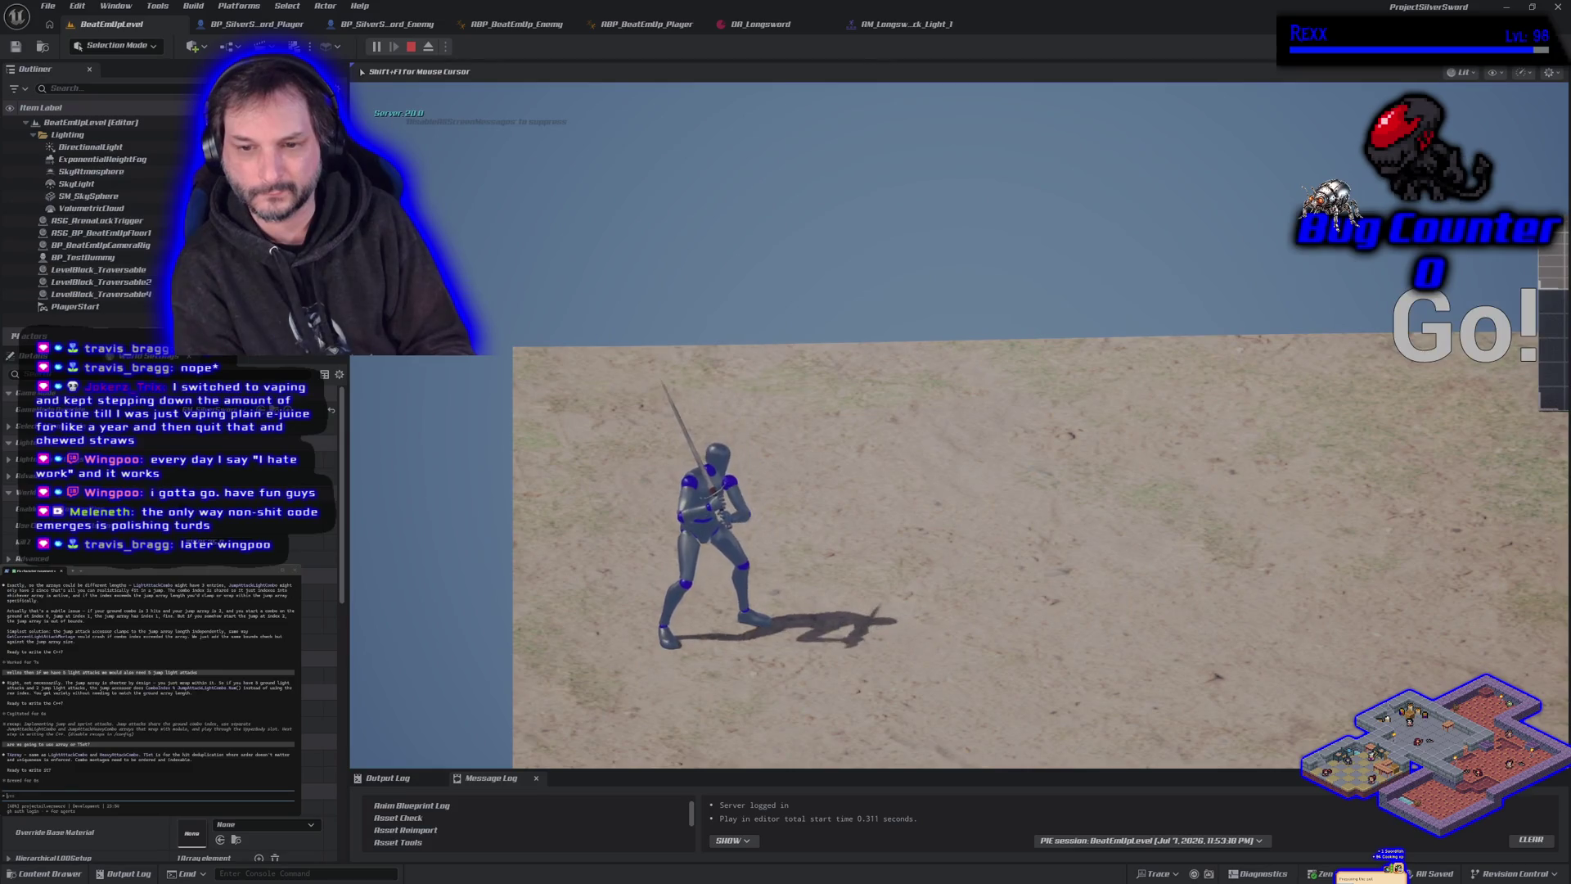
pyautogui.press('space')
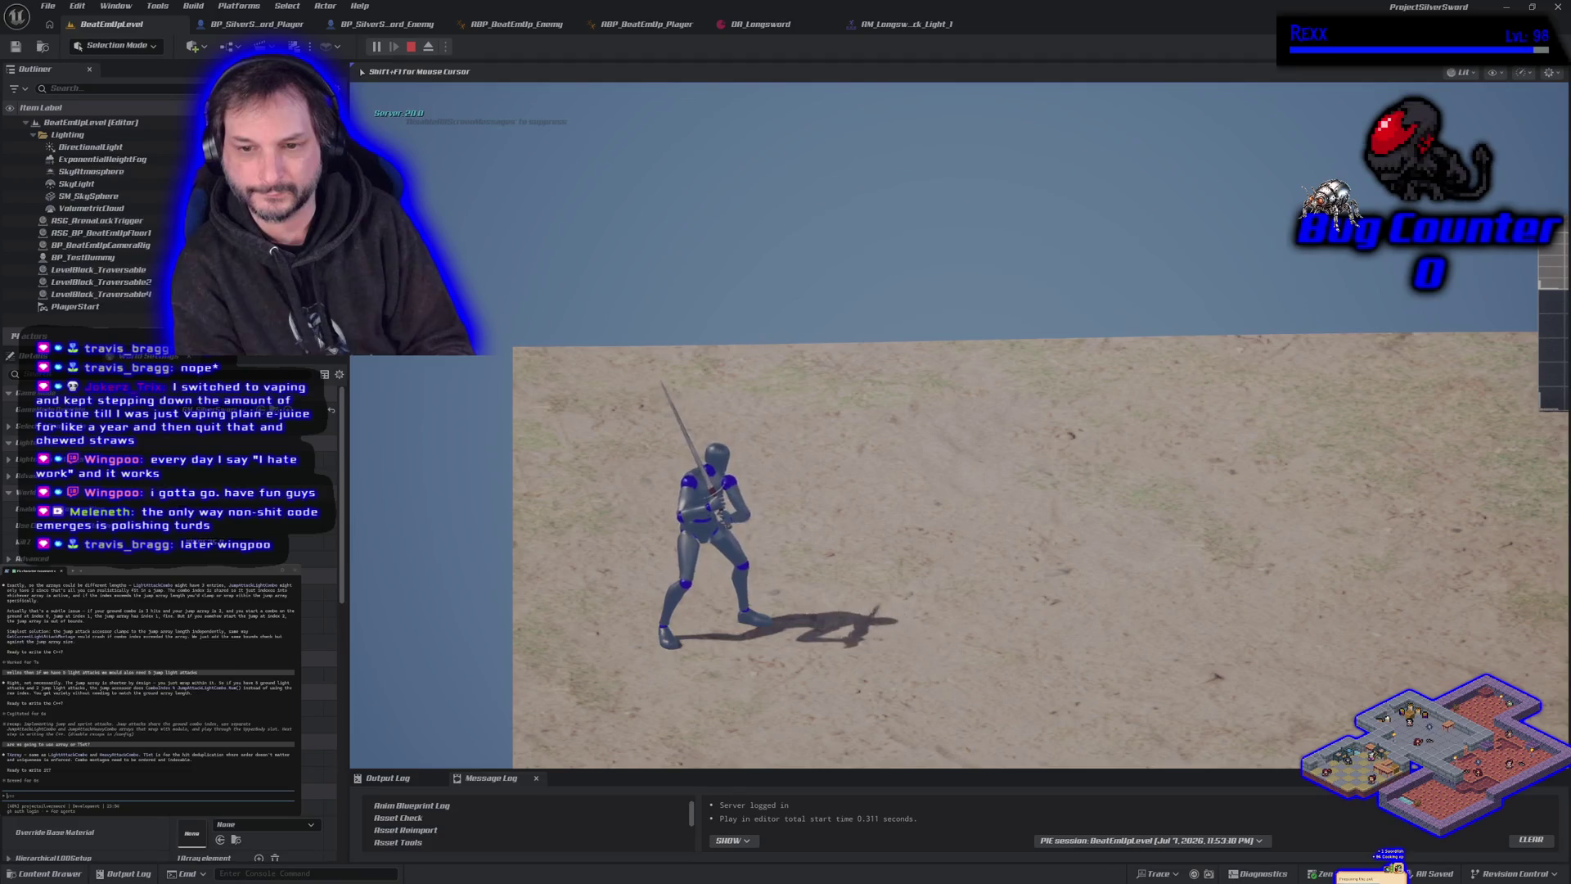
pyautogui.press('space')
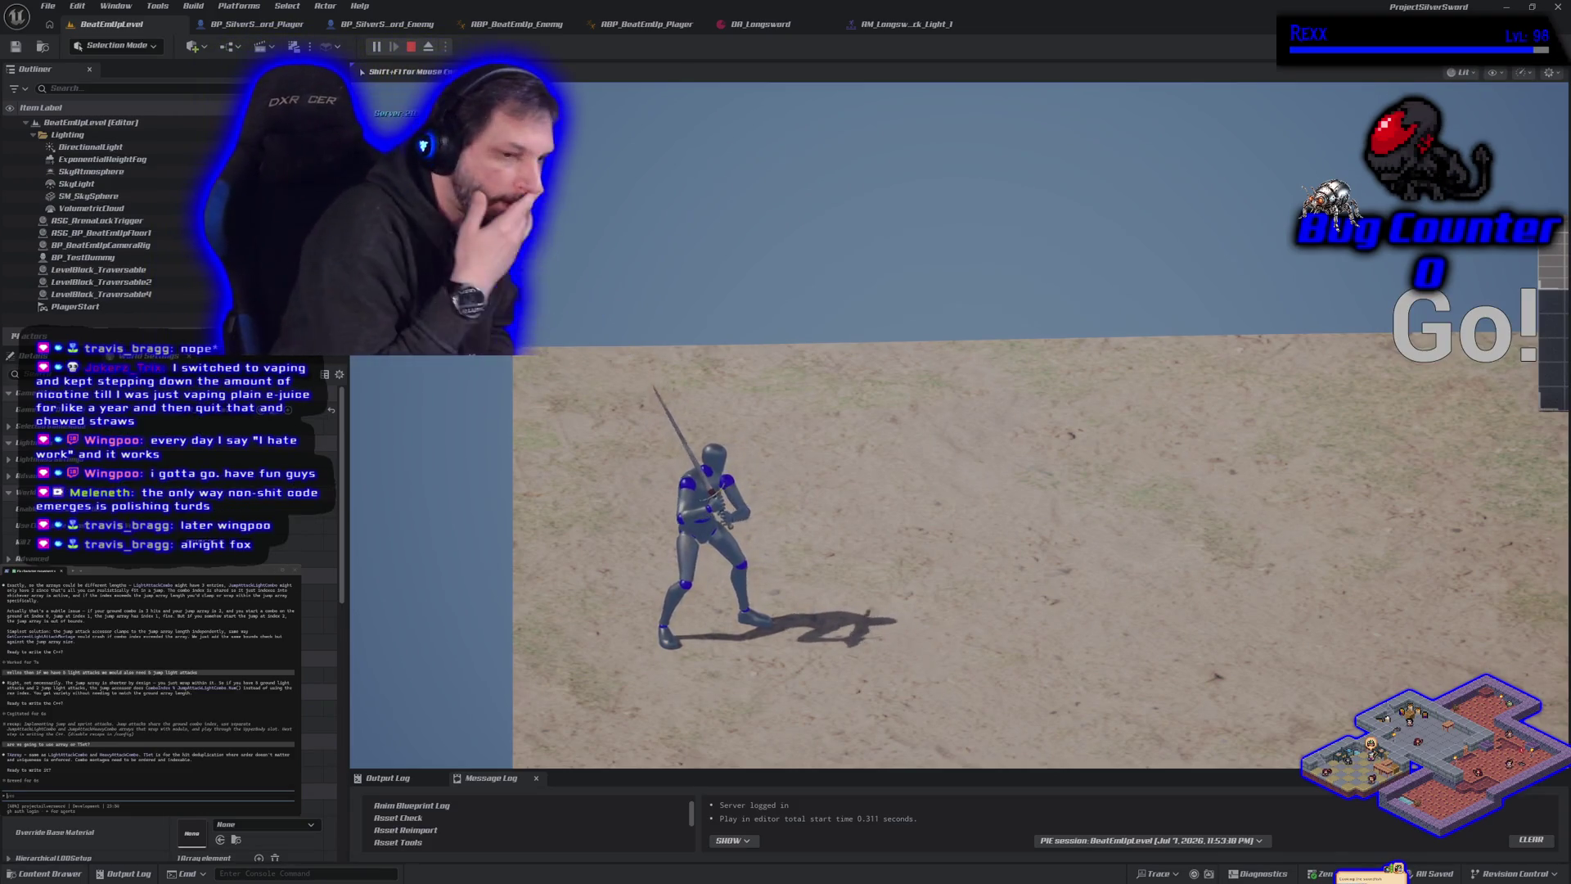
pyautogui.press('Escape')
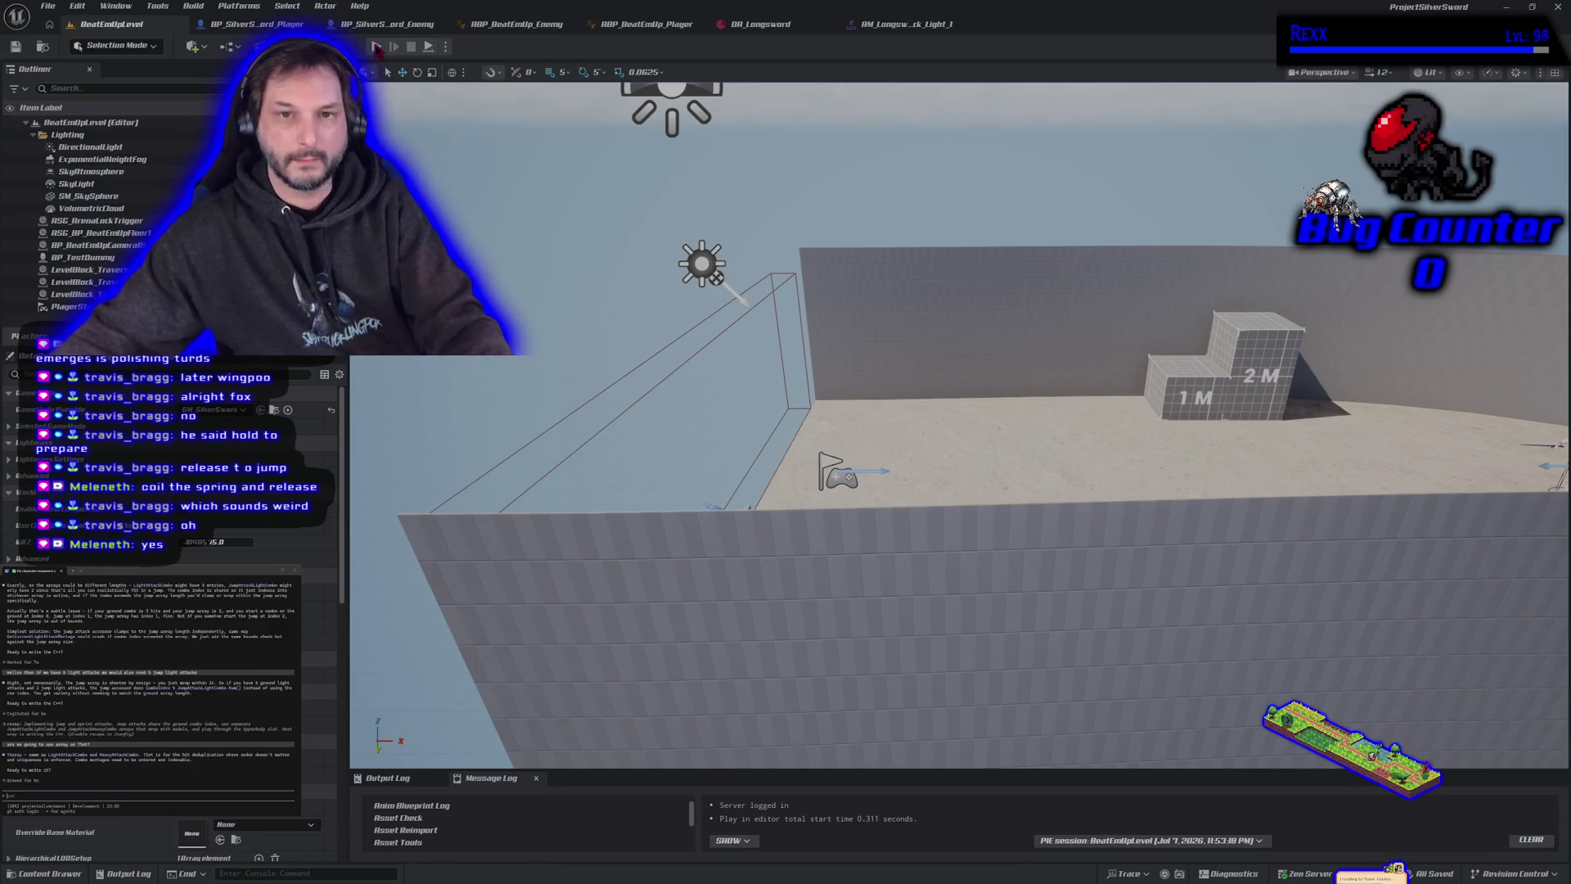
pyautogui.hotkey('alt', 'p')
pyautogui.press('space')
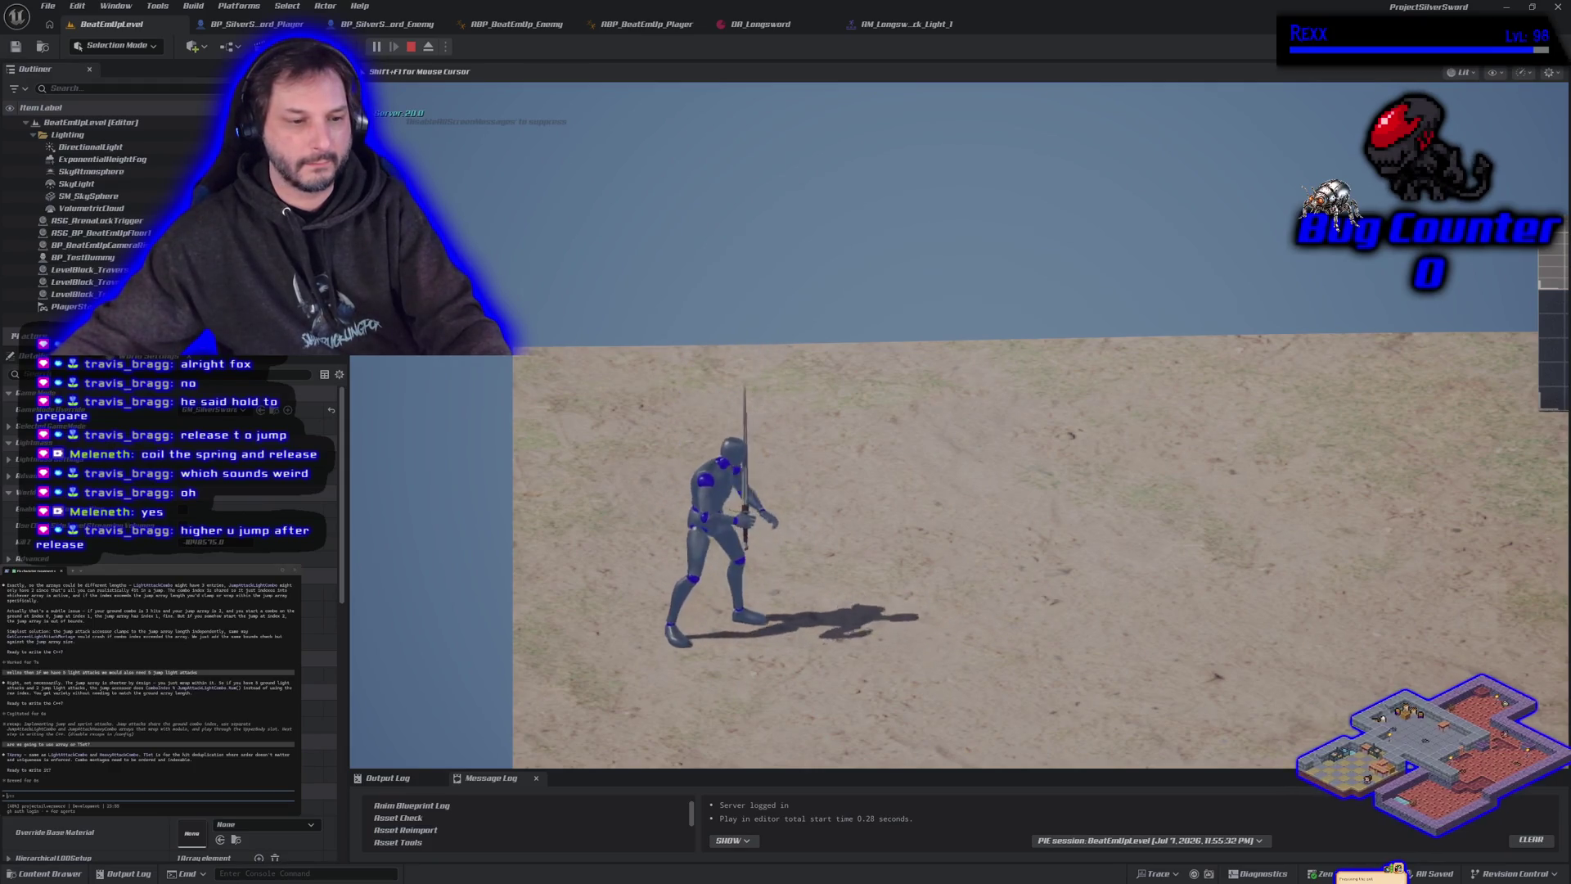
pyautogui.press('space')
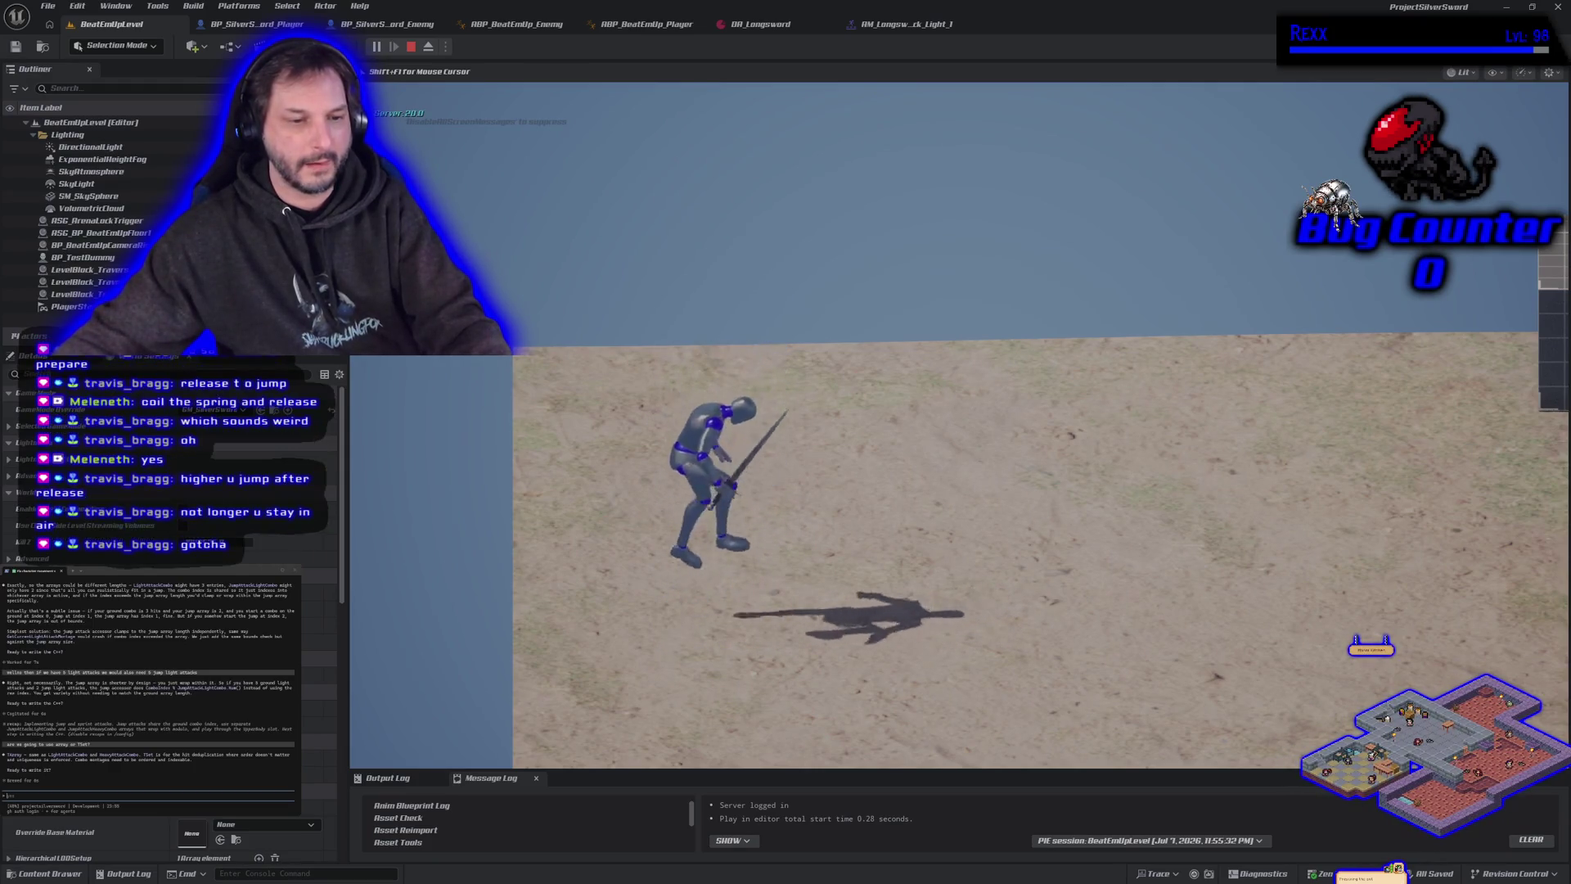
pyautogui.press('space')
pyautogui.press('space')
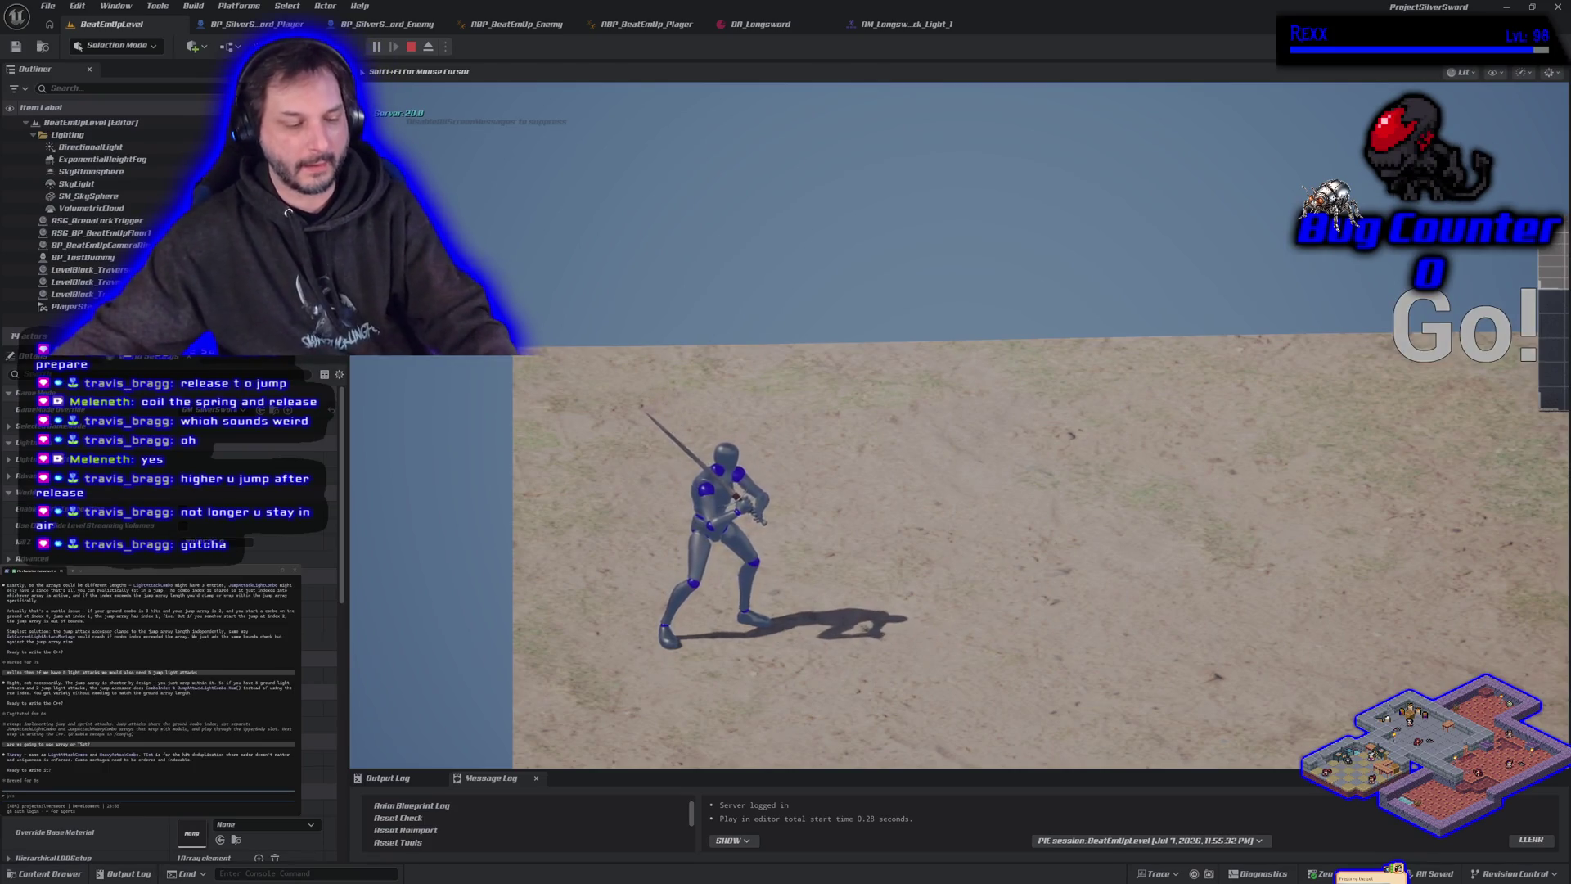
pyautogui.press('space')
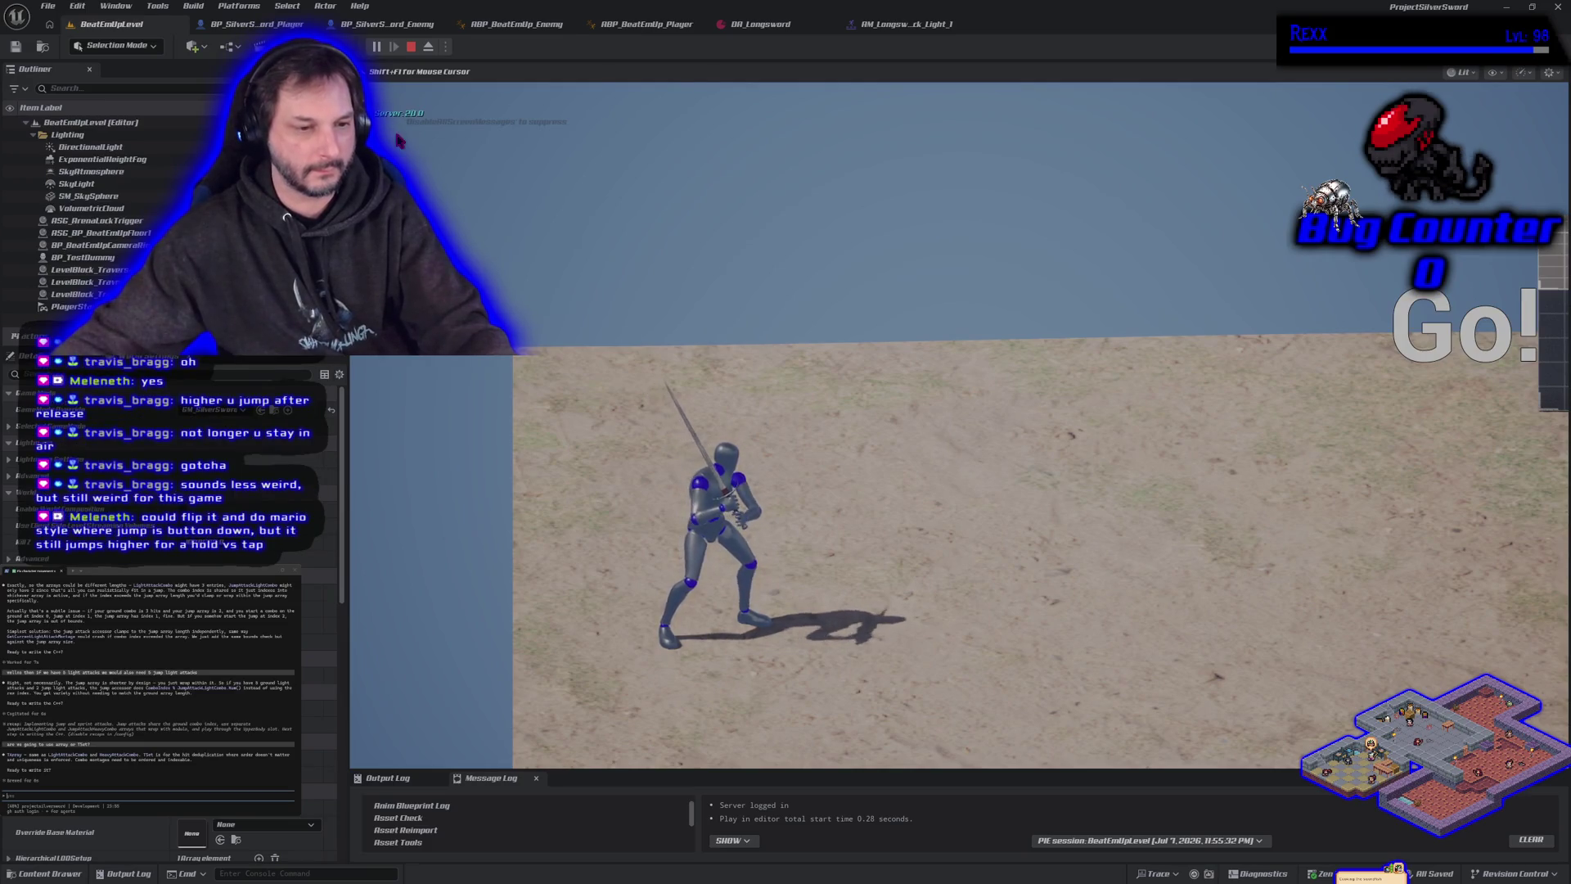
pyautogui.press('Escape')
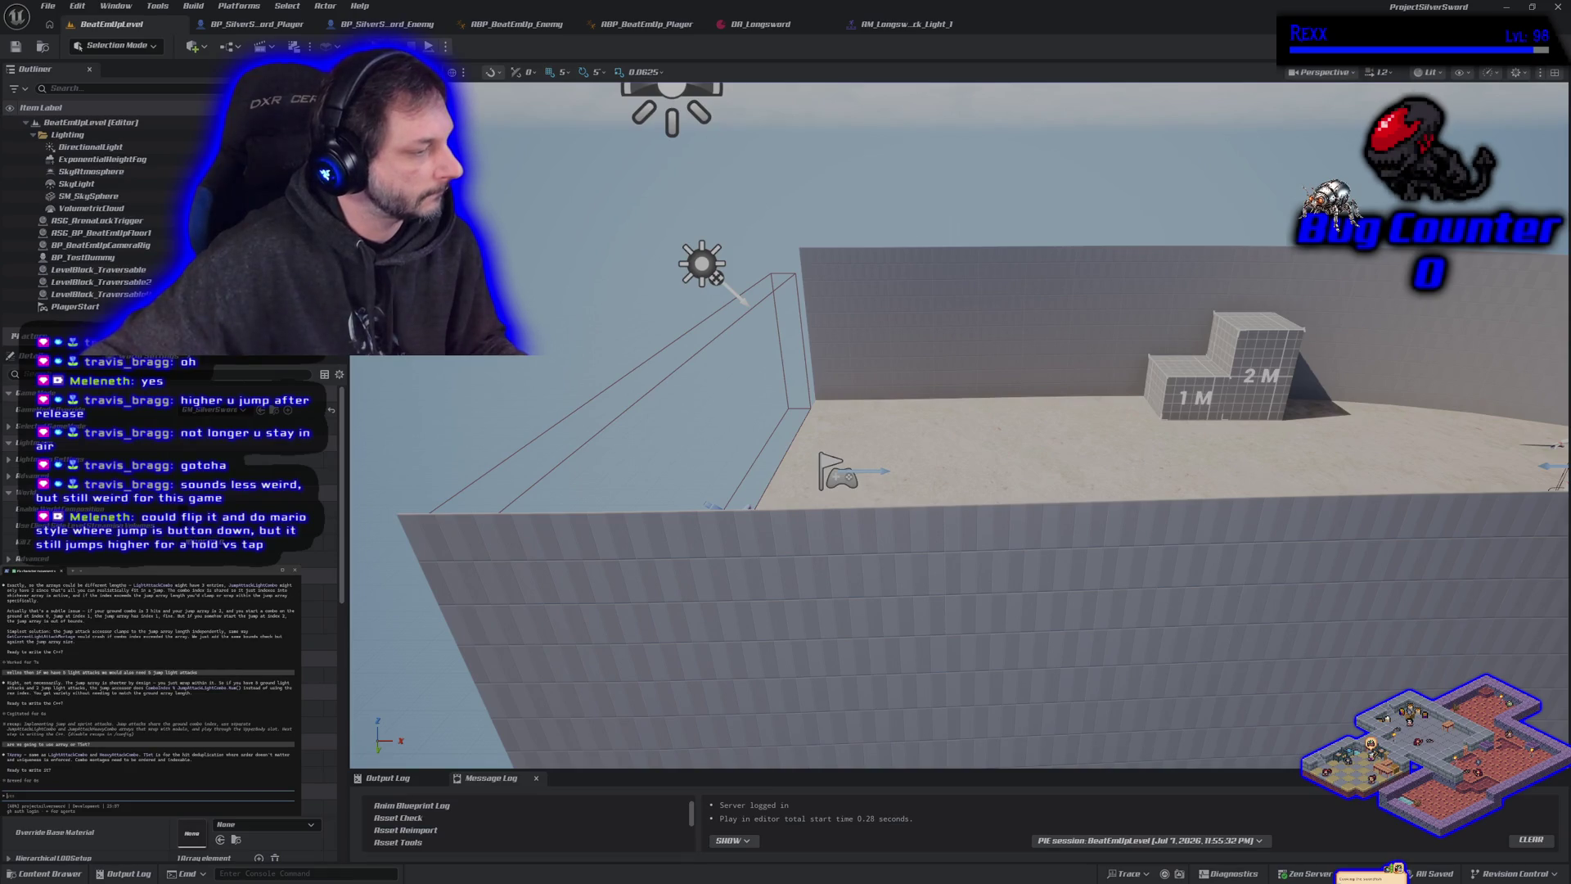
# Ask the assistant for a step-by-step plan, note the heavy/light hit combo, and ask about jump attacks.
pyautogui.write('yes')
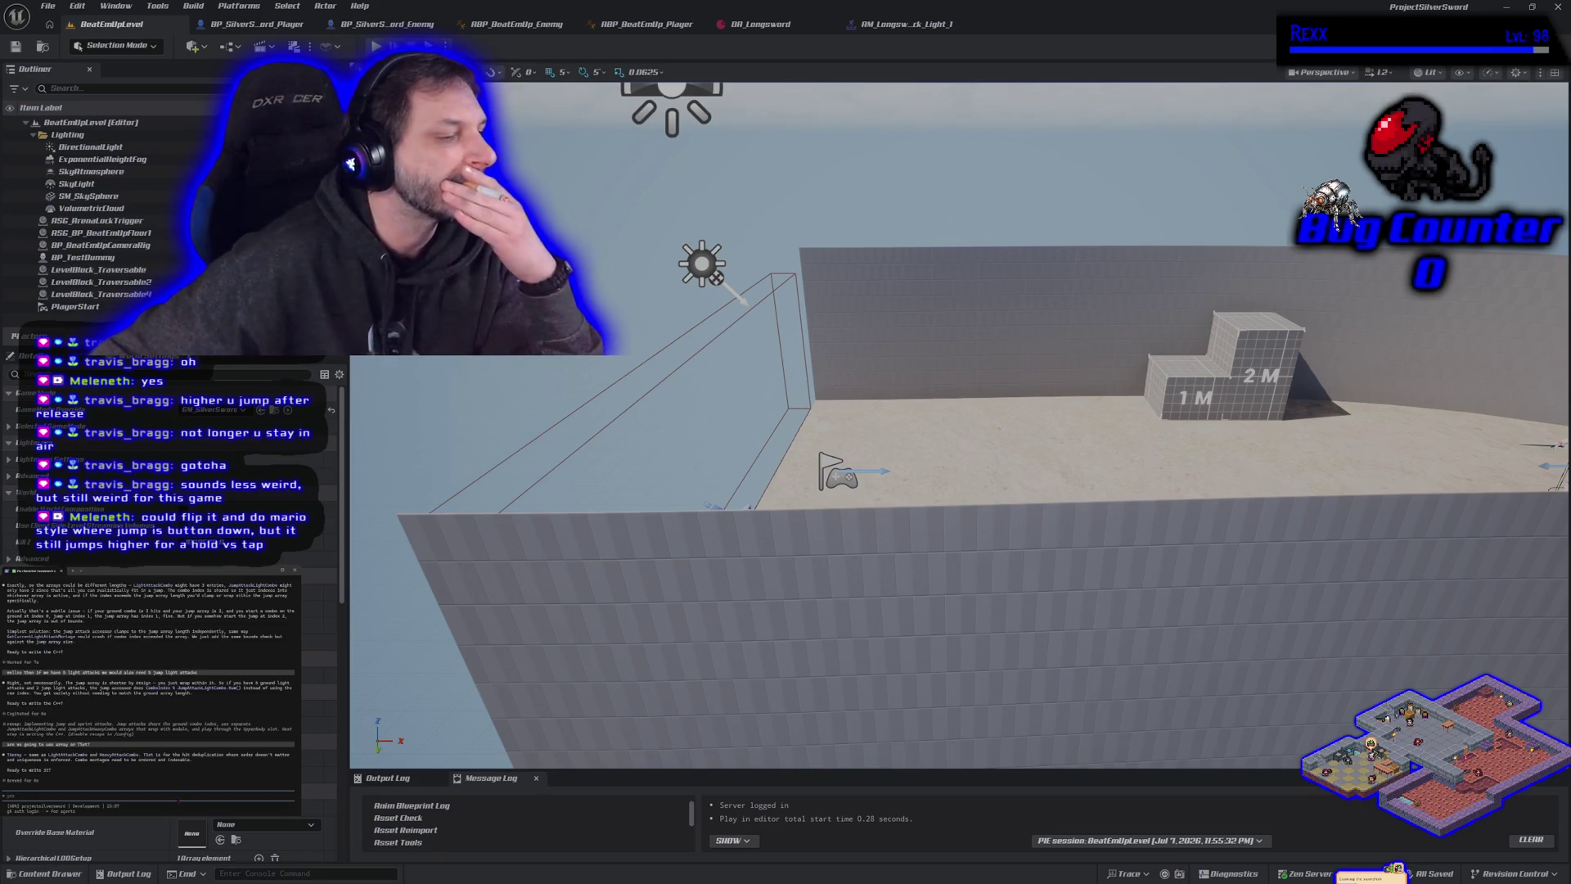
pyautogui.write('show me the plan step by step.')
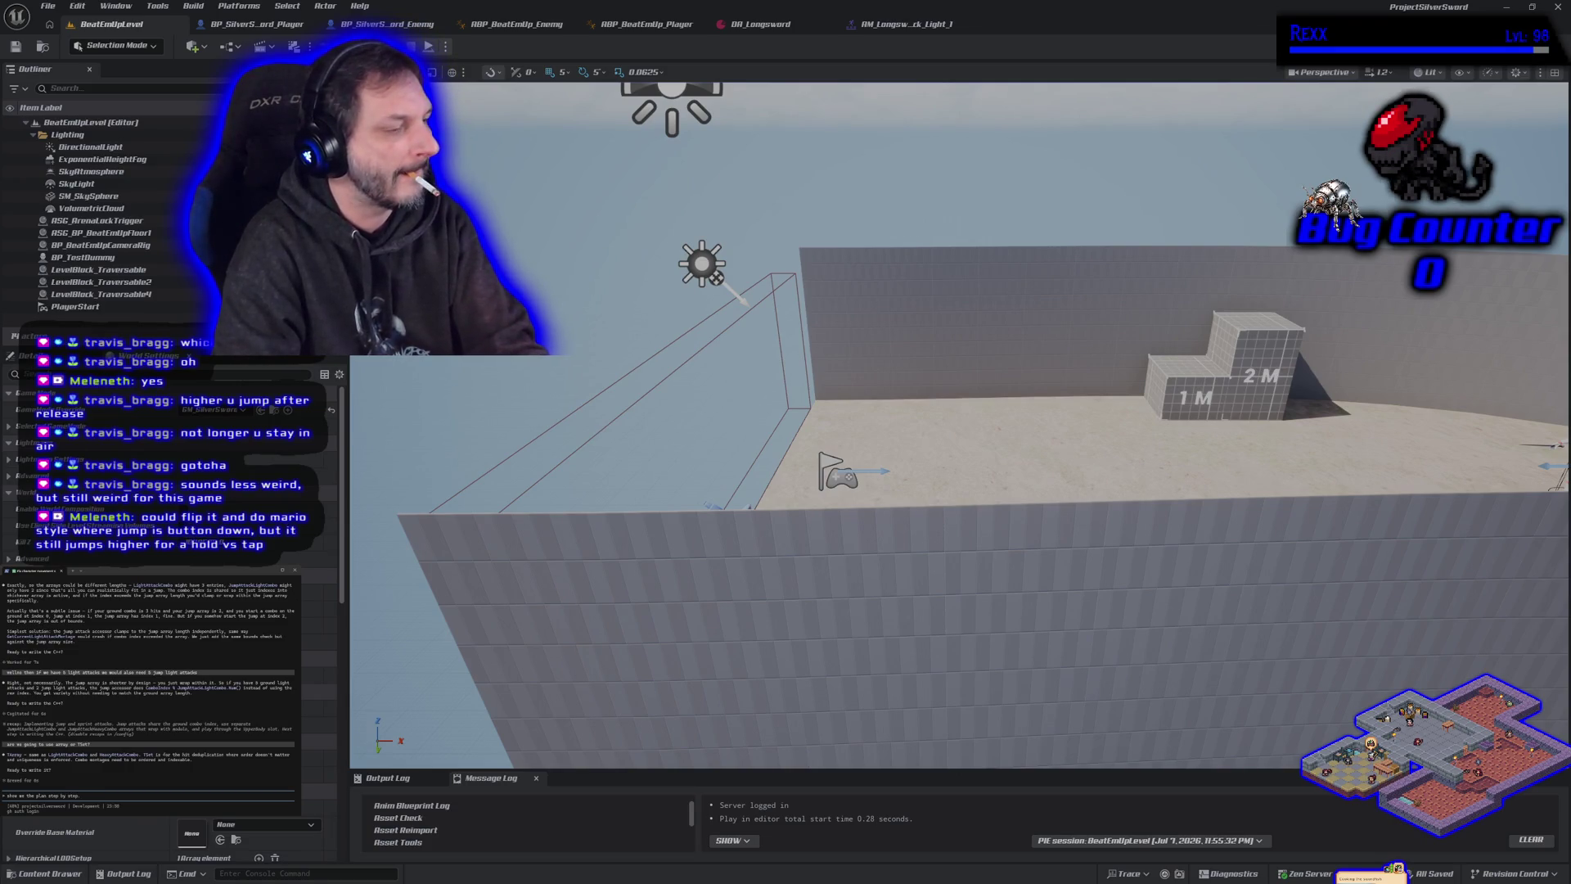
pyautogui.press('Return')
pyautogui.write('ade the heavy and light hi')
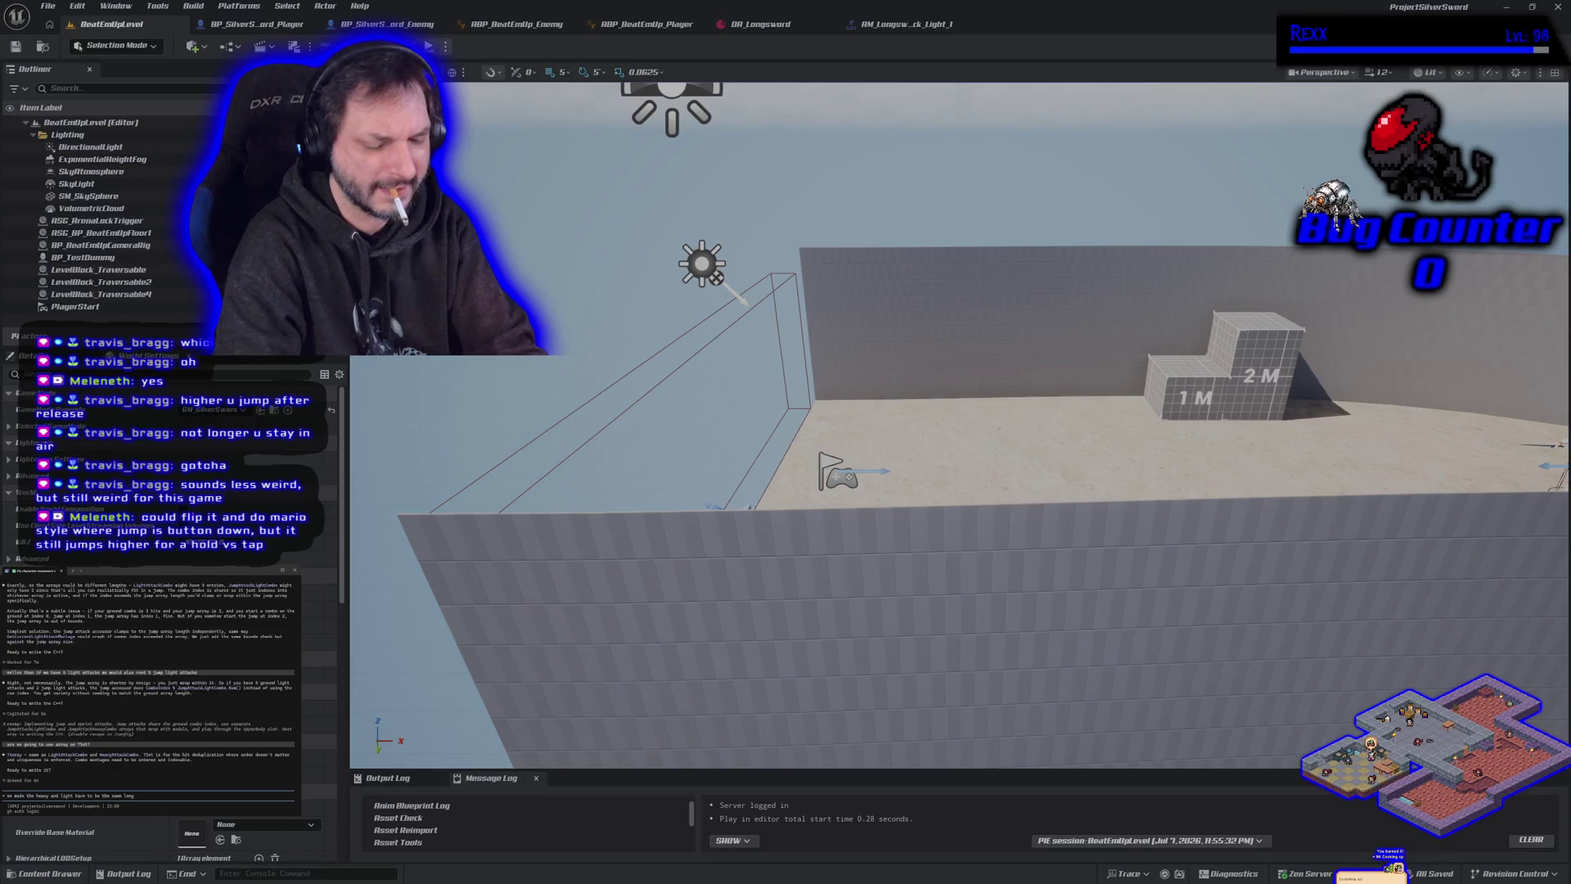
pyautogui.write('combo flow')
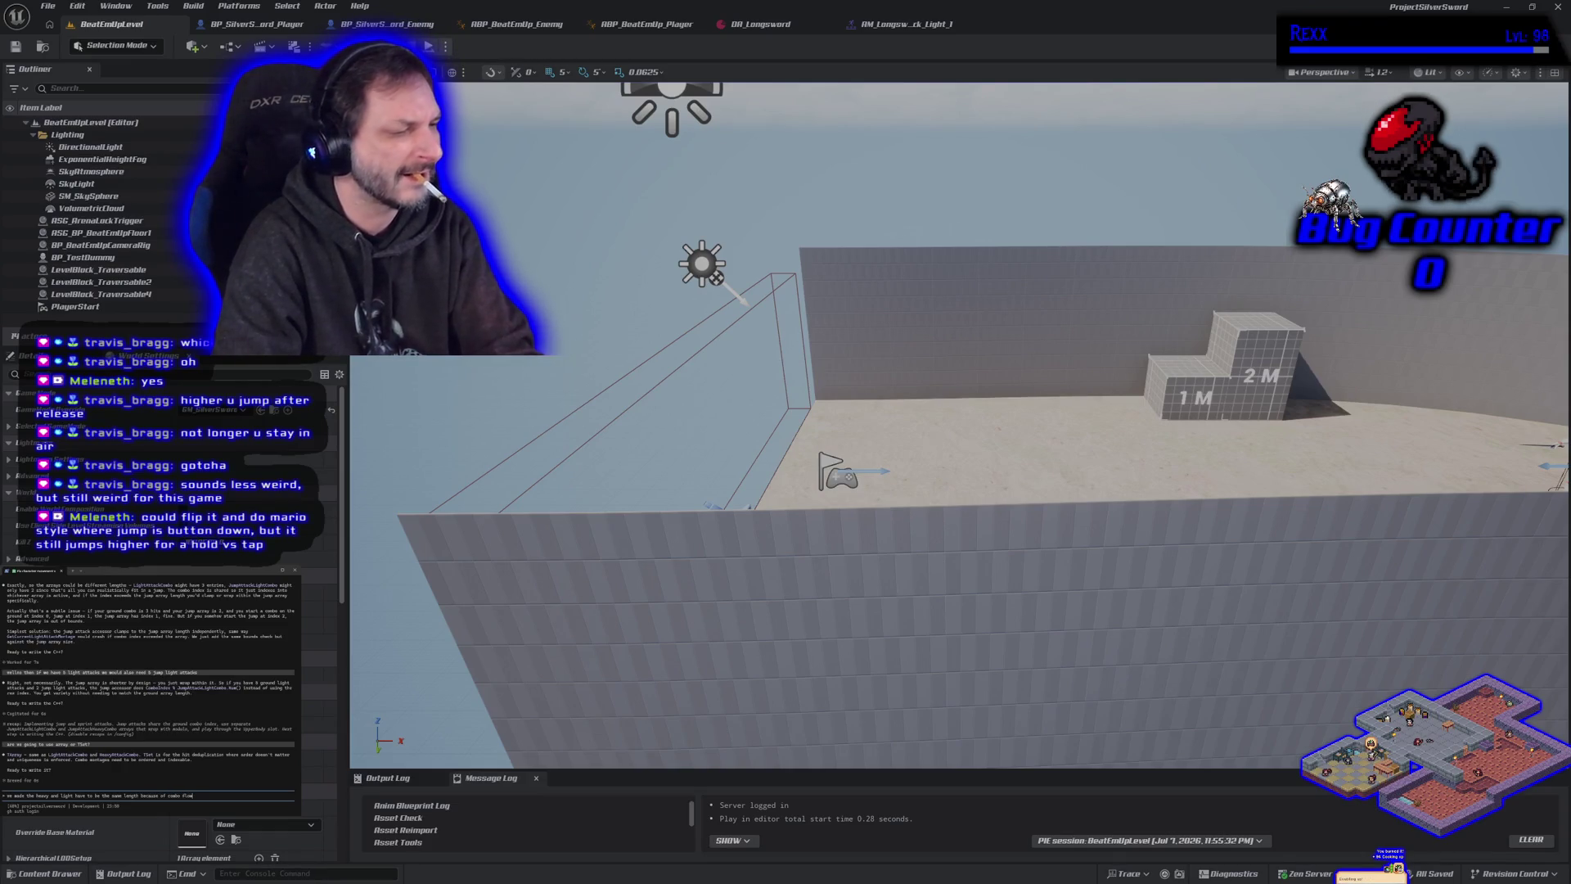
pyautogui.press('Return')
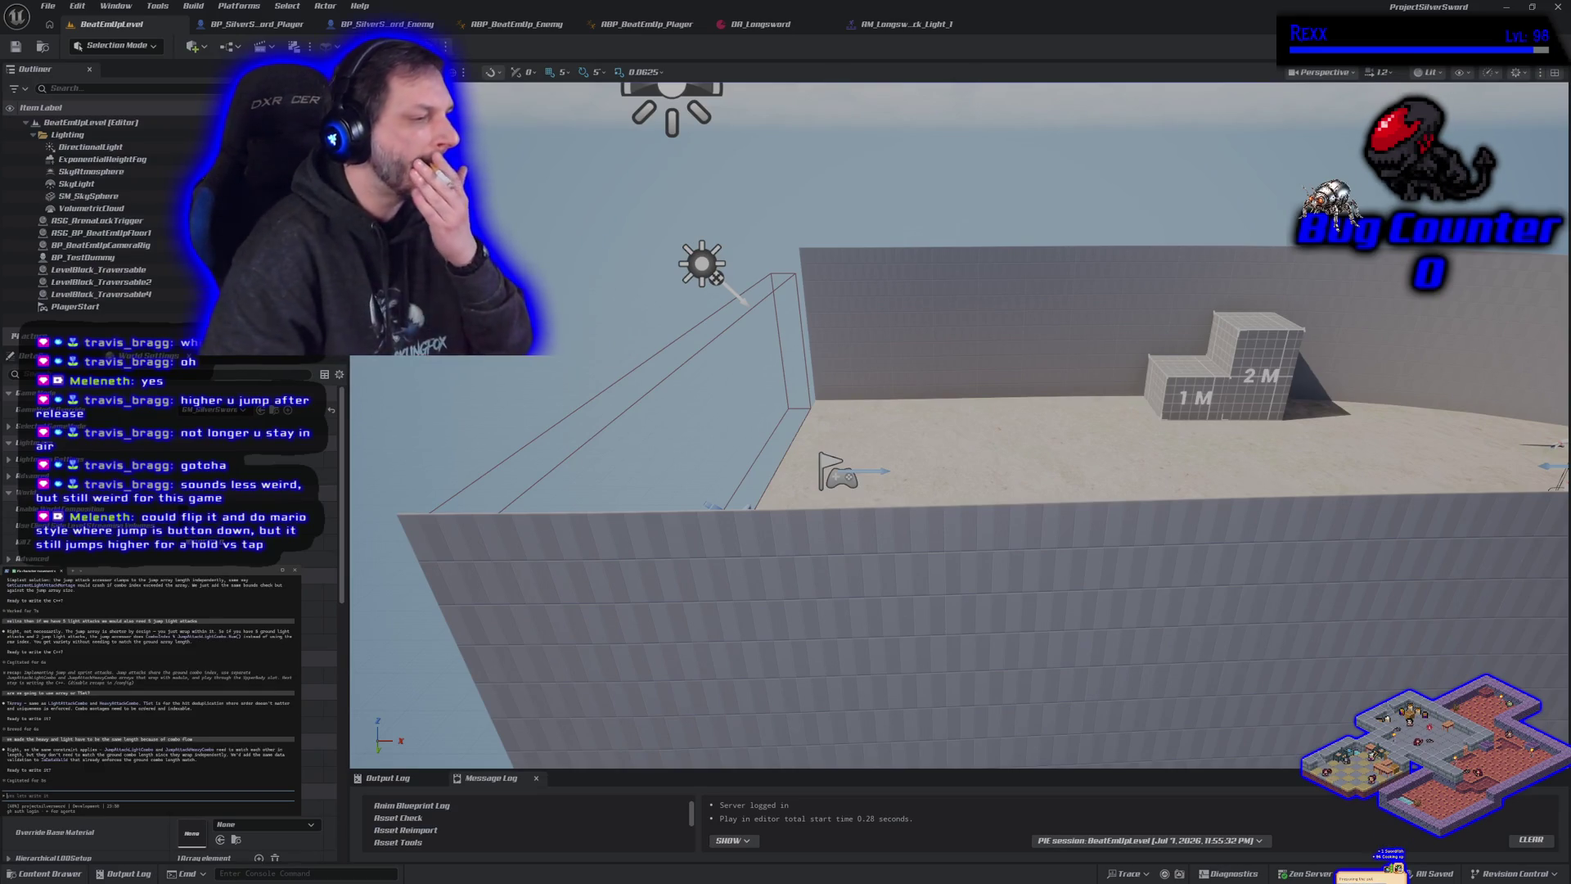
pyautogui.write('so what ha')
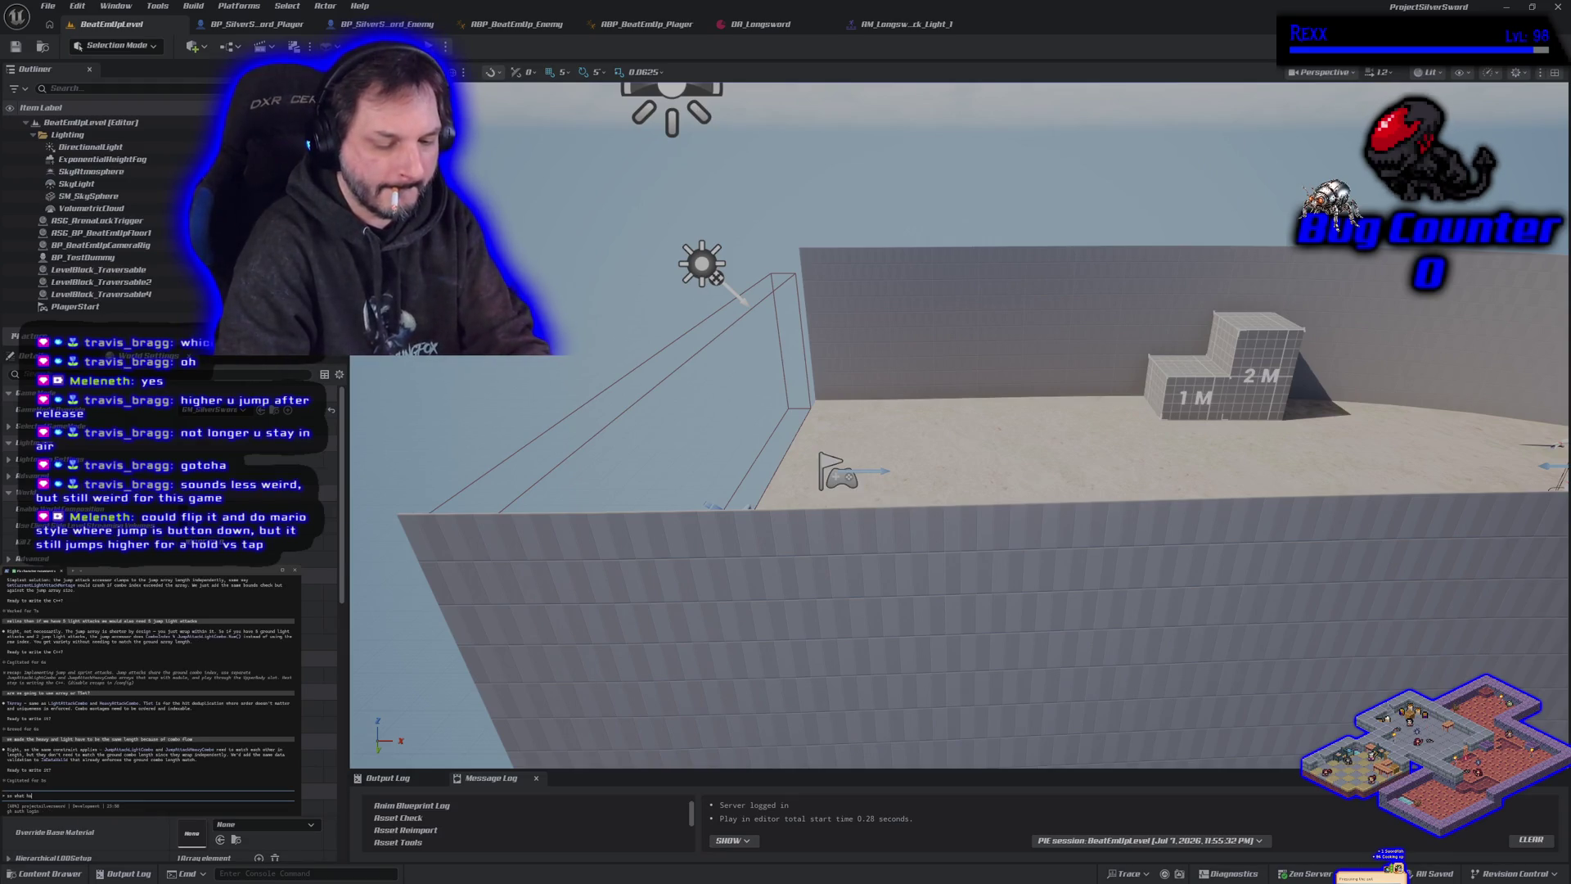
pyautogui.write('ppened')
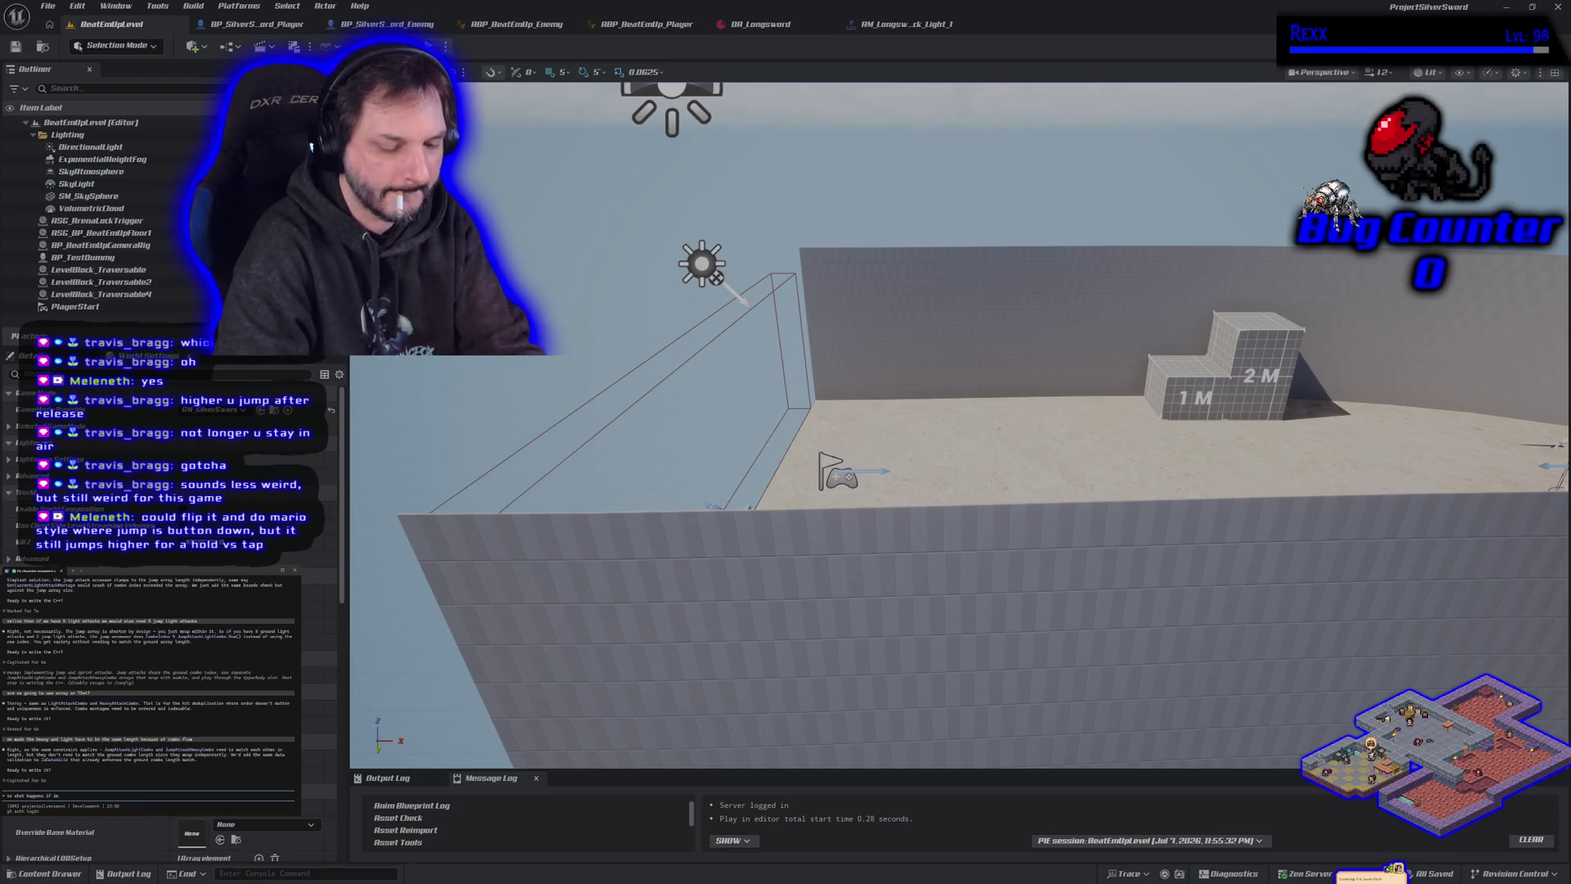
pyautogui.write('ack 3,')
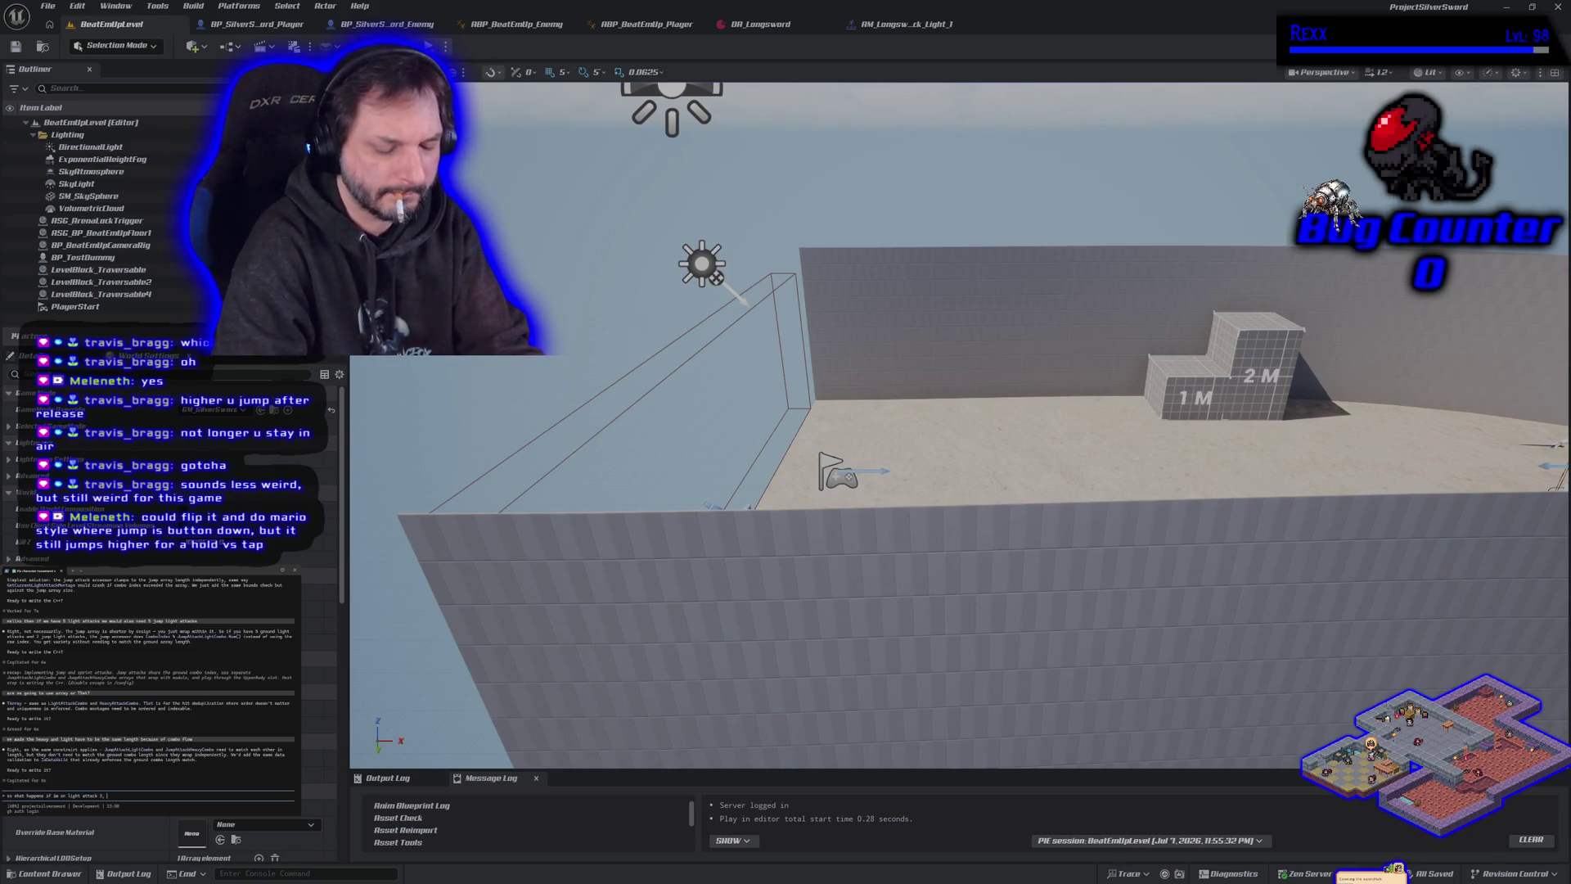
pyautogui.write(' jump')
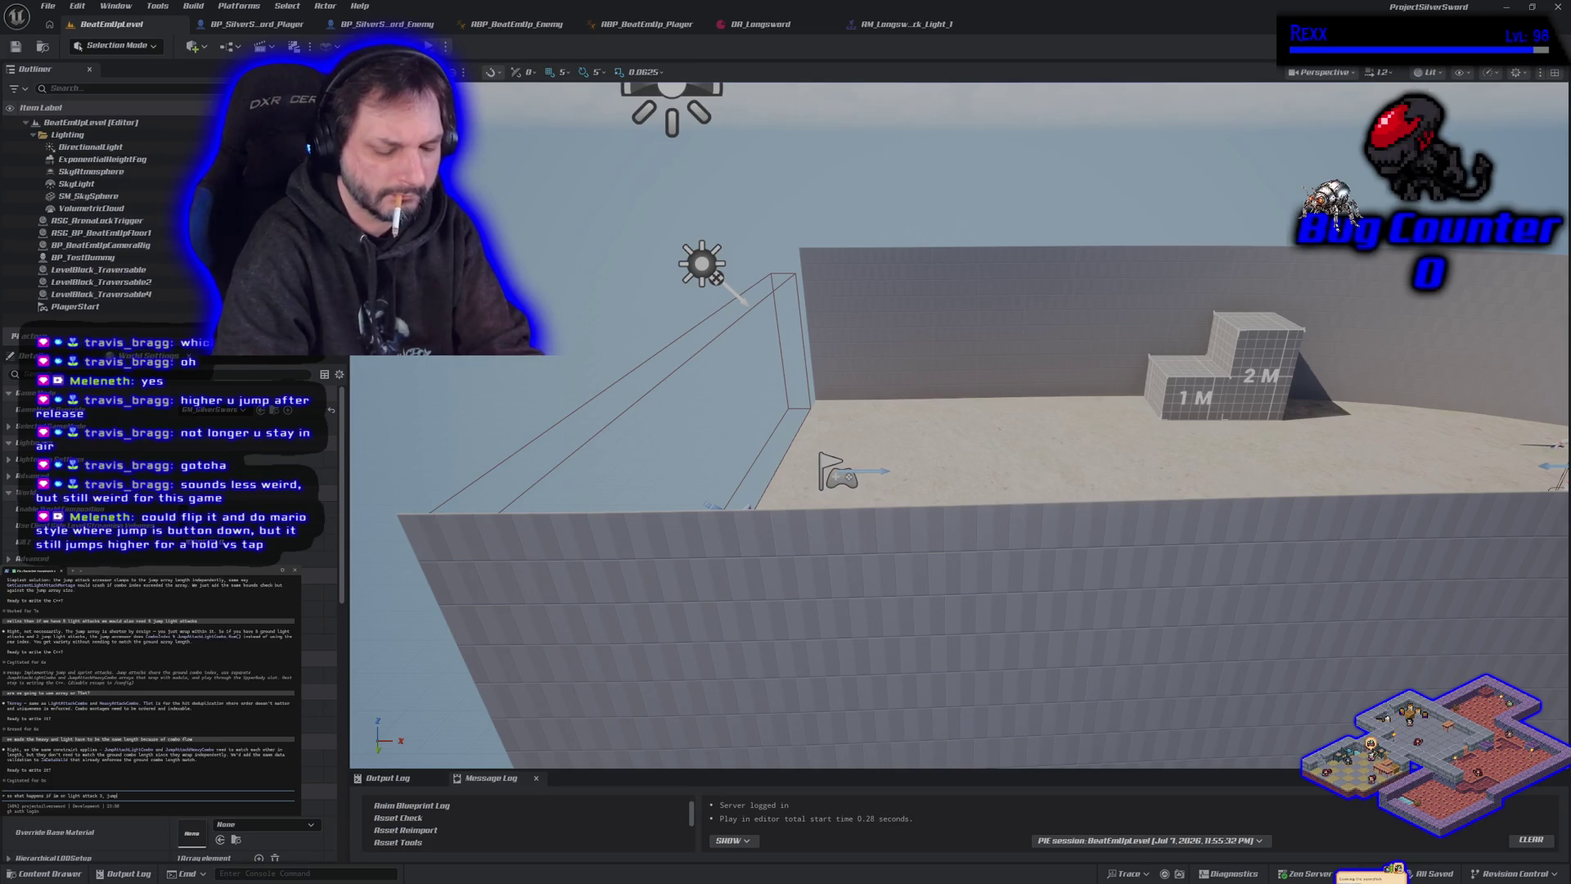
pyautogui.write('attack')
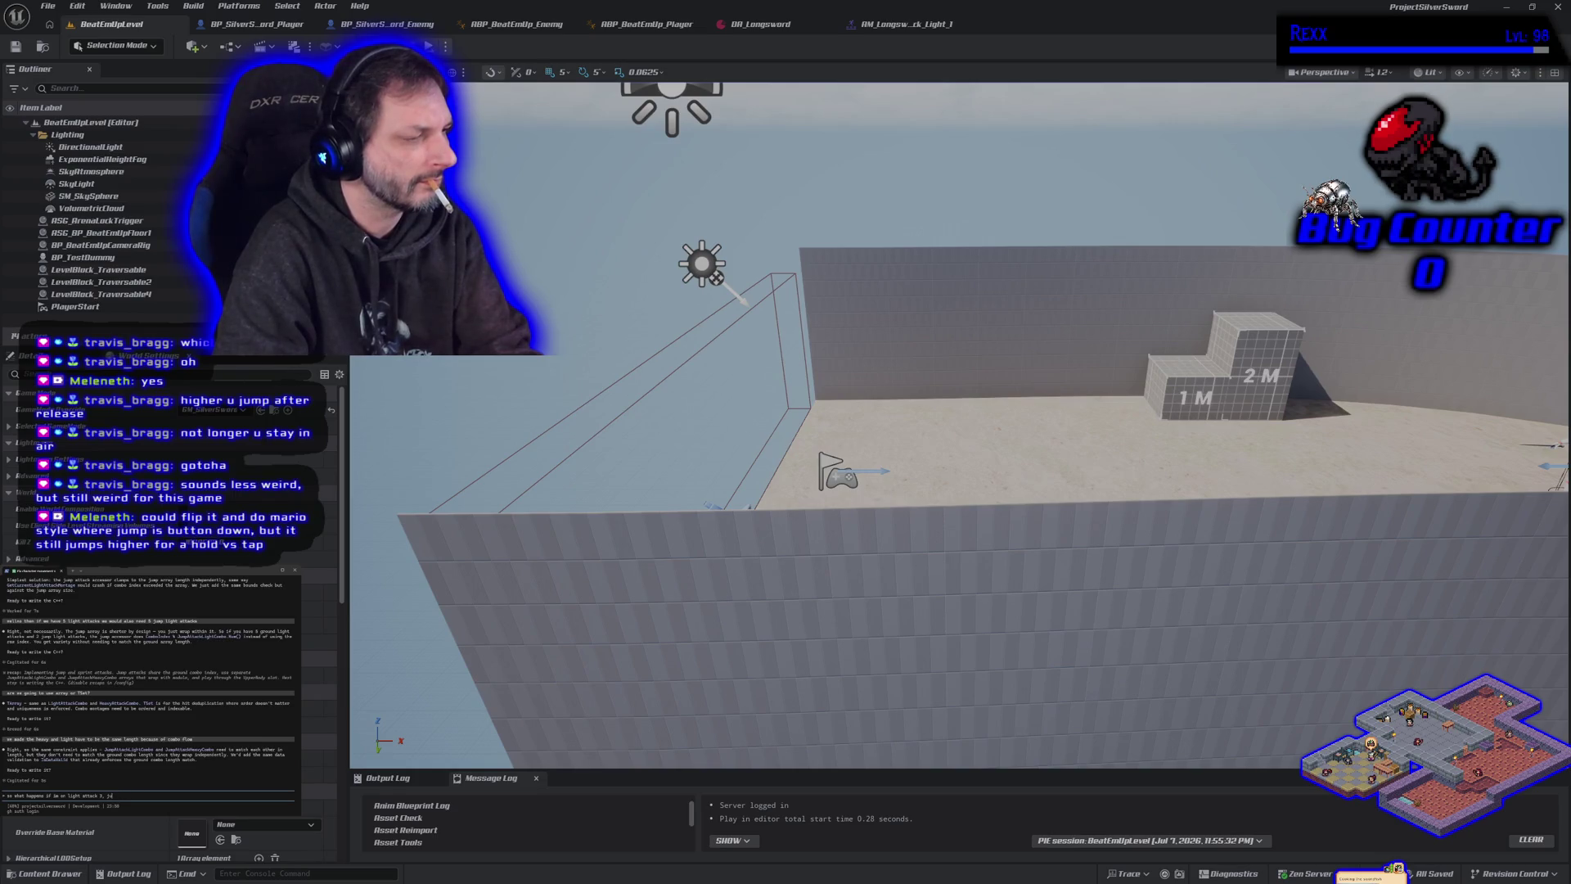
pyautogui.write(' then')
pyautogui.write('ump at')
pyautogui.write('k')
pyautogui.press('Return')
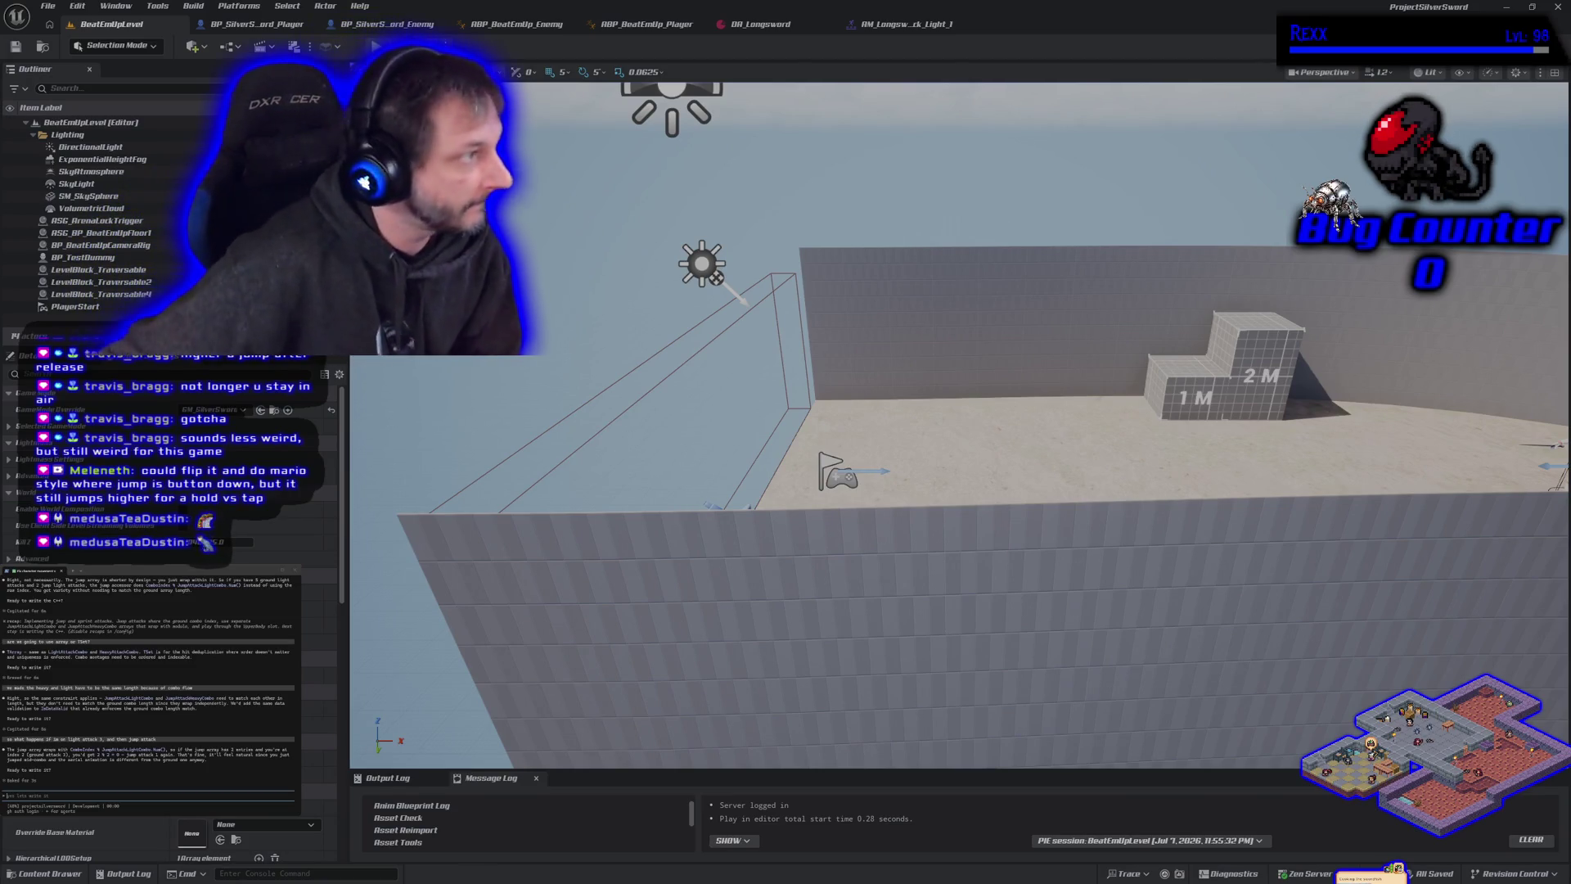
# Stop the Play In Editor session and recall the earlier light attack prompt in the terminal.
pyautogui.press('Escape')
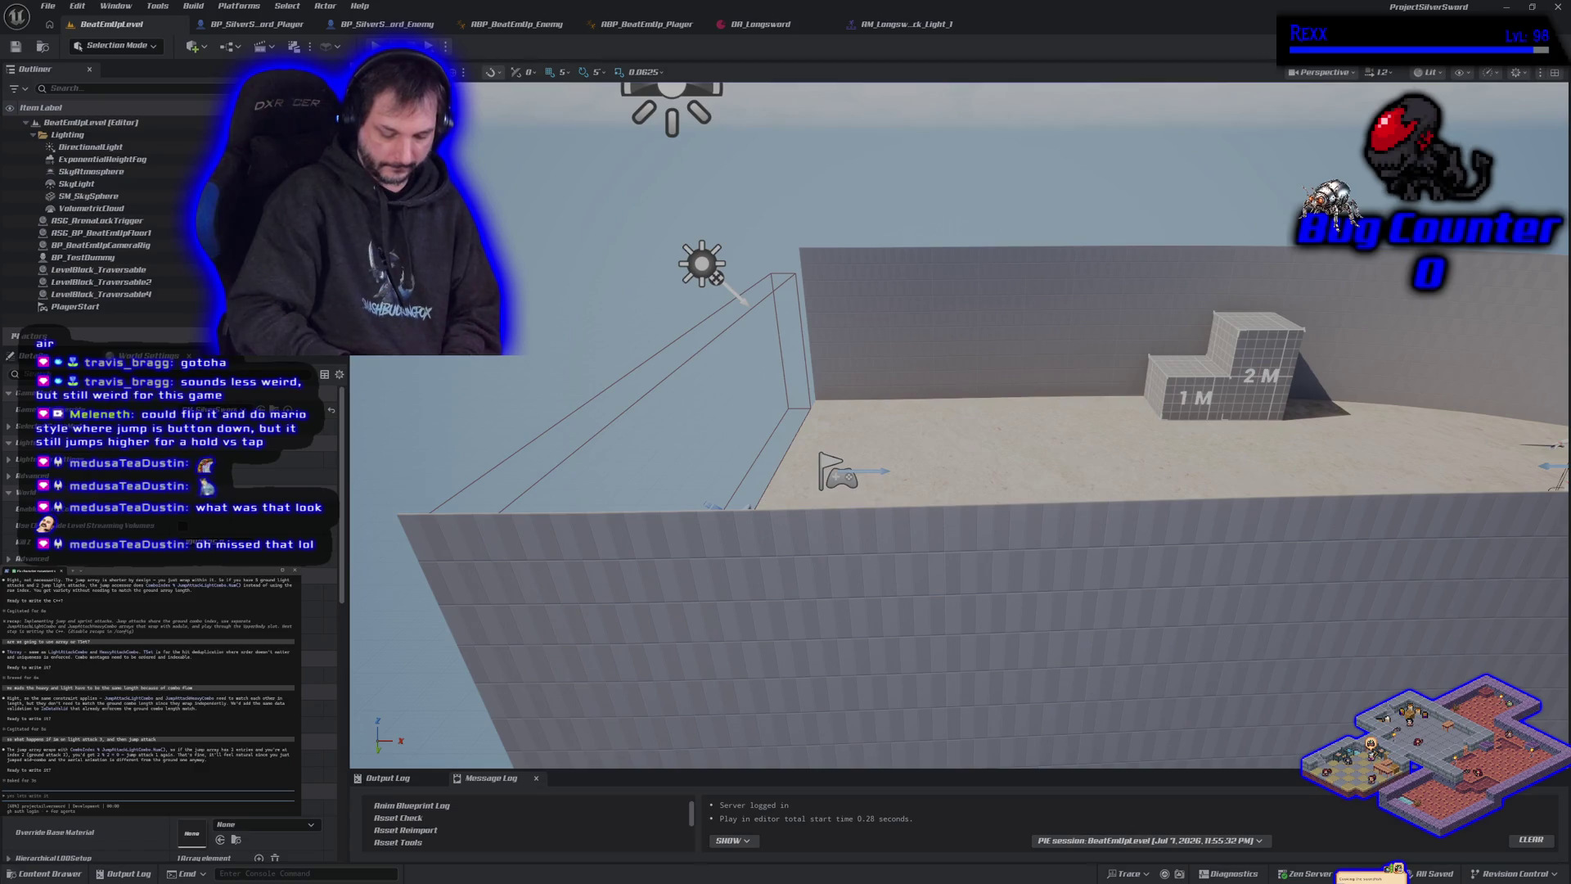
pyautogui.press('Escape')
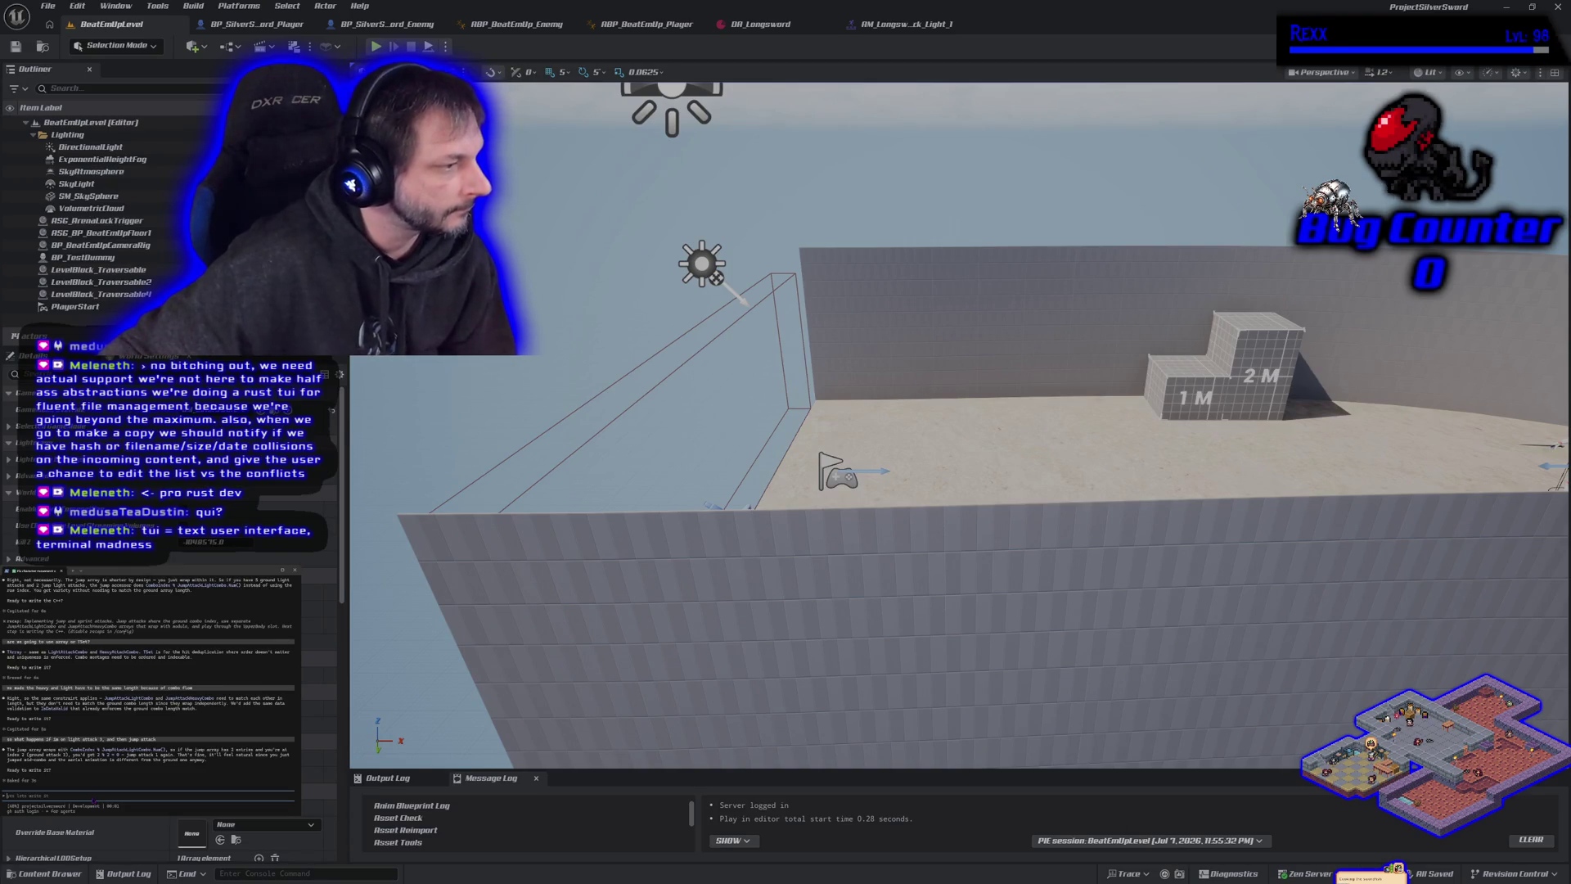
pyautogui.press('Up')
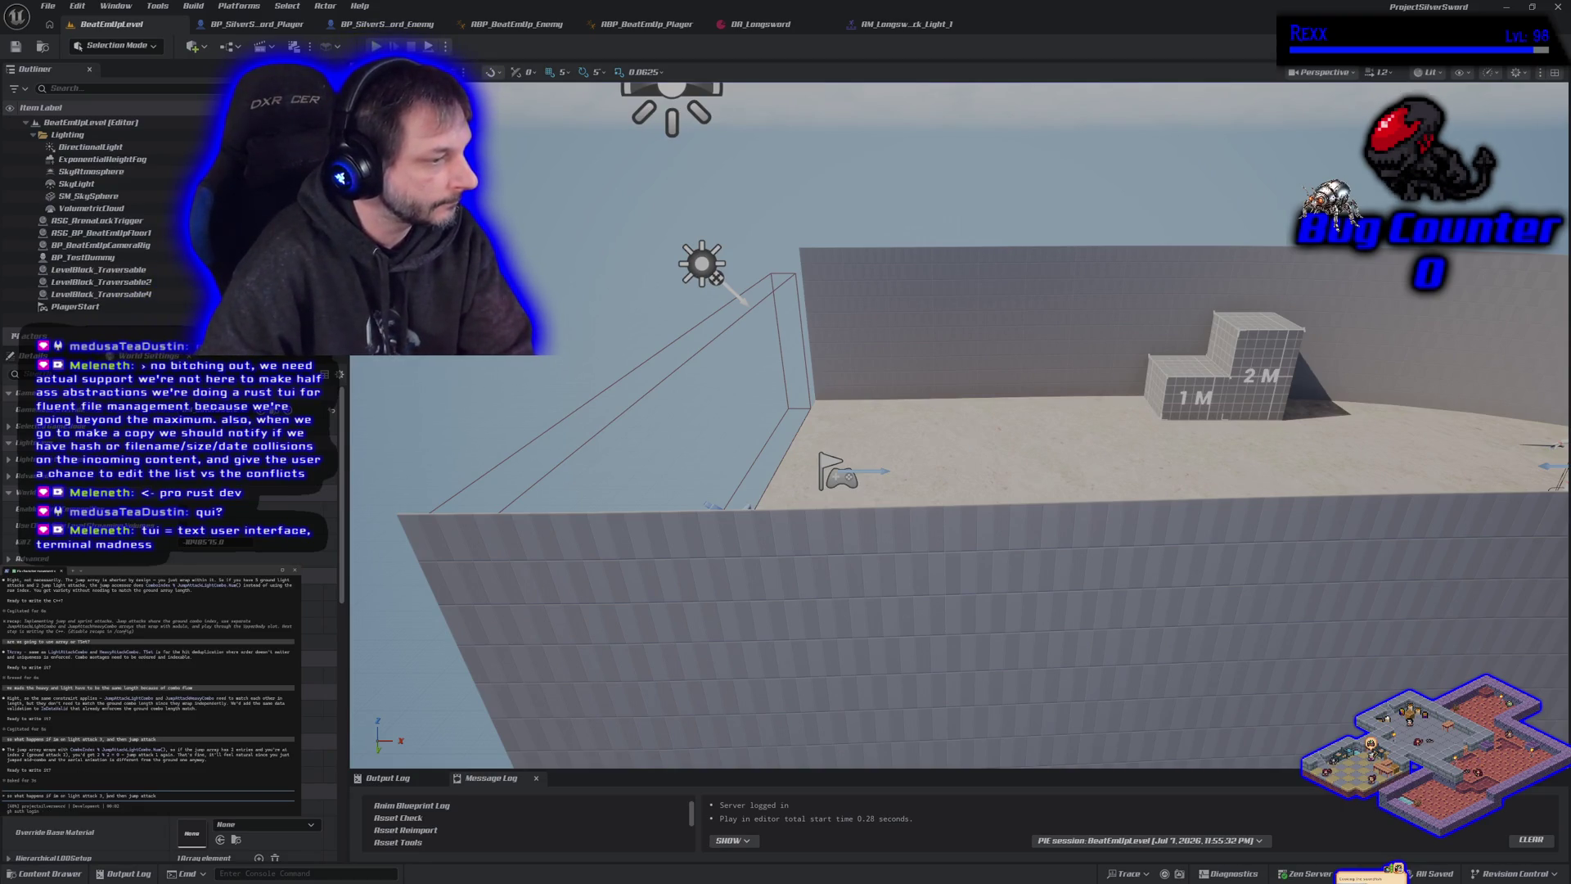
# Ask the assistant what happens when jumping during light attack 4, then light attack 7.
pyautogui.press('BackSpace')
pyautogui.write('4')
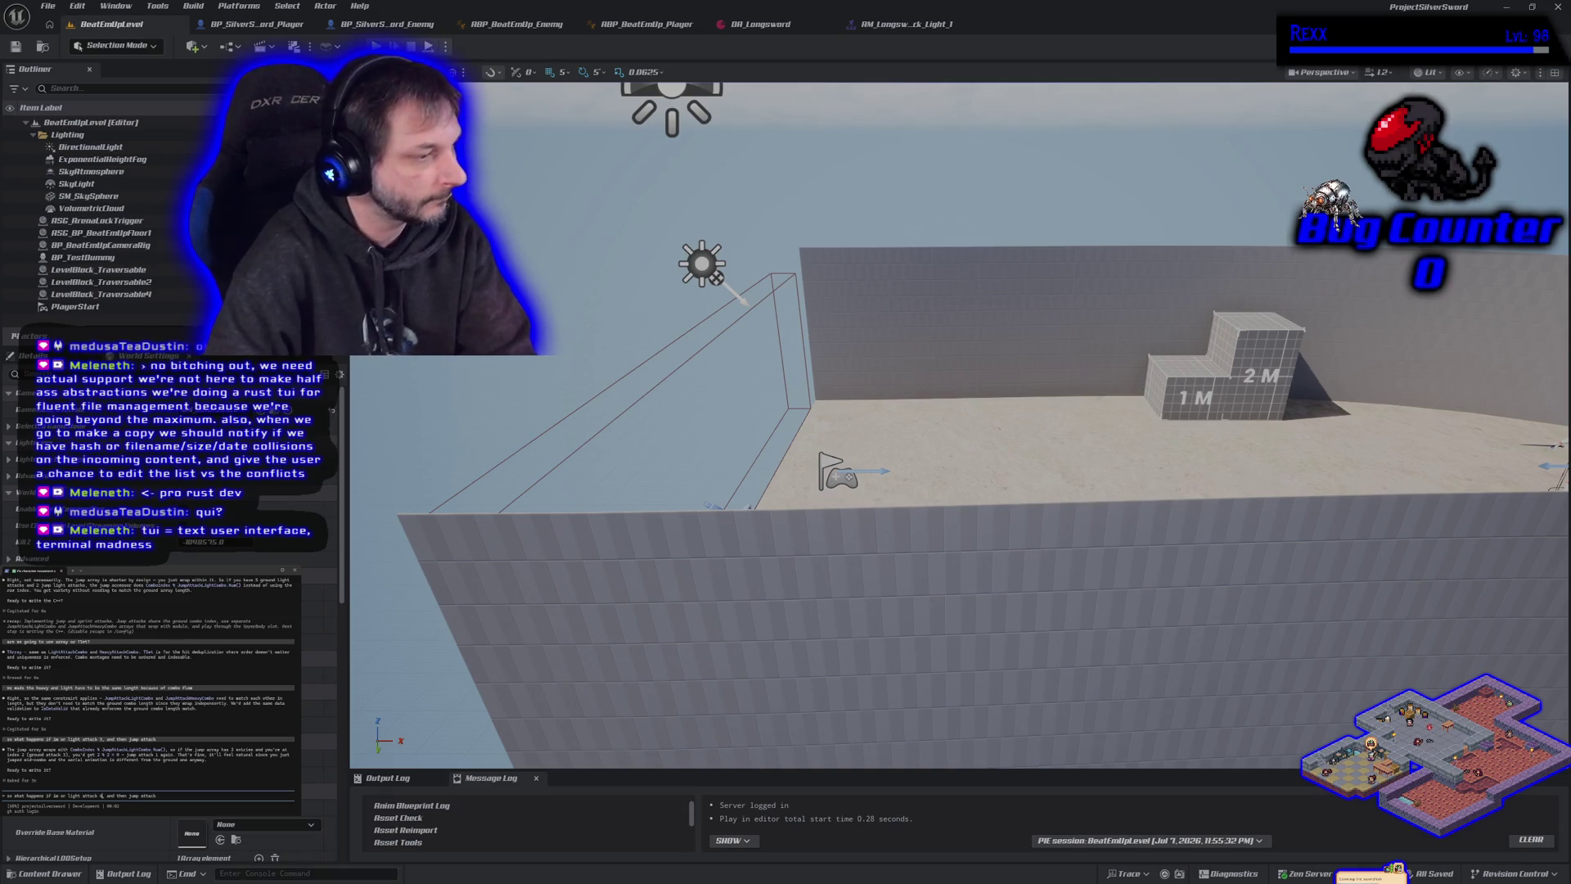
pyautogui.press('Return')
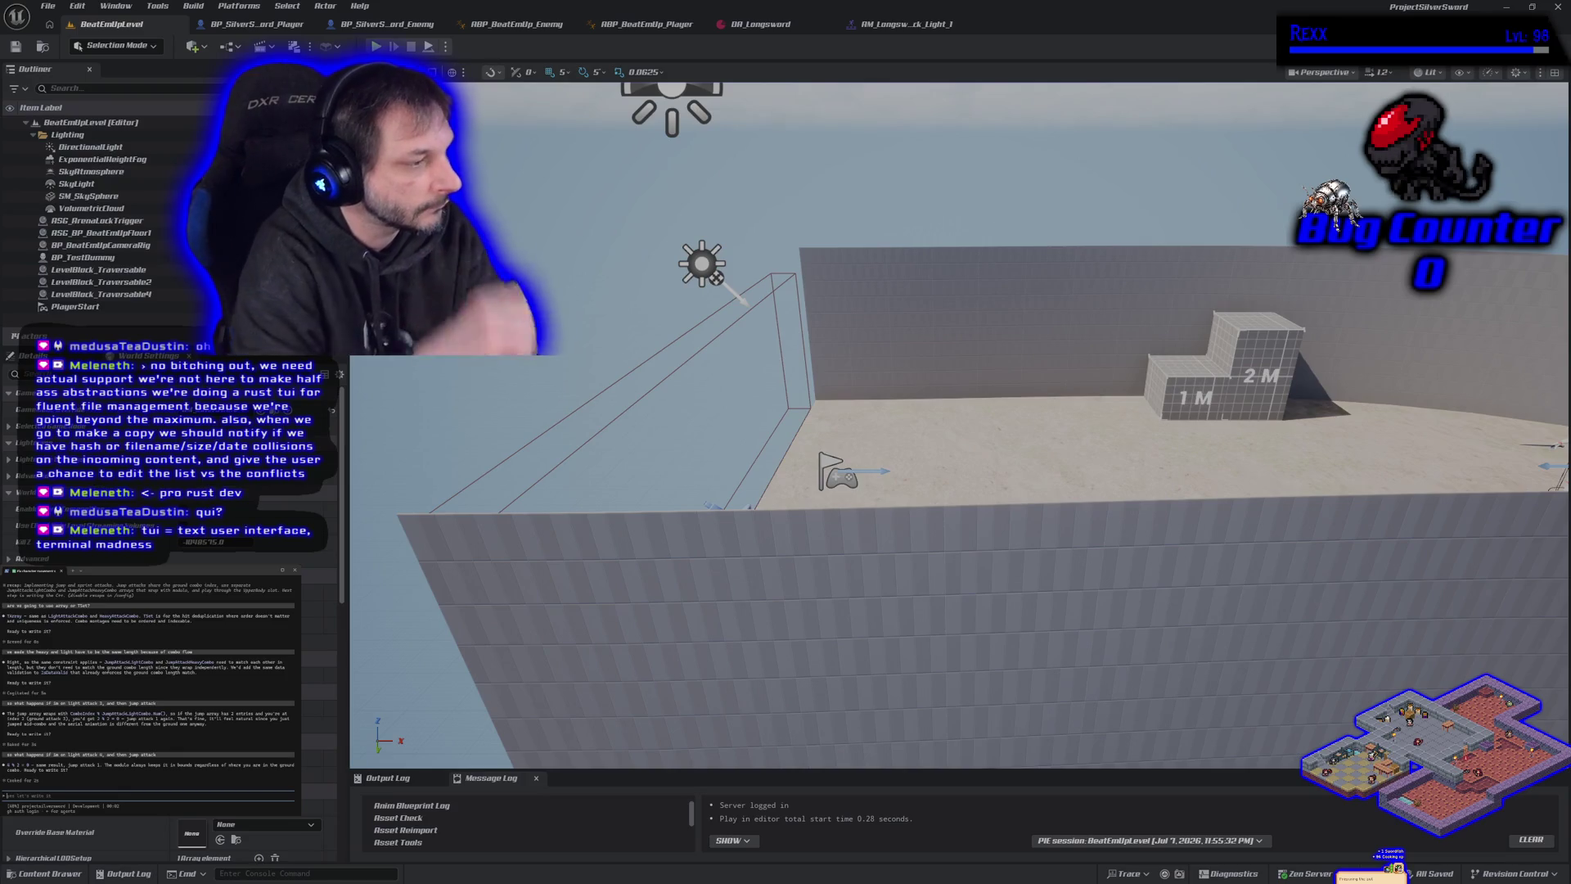
pyautogui.press('Up')
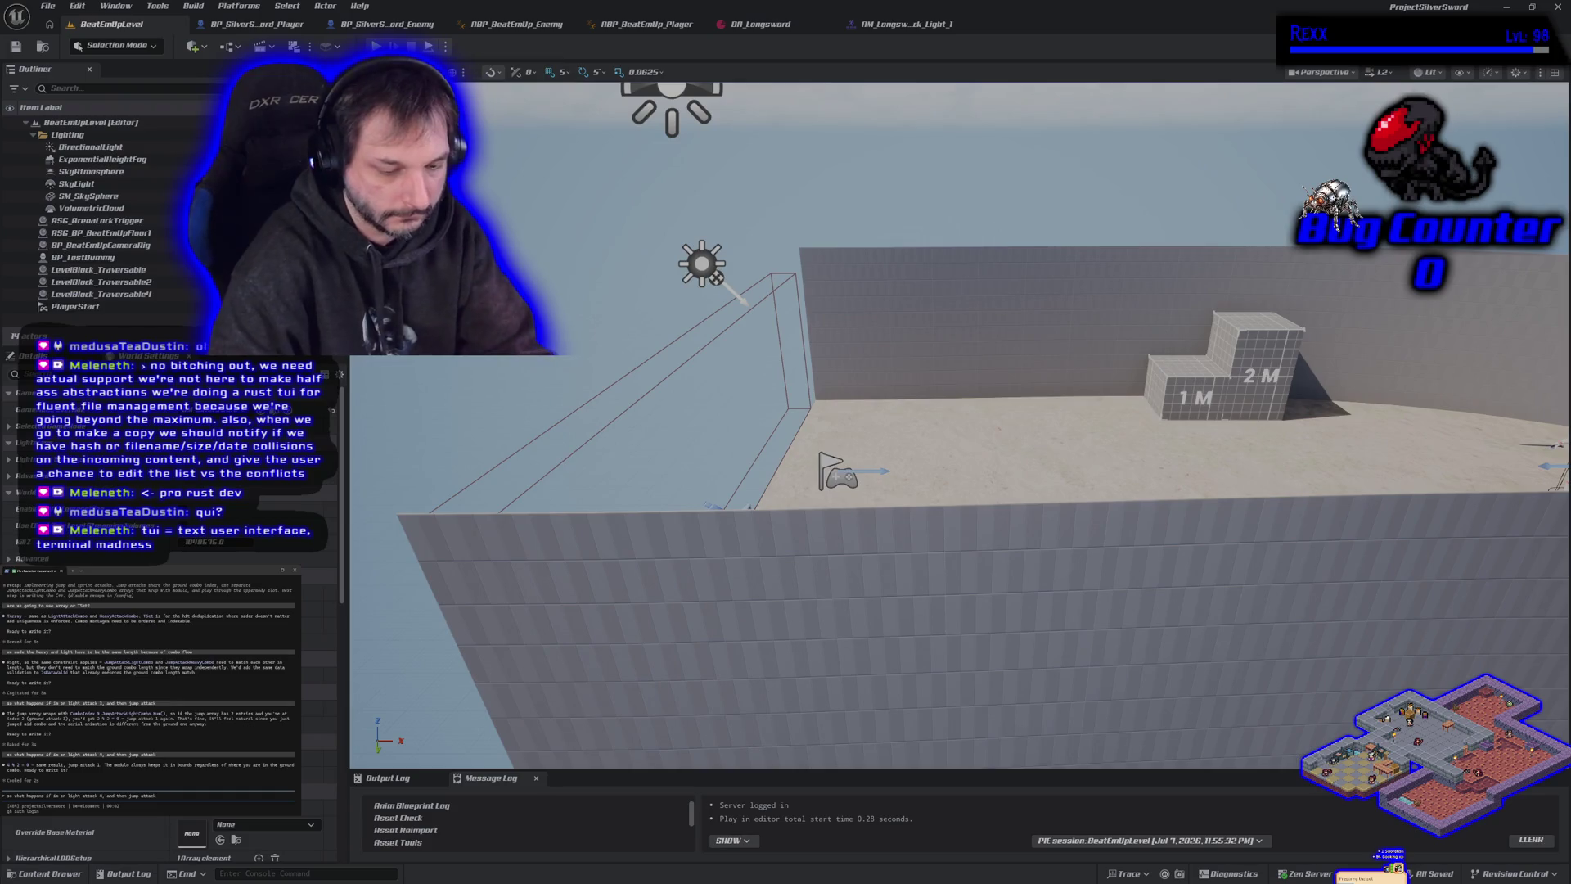
pyautogui.press('BackSpace')
pyautogui.write('7')
pyautogui.press('Return')
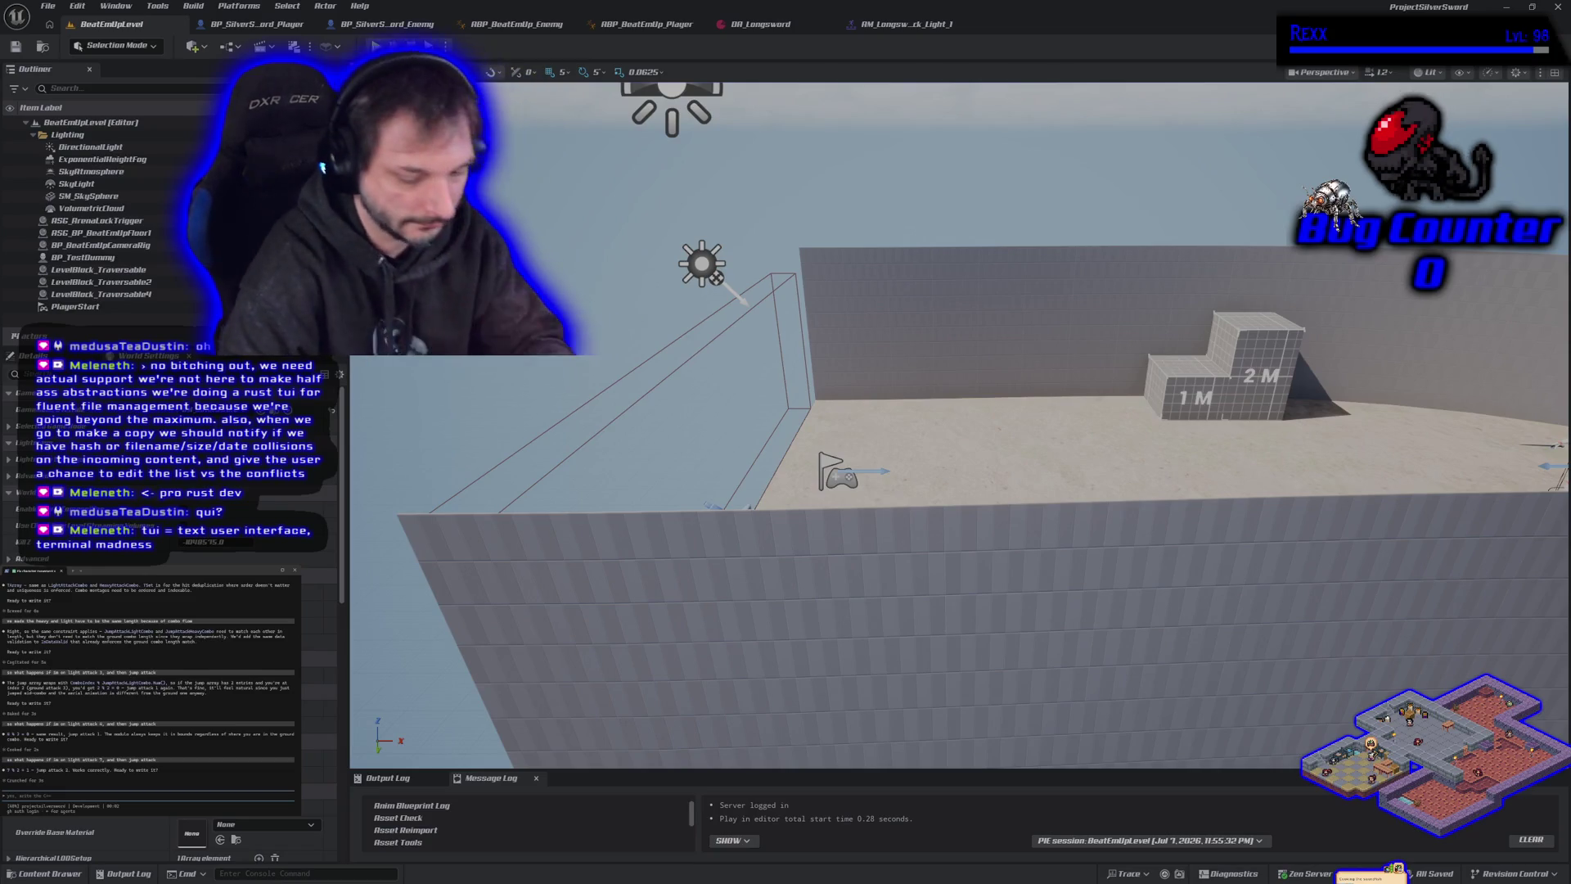
# Resend the light attack 7 jump question, re-ask it for light attack 4, then switch to GitHub Desktop.
pyautogui.press('Up')
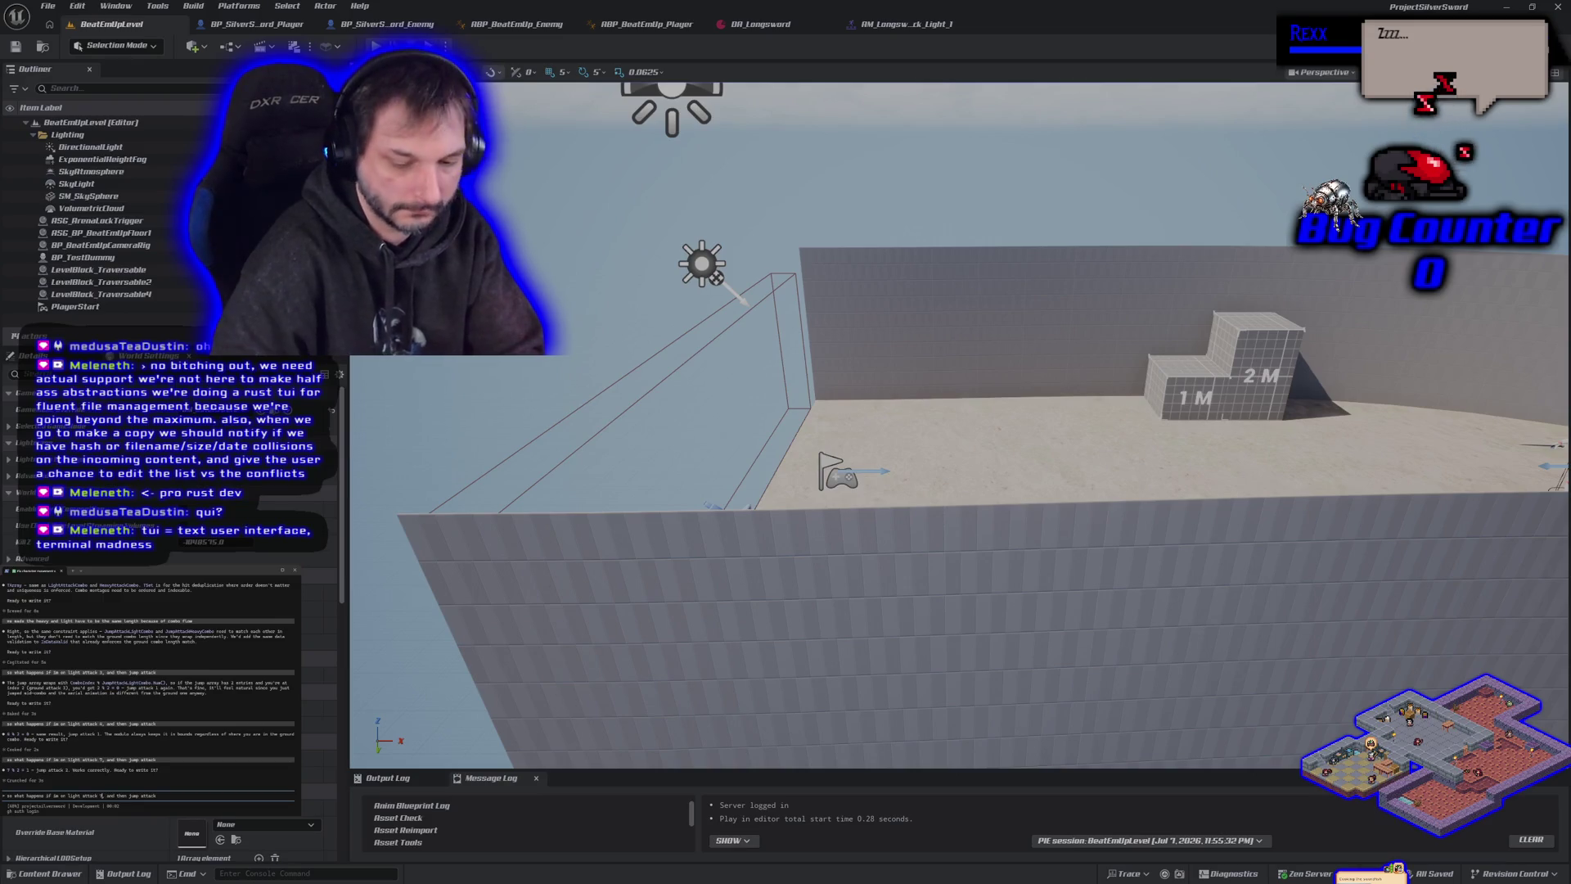
pyautogui.press('Return')
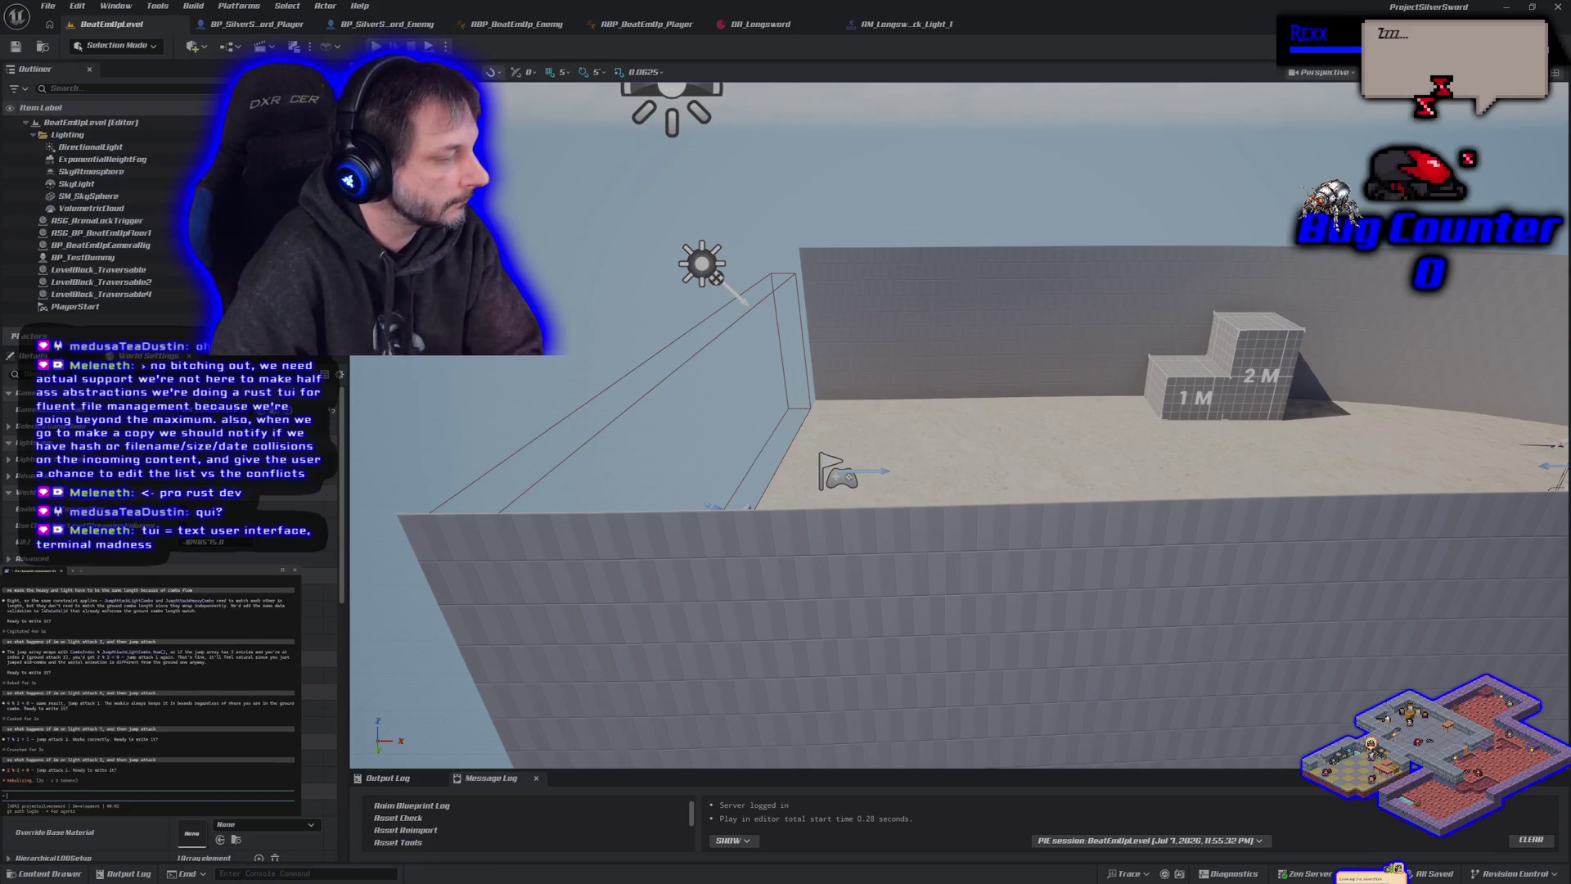
pyautogui.press('Up')
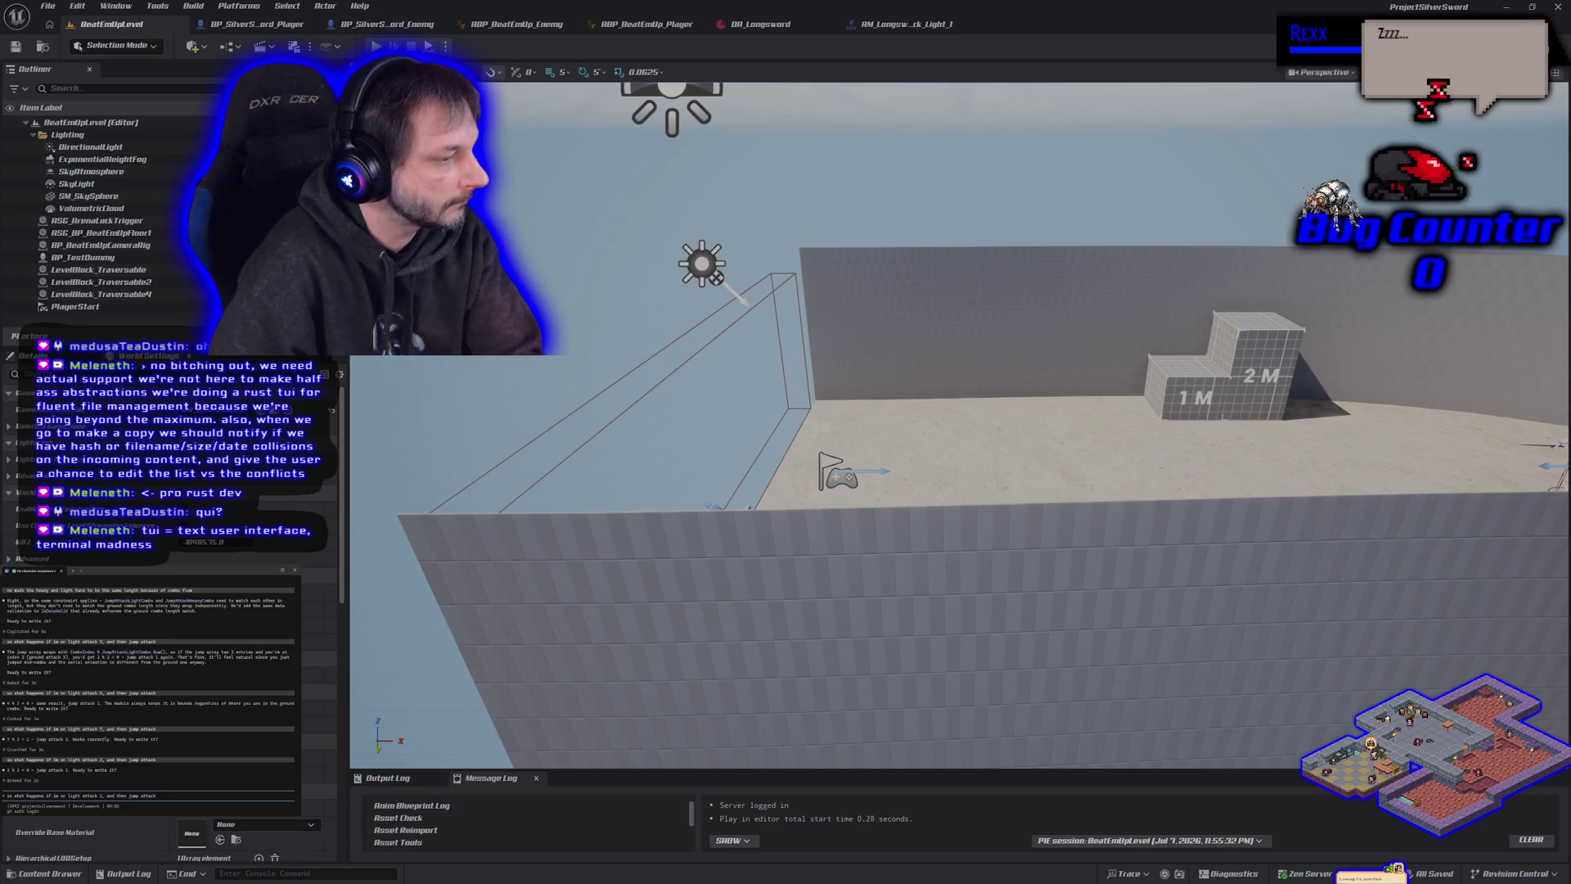
pyautogui.press('Left')
pyautogui.press('Left')
pyautogui.press('Left')
pyautogui.press('BackSpace')
pyautogui.write('4')
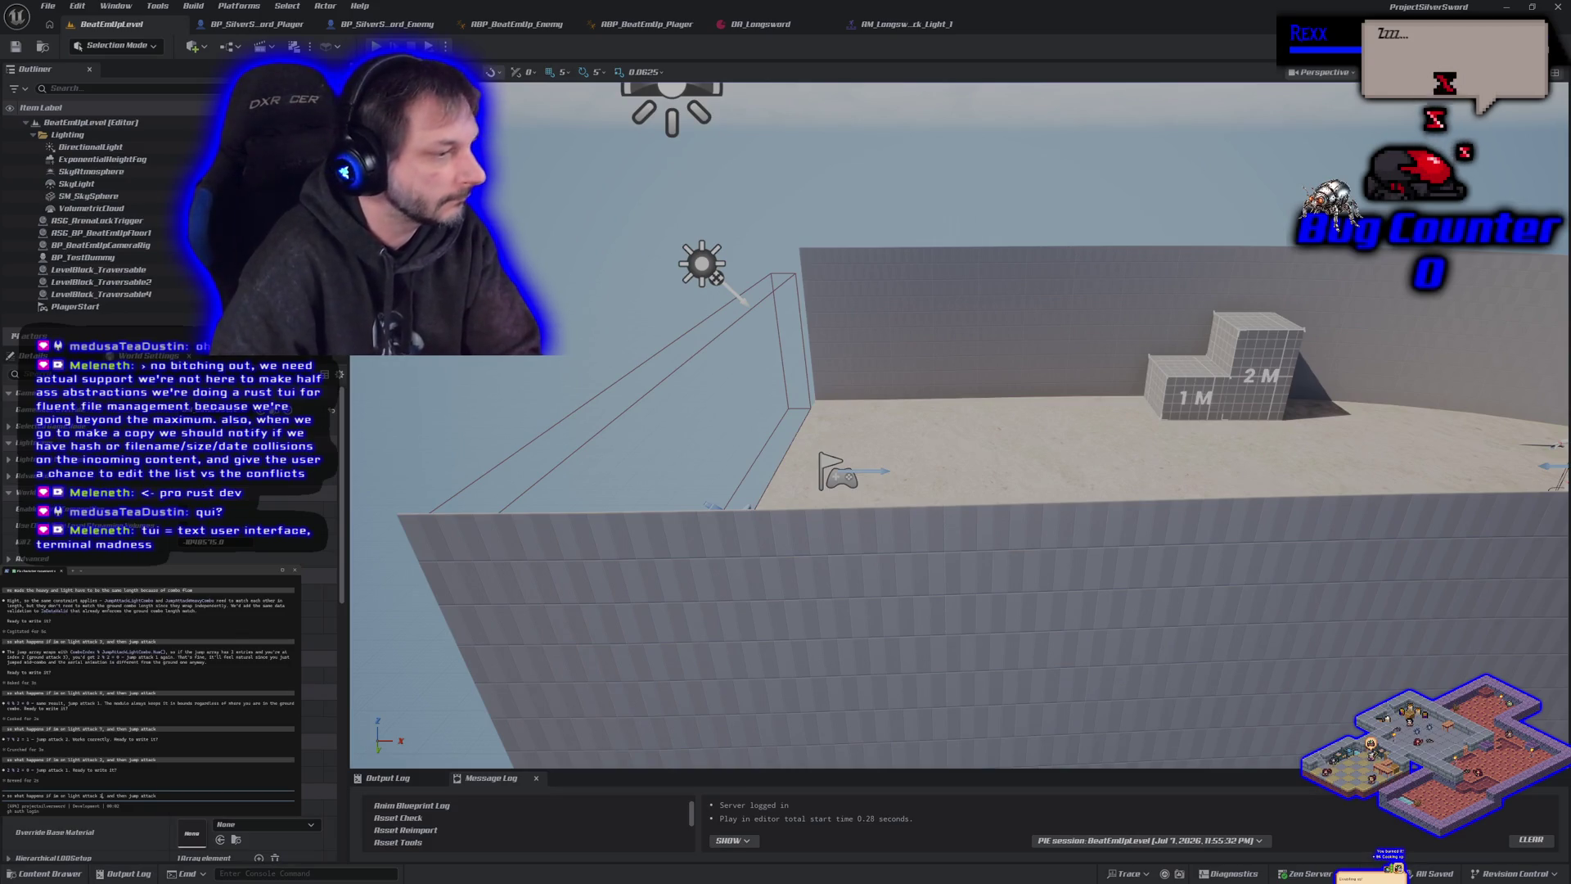
pyautogui.press('Return')
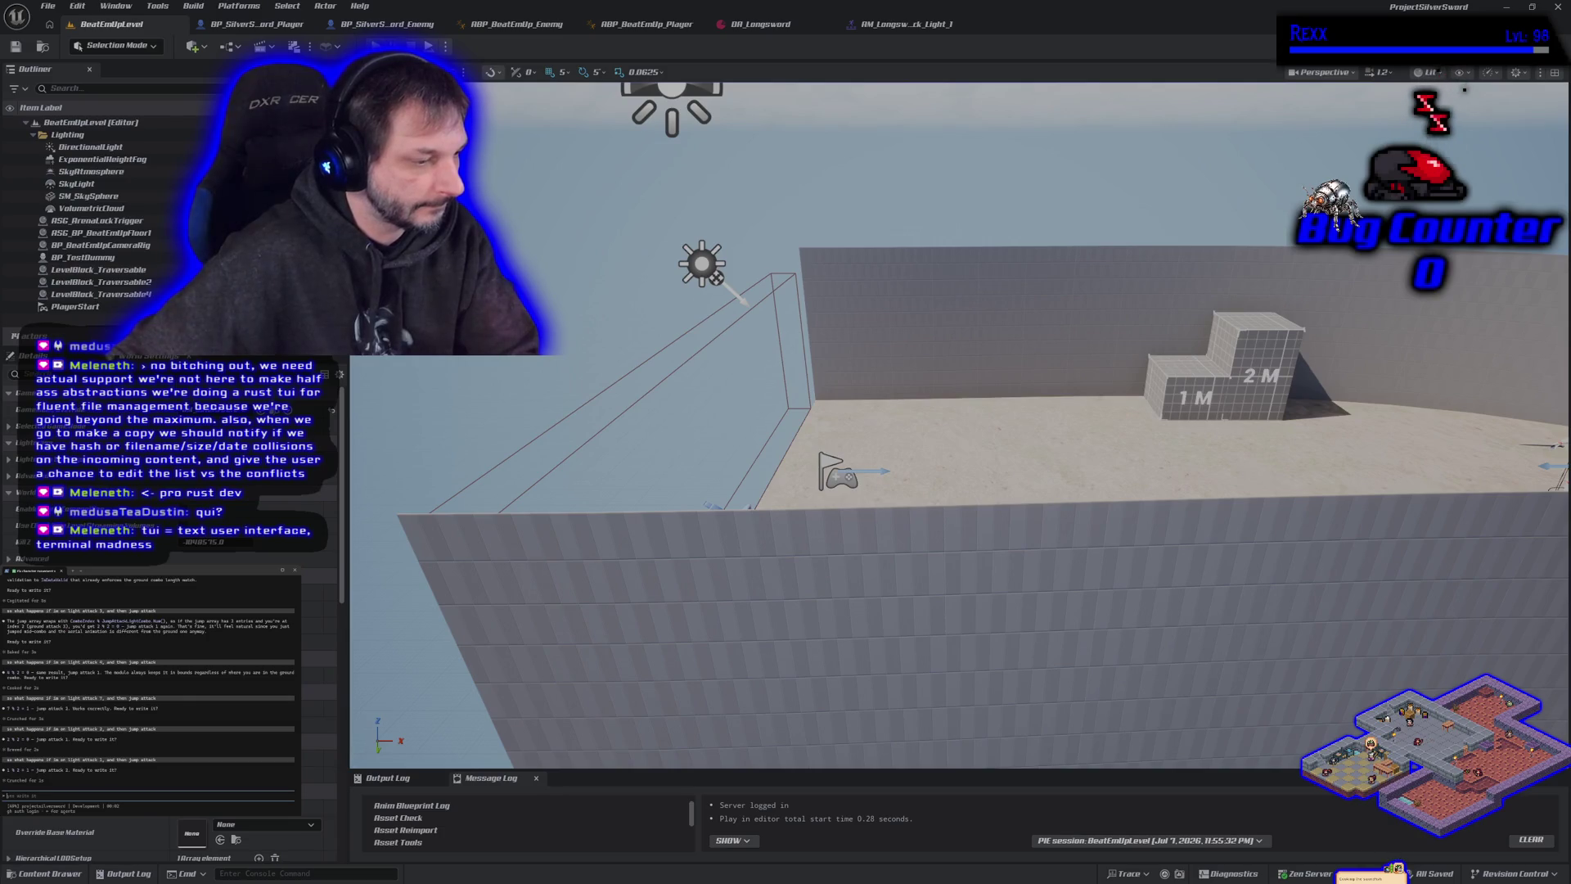
pyautogui.hotkey('alt', 'Tab')
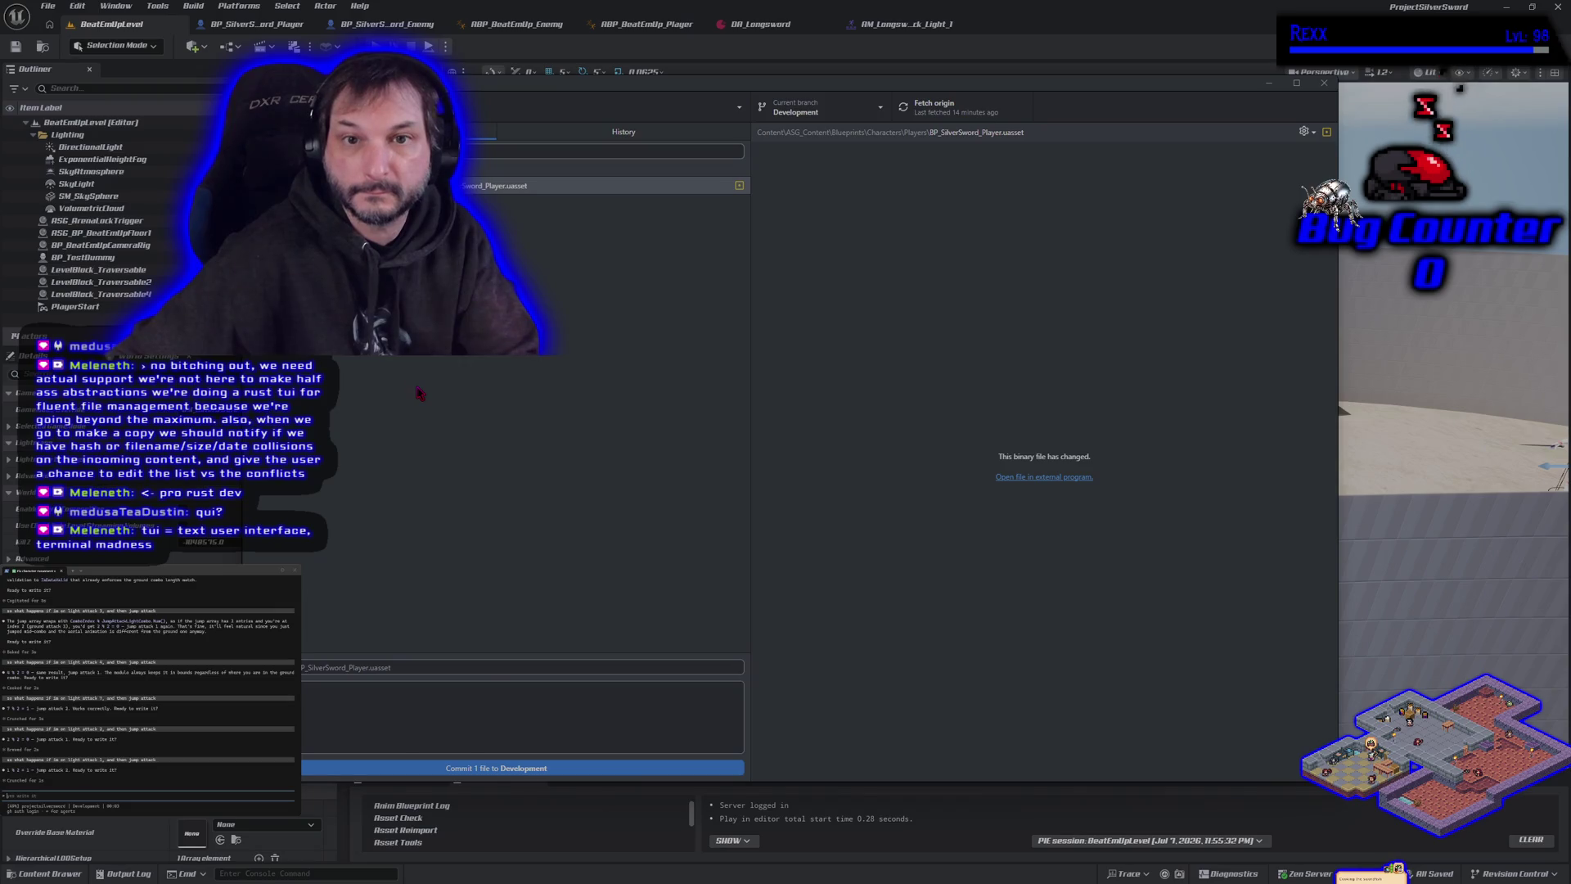
# Check the BP_SilverSword_Player Blueprint in Unreal, then bring GitHub Desktop back to the front.
pyautogui.click(278, 30)
pyautogui.click(278, 31)
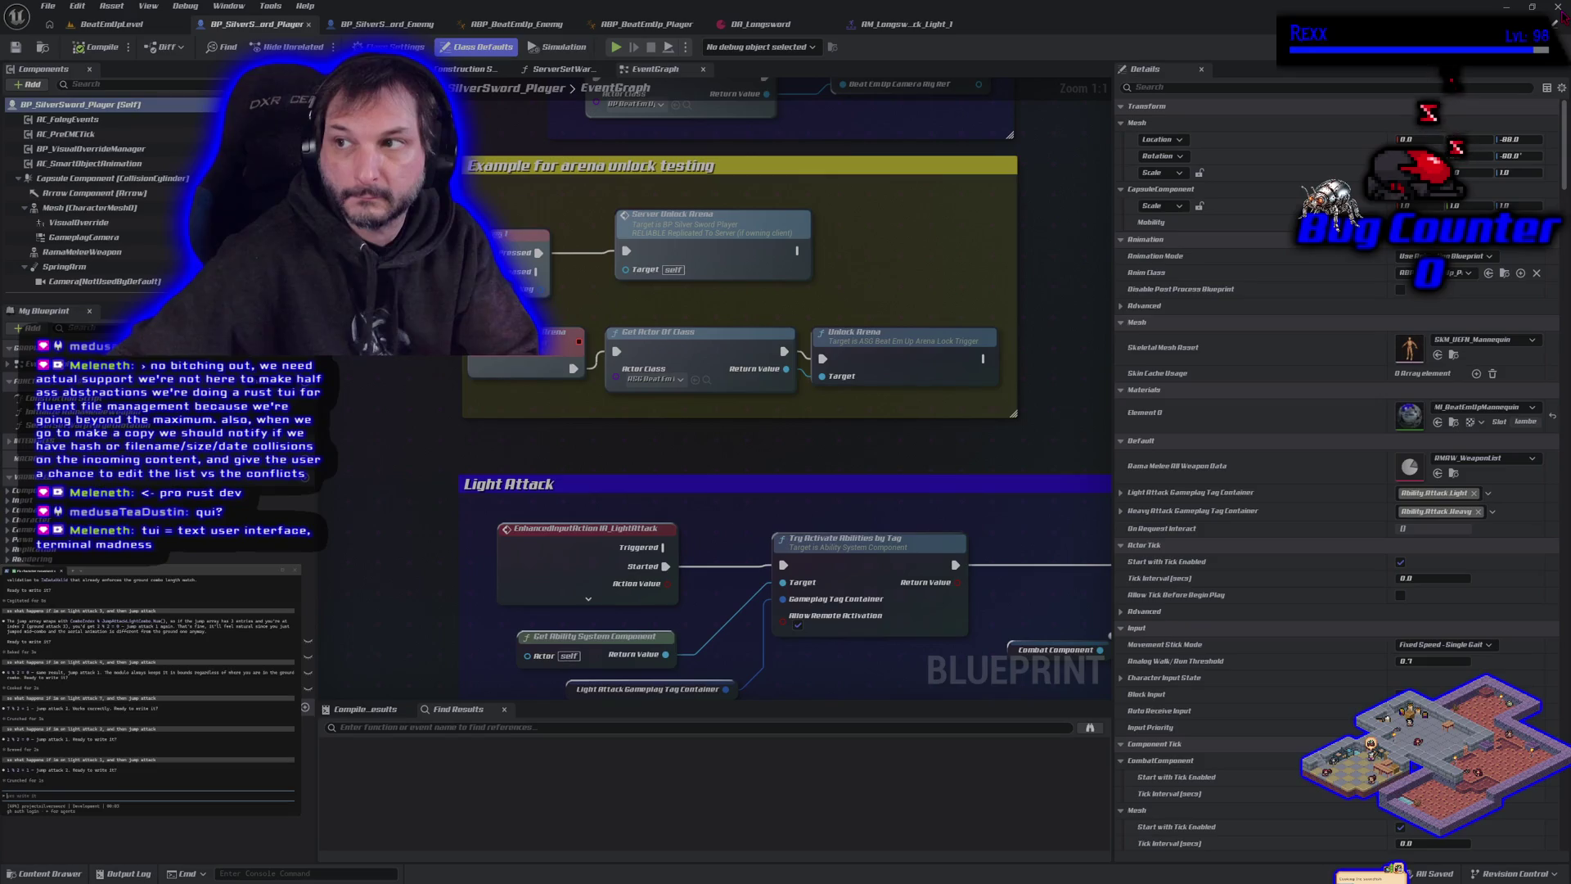
pyautogui.click(1557, 6)
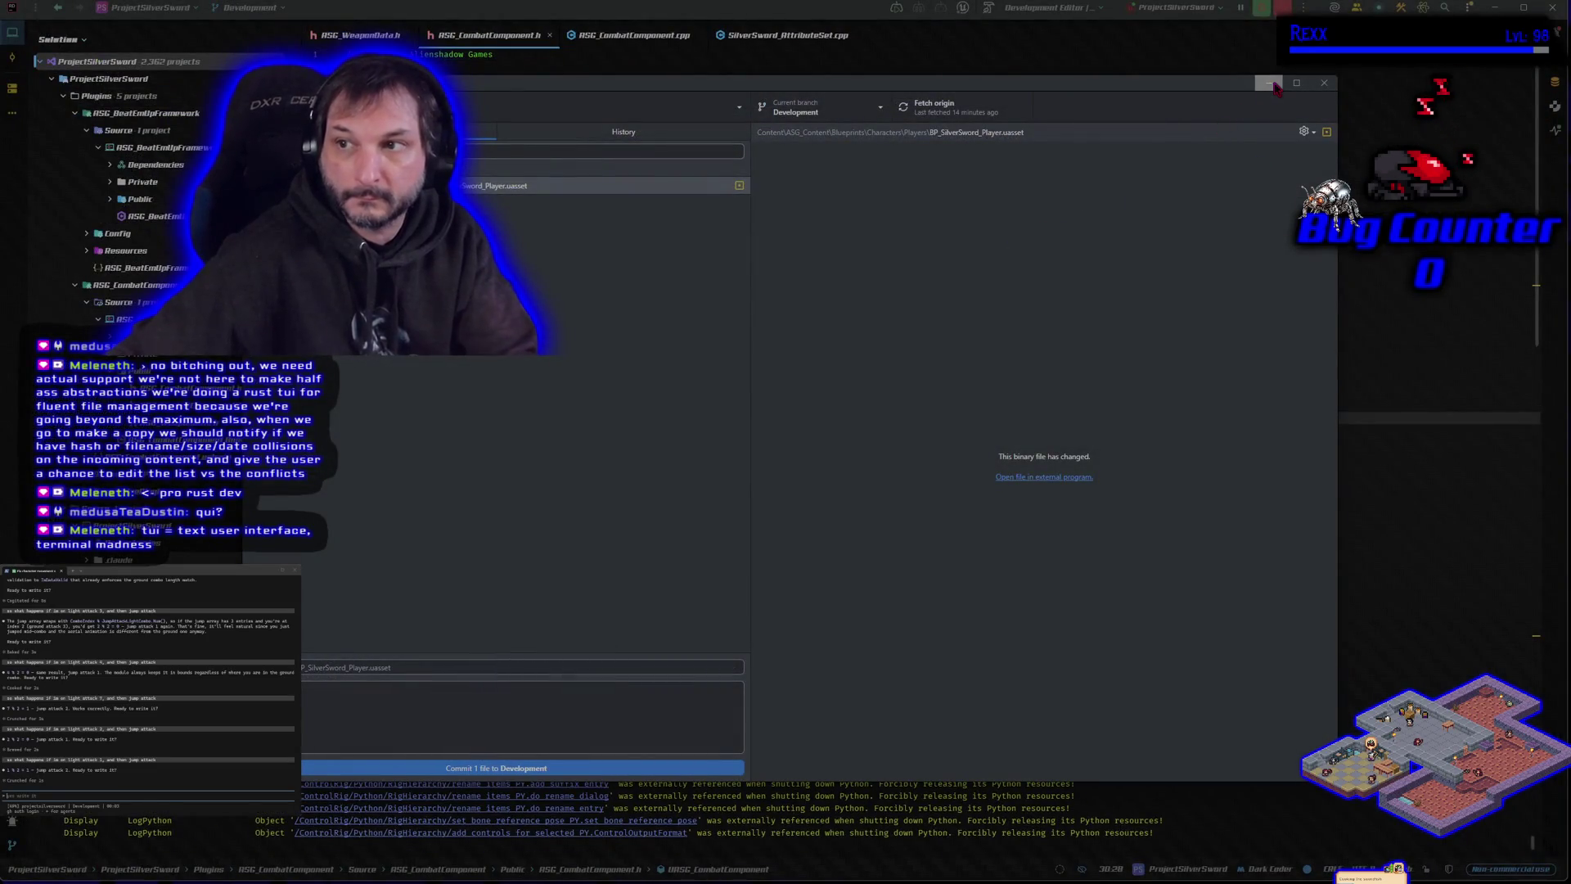
pyautogui.click(1269, 83)
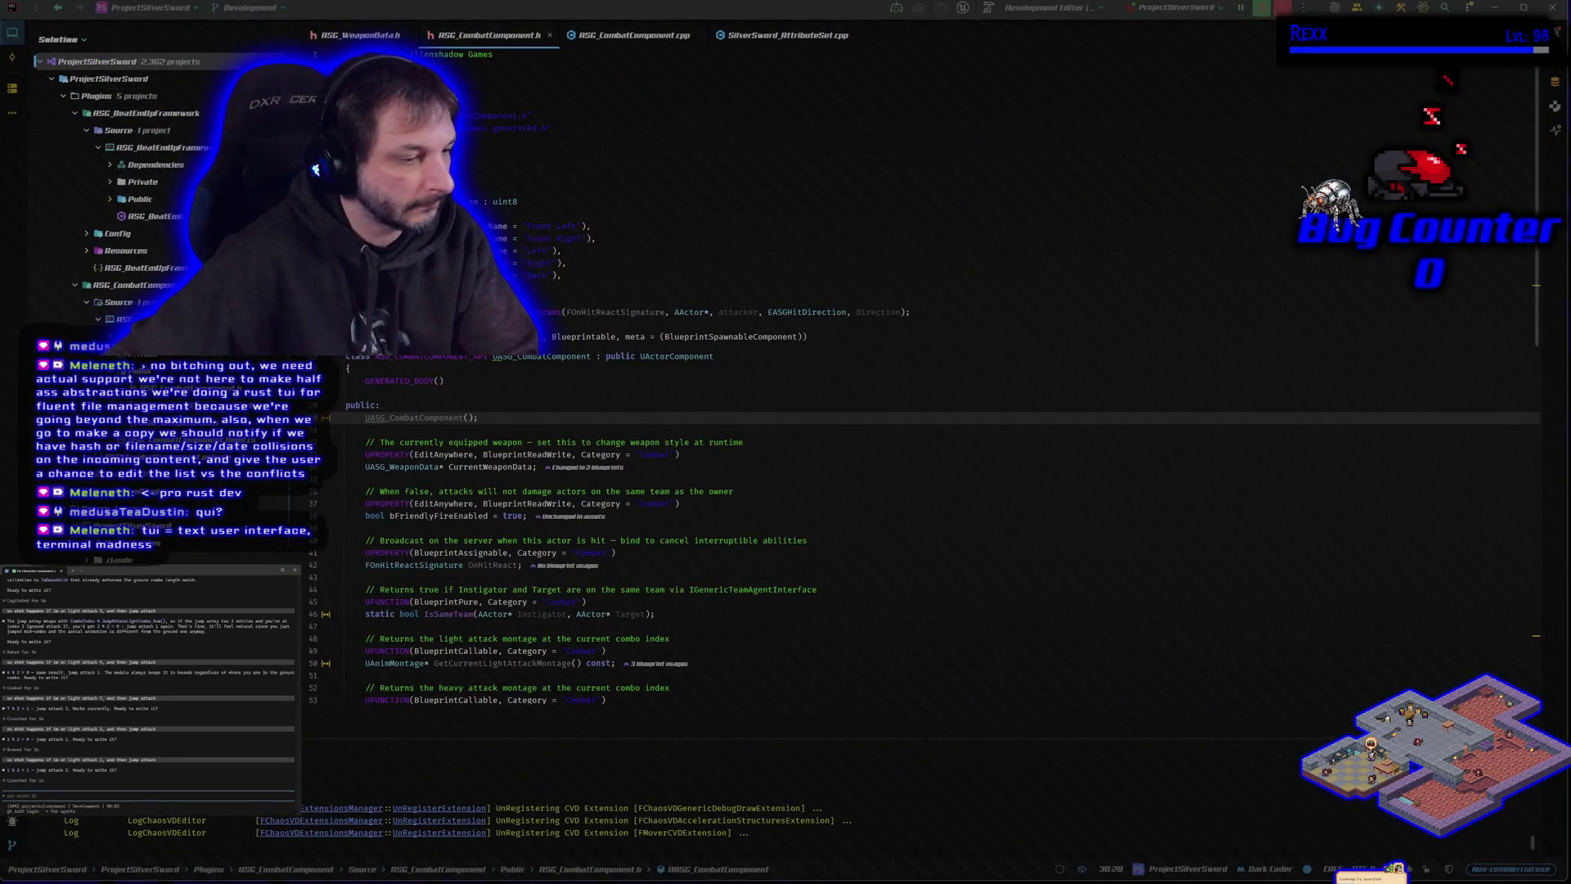
pyautogui.hotkey('alt', 'Tab')
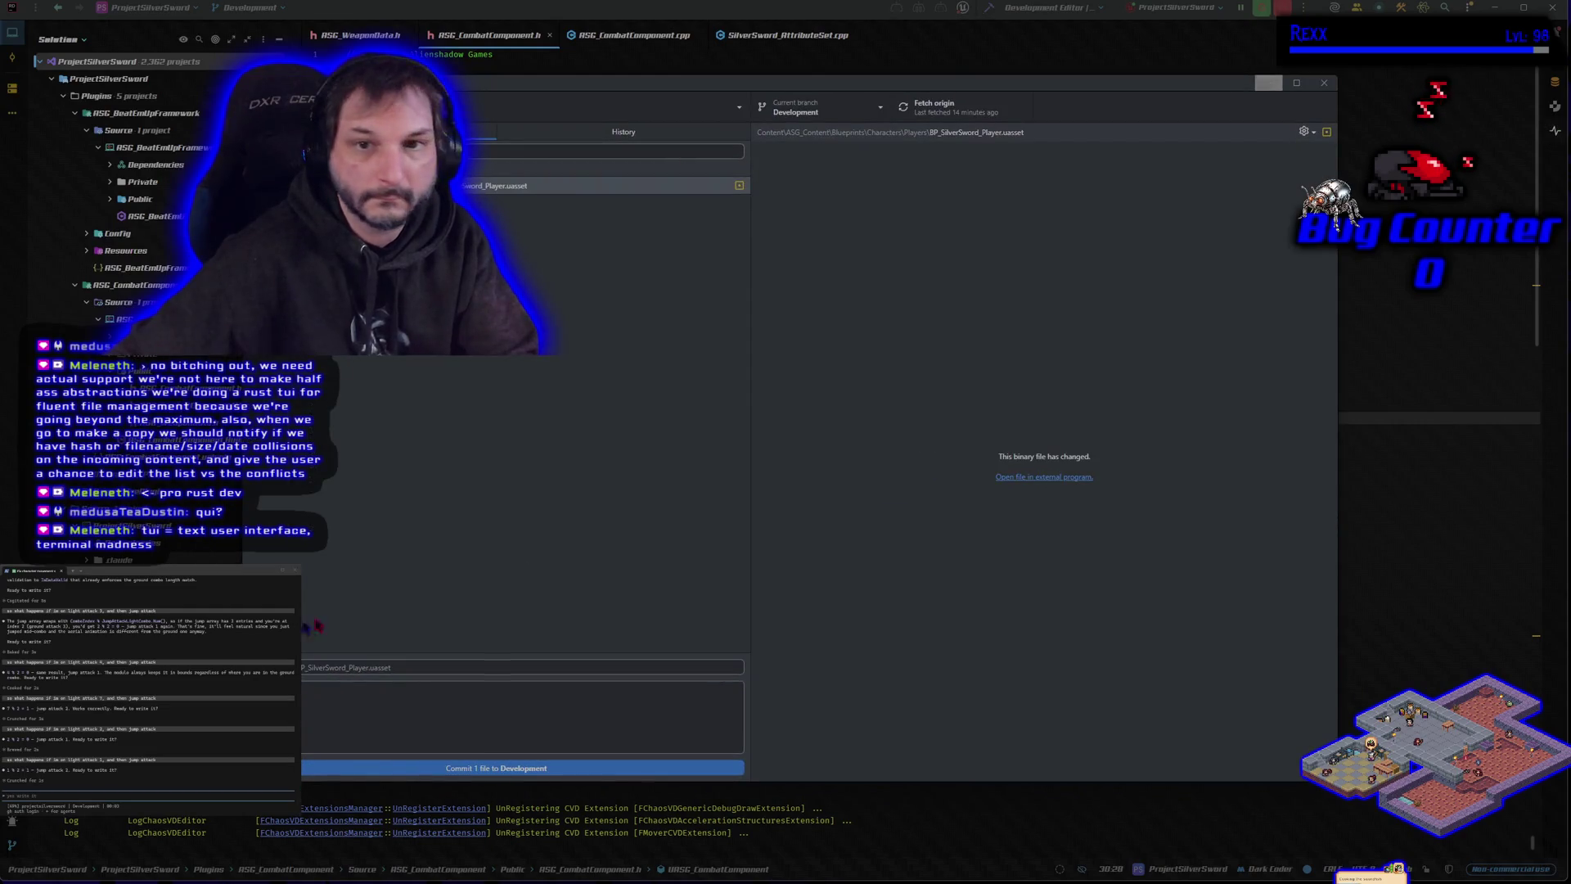
# Commit BP_SilverSword_Player.uasset to Development and push it to origin.
pyautogui.click(436, 769)
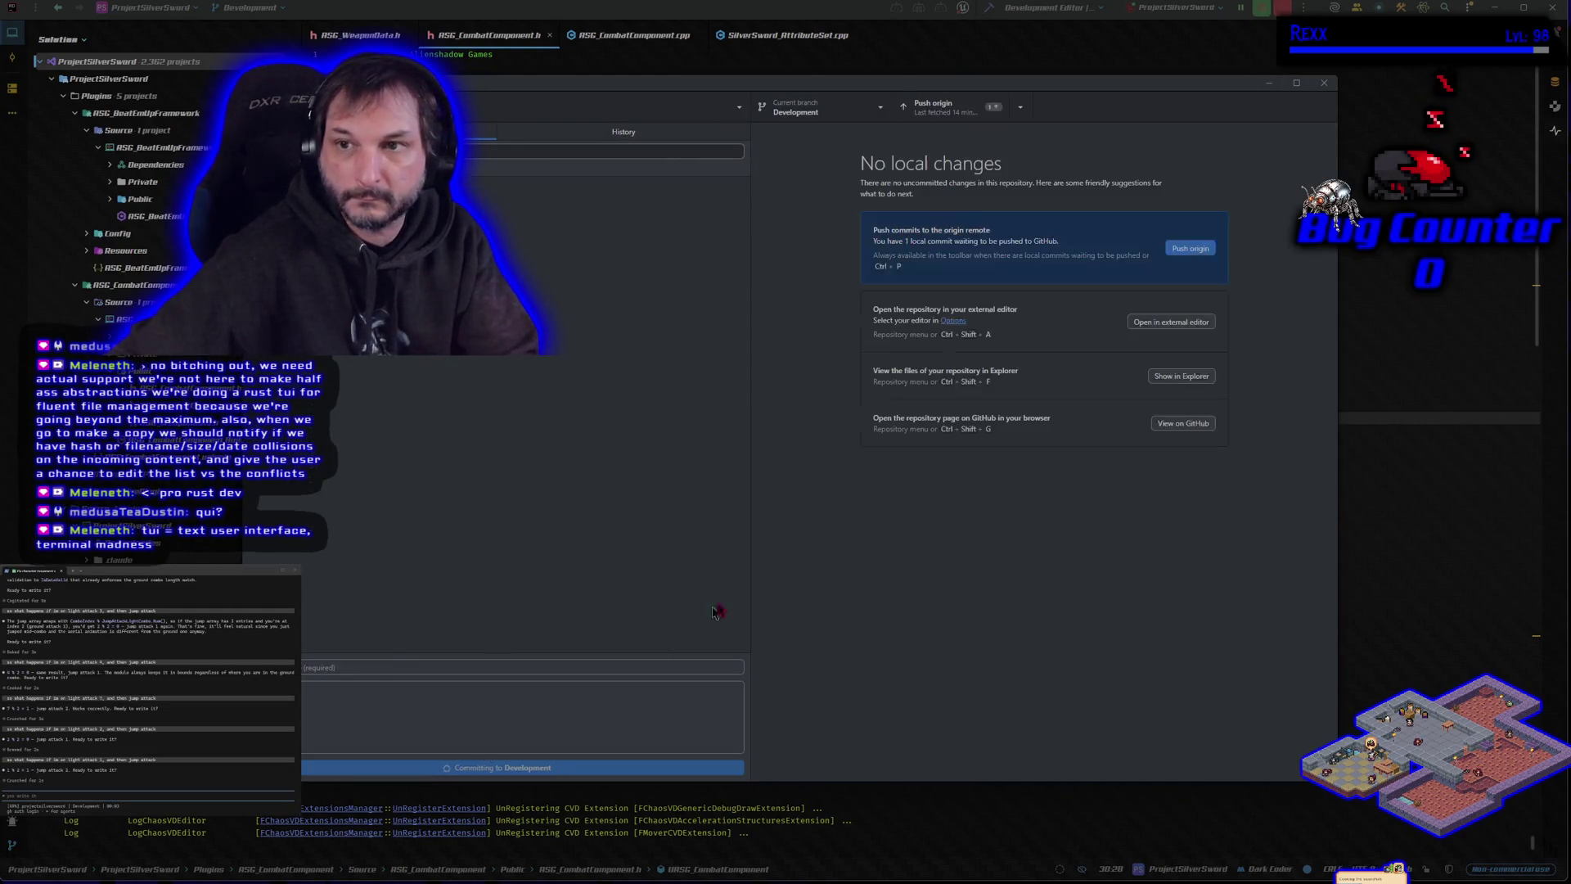
pyautogui.click(1191, 248)
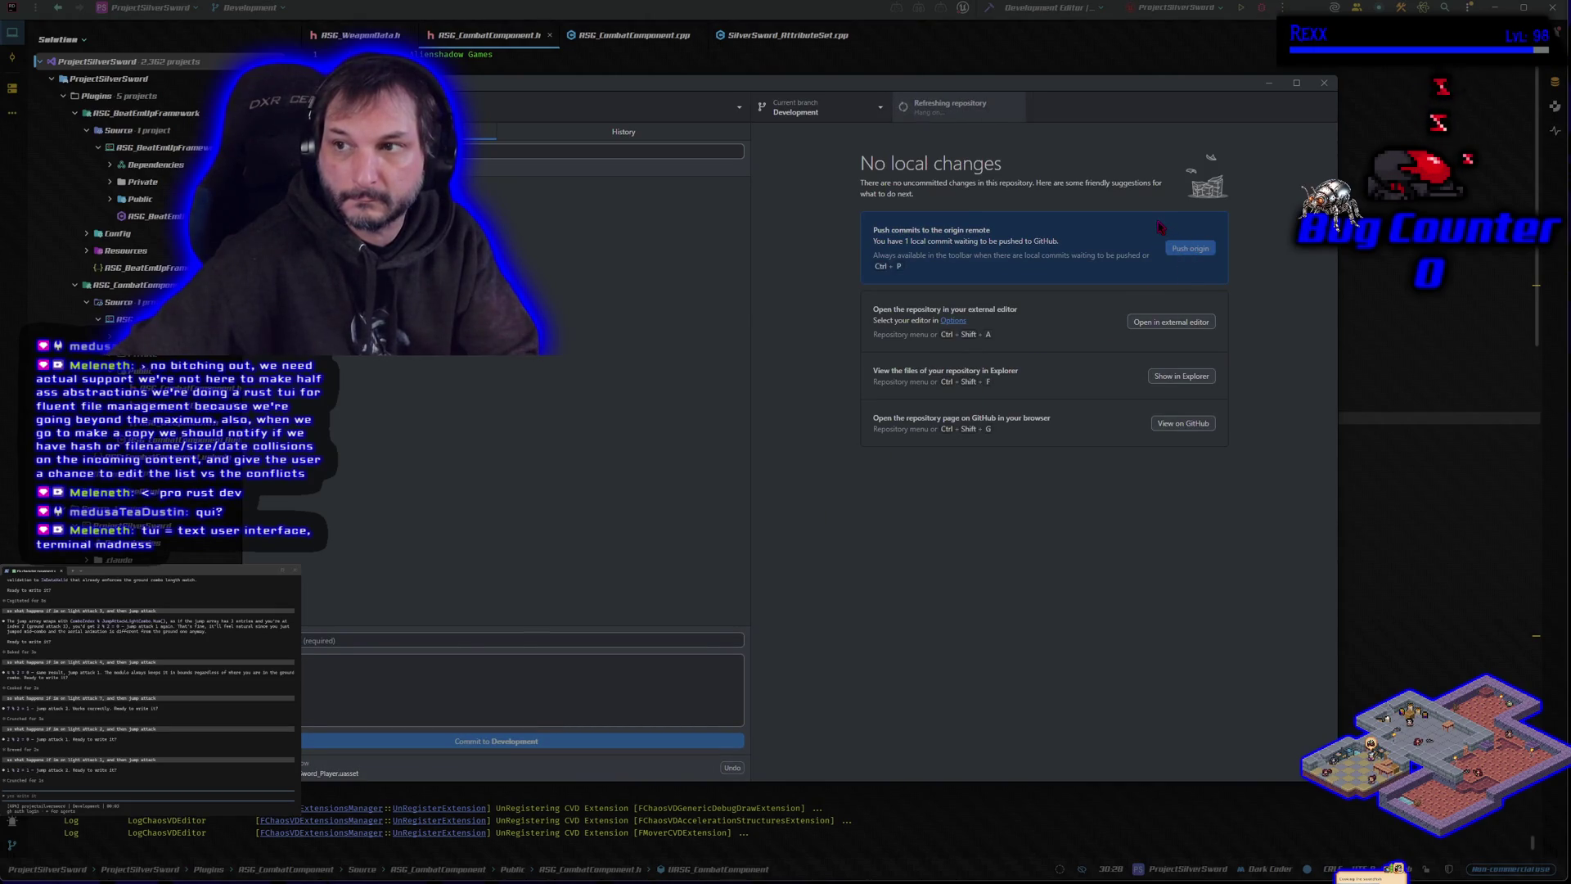
pyautogui.click(1270, 85)
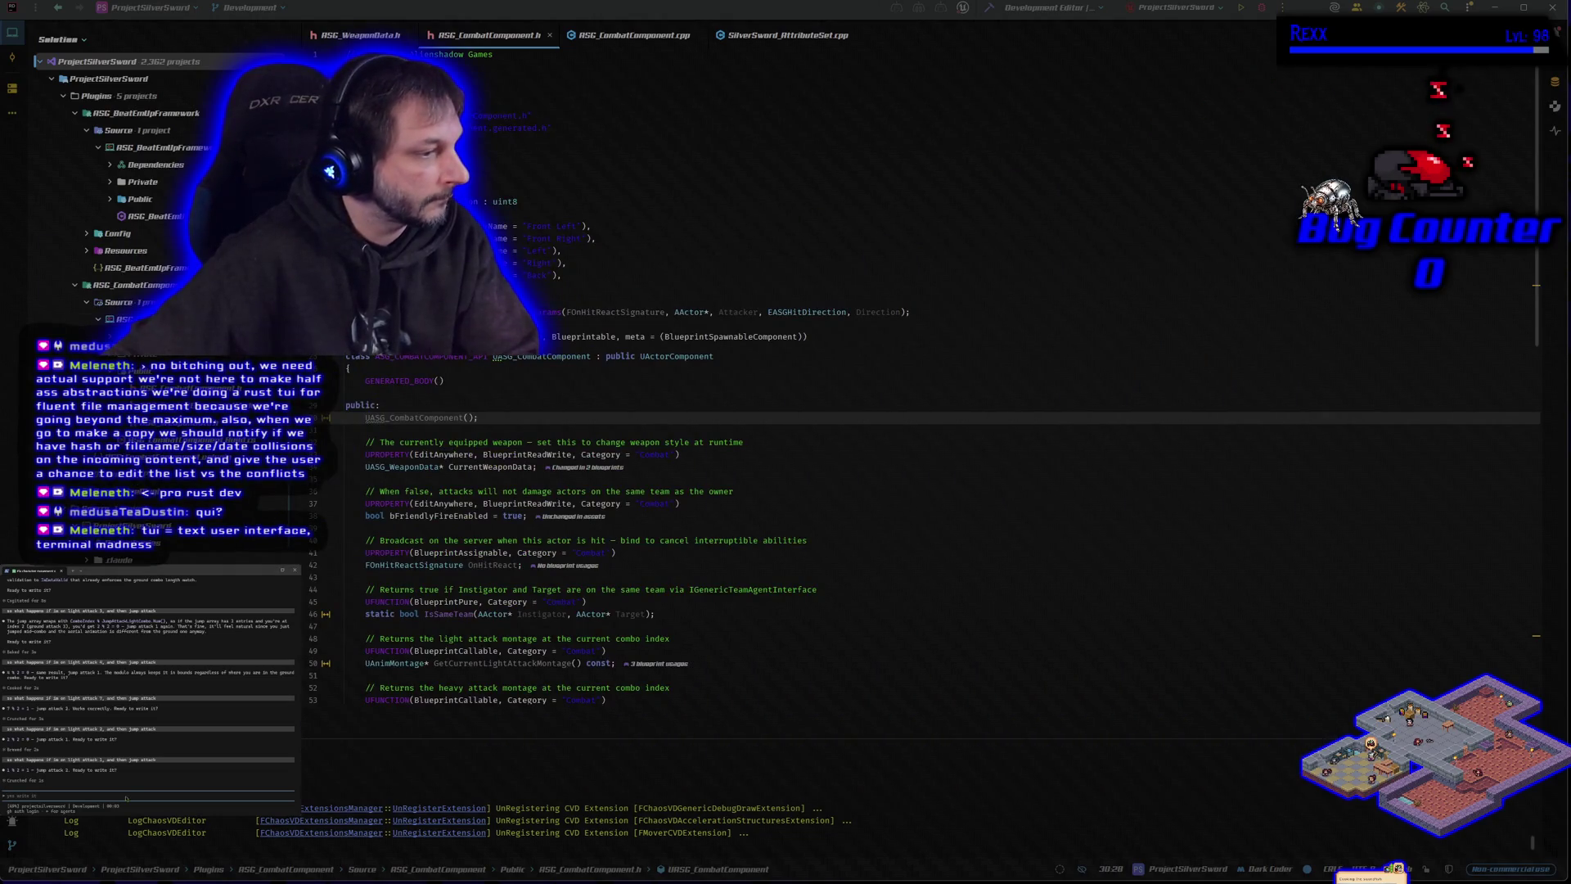
# Submit 'yes write it' and let the assistant read the combat source file.
pyautogui.press('Return')
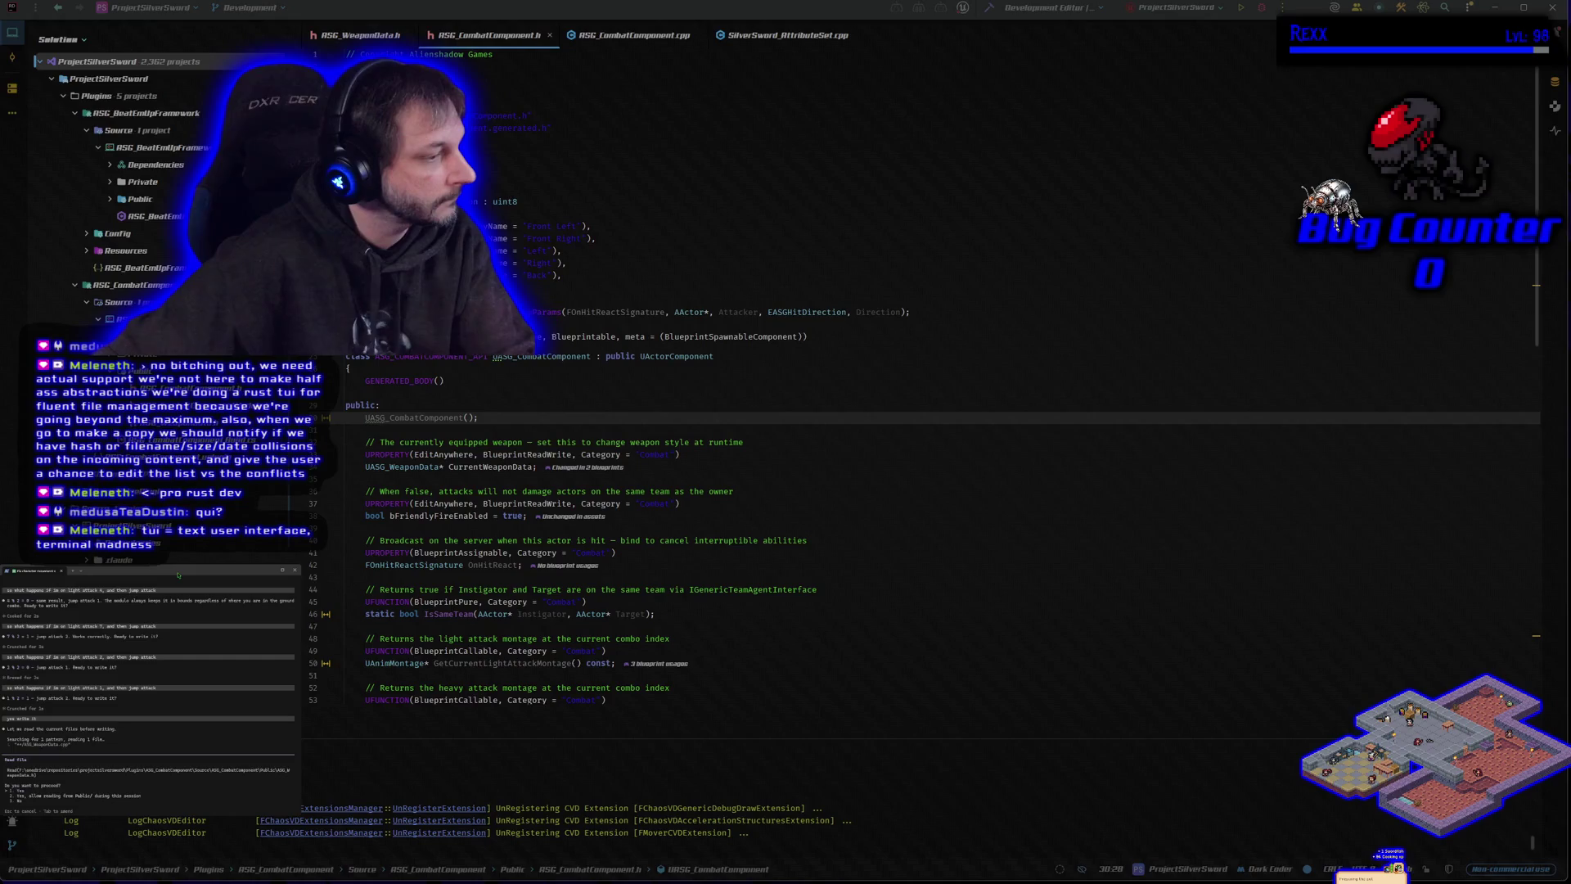
pyautogui.press('Return')
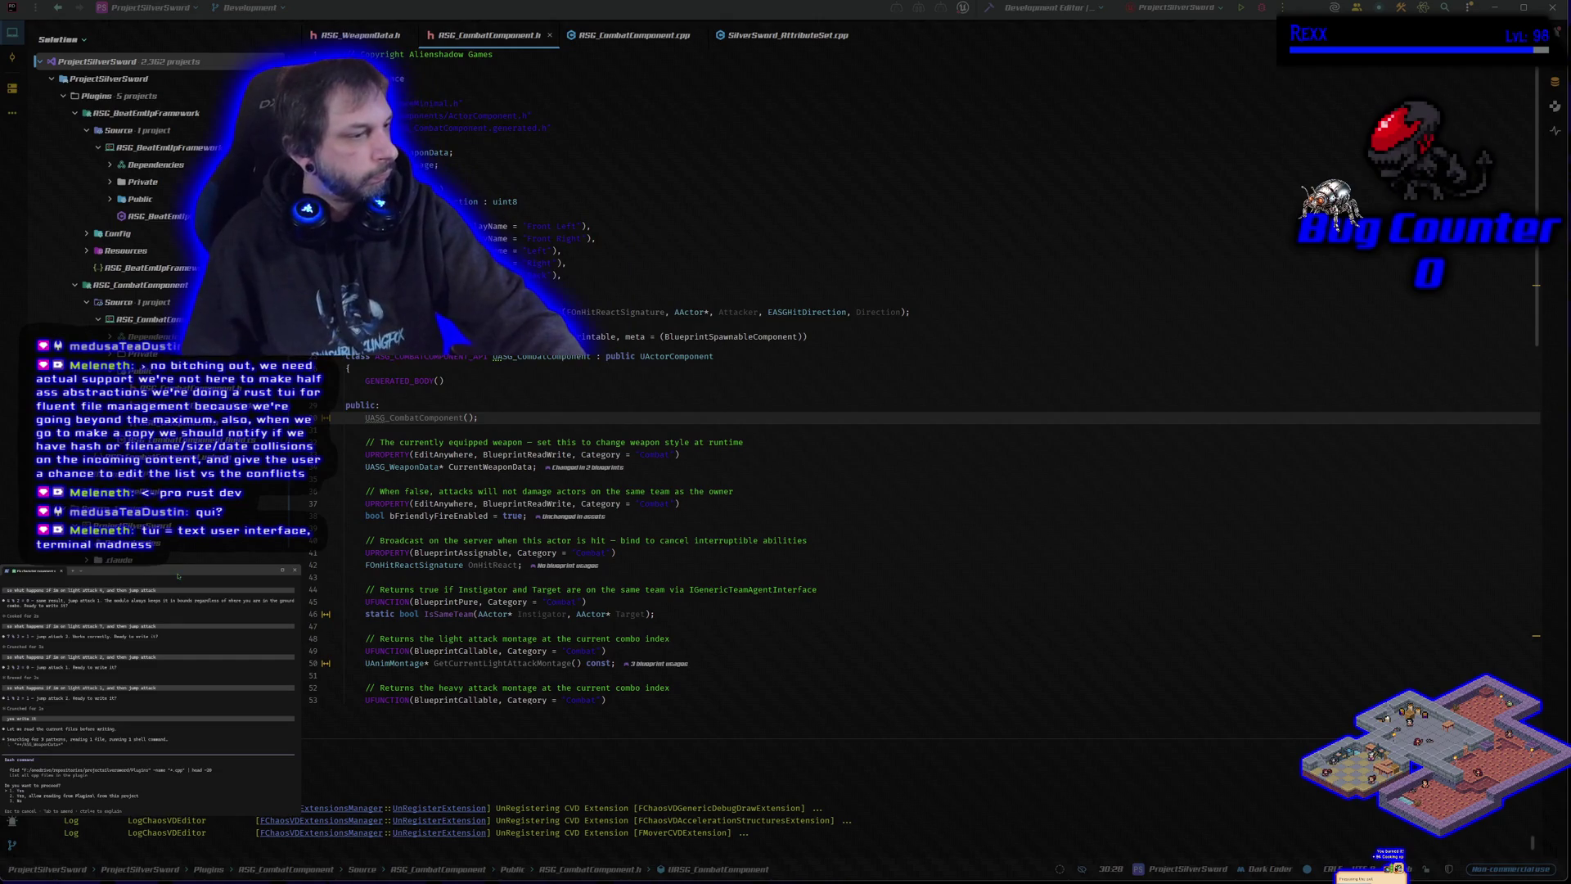
# Approve the assistant's two shell commands and its 22-line edit to ASG_WeaponData.h.
pyautogui.press('Return')
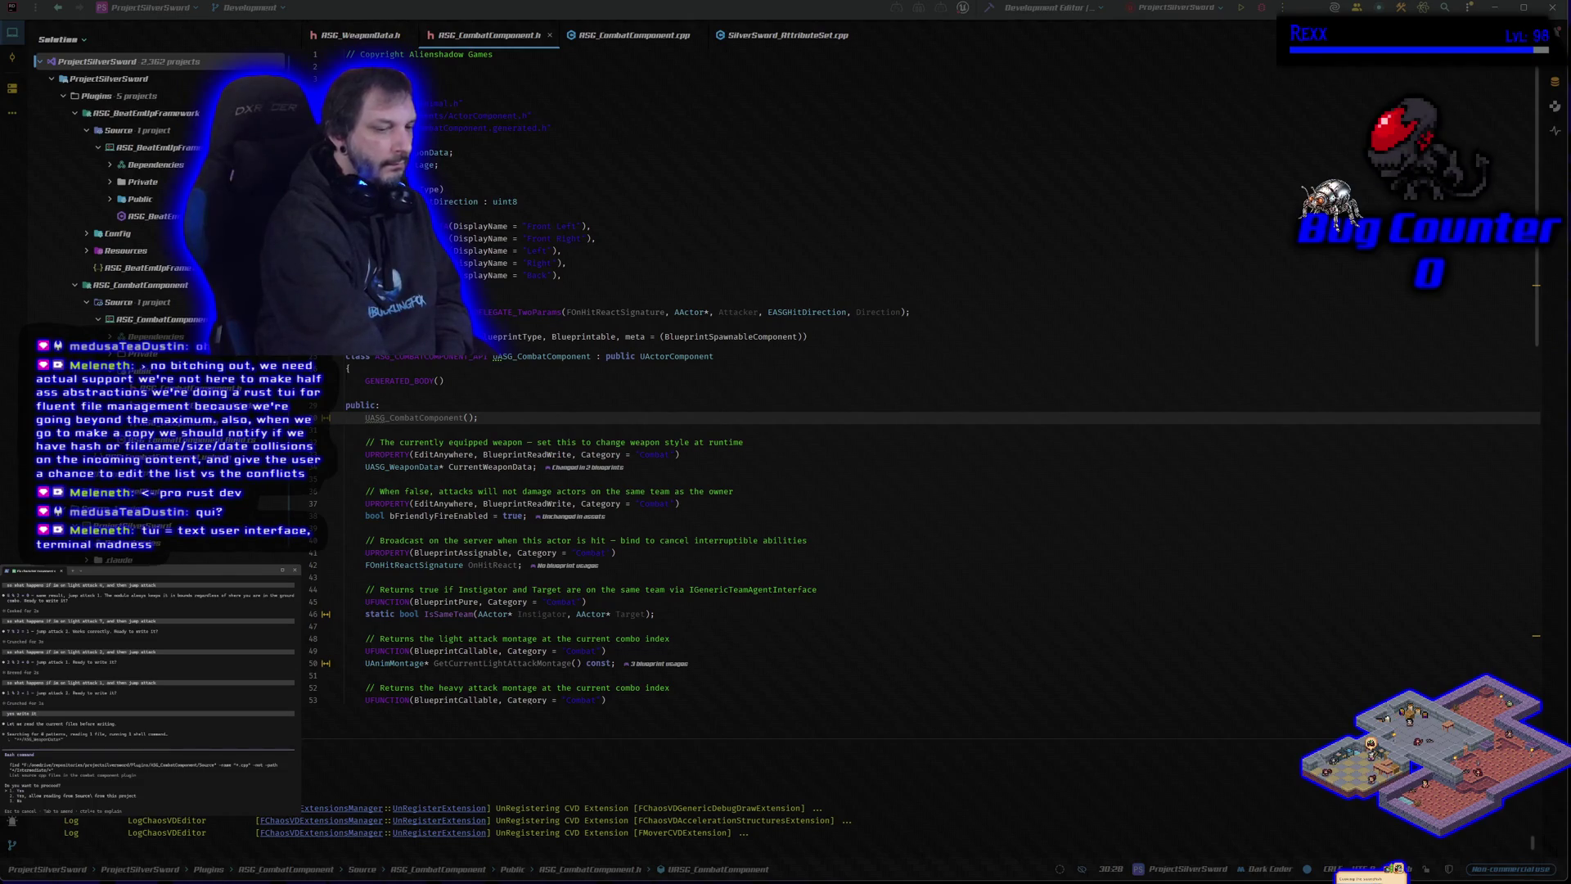
pyautogui.press('Return')
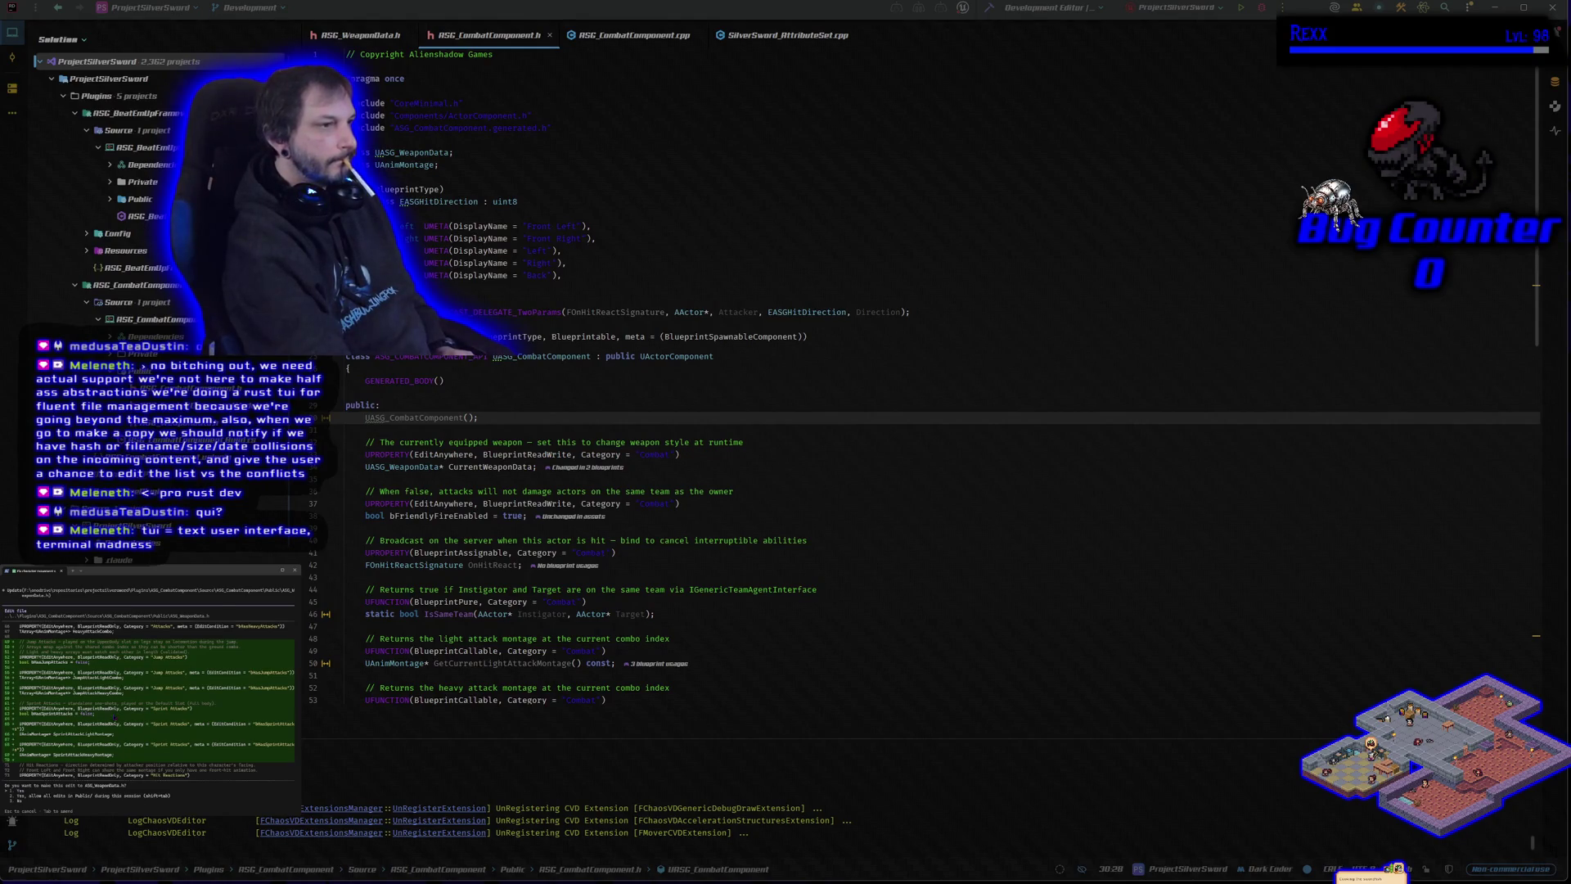
pyautogui.press('Return')
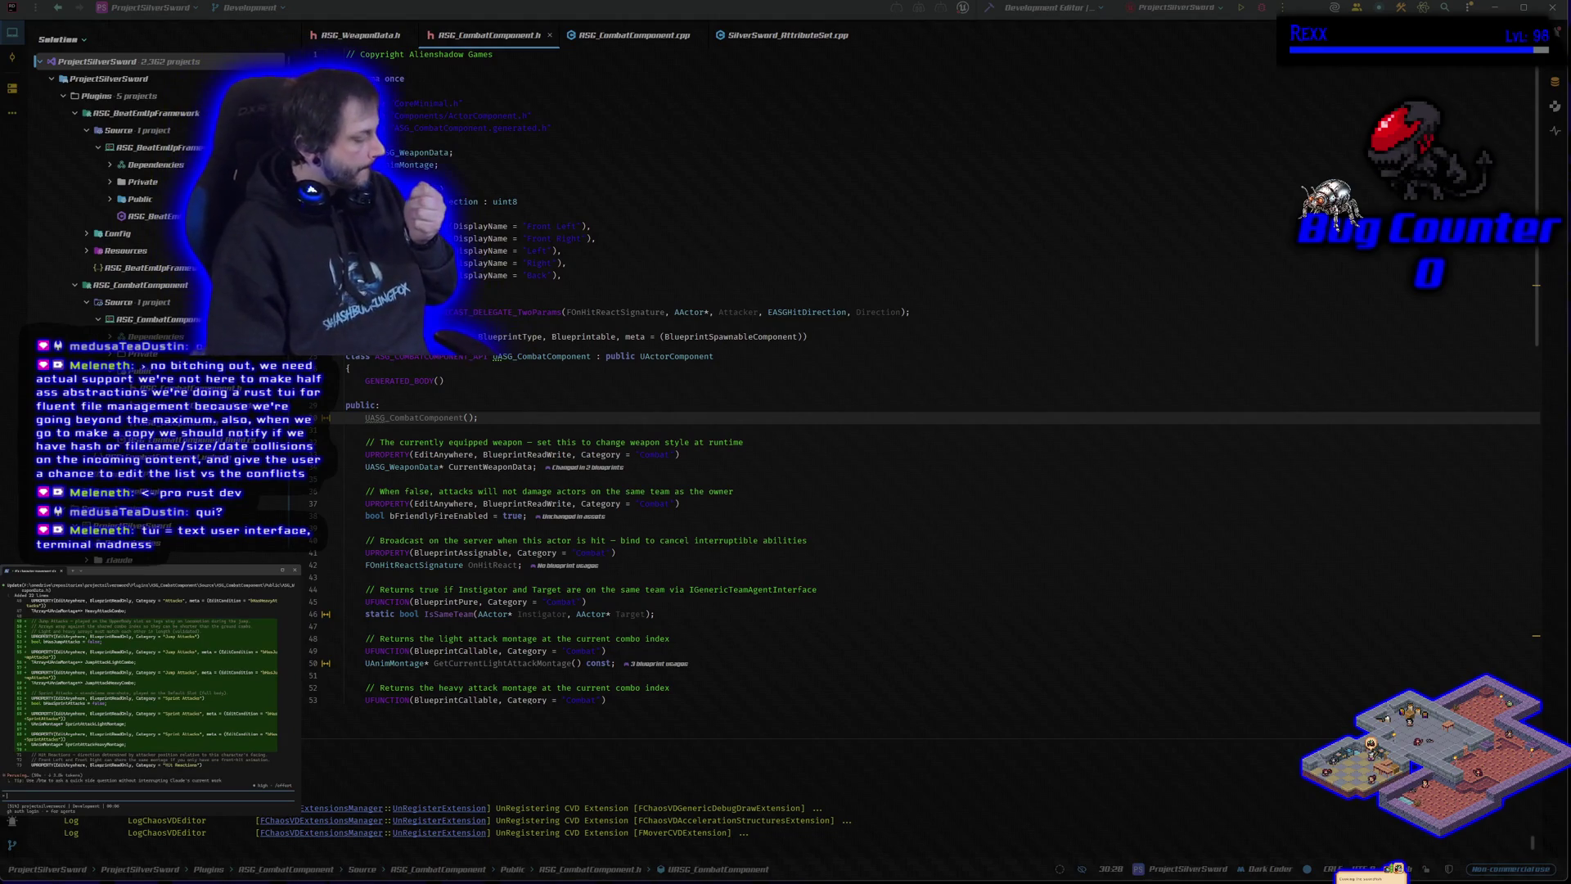
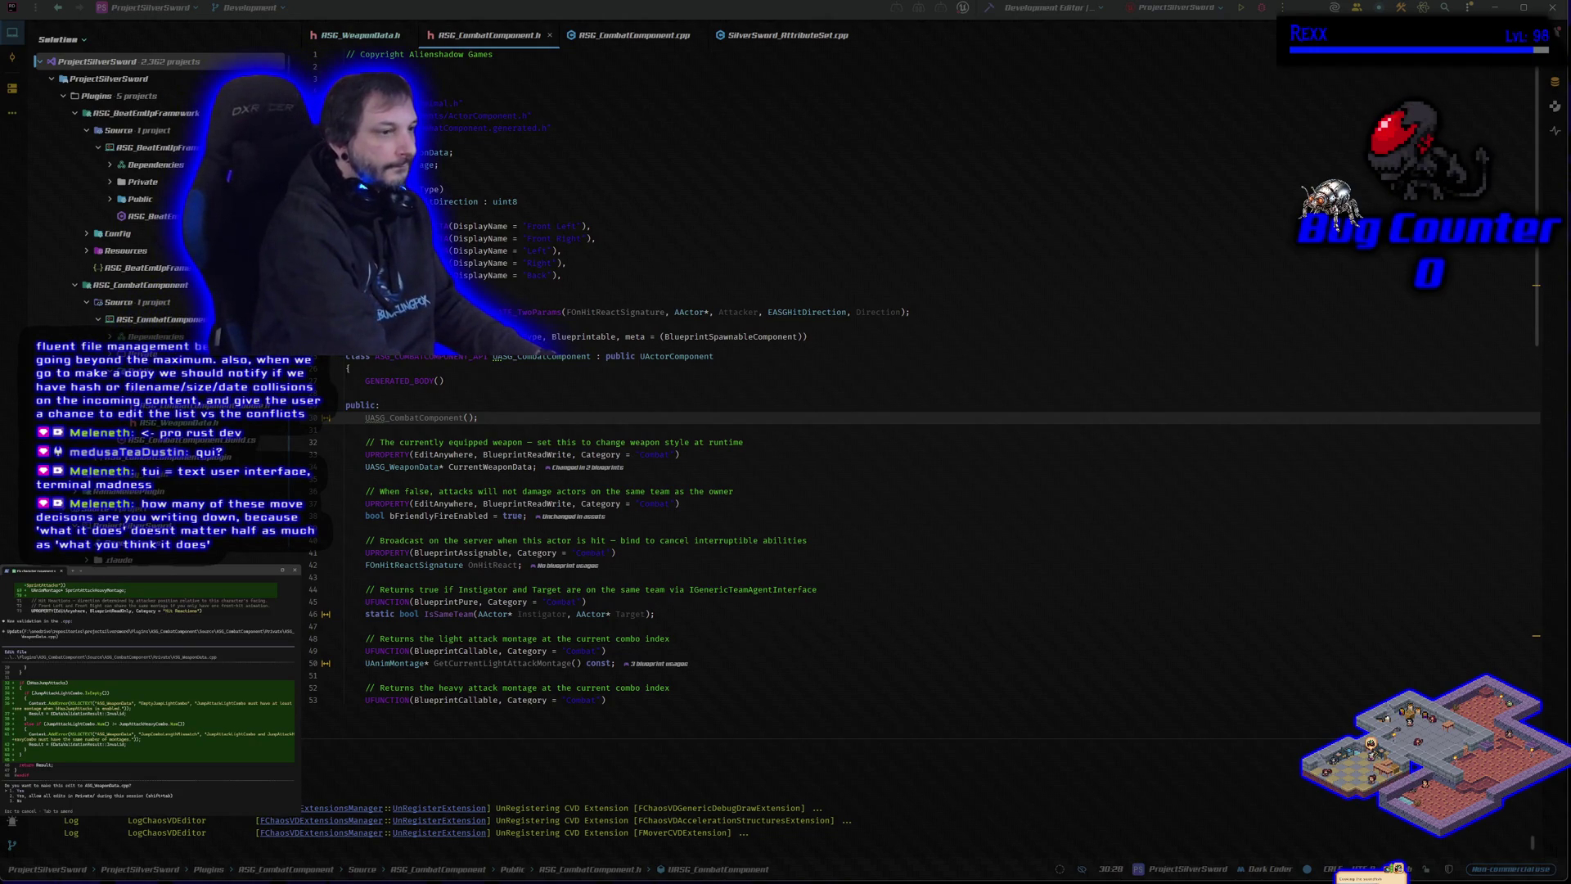
# Approve both of Claude Code's proposed getter edits to the combat component source.
pyautogui.press('Return')
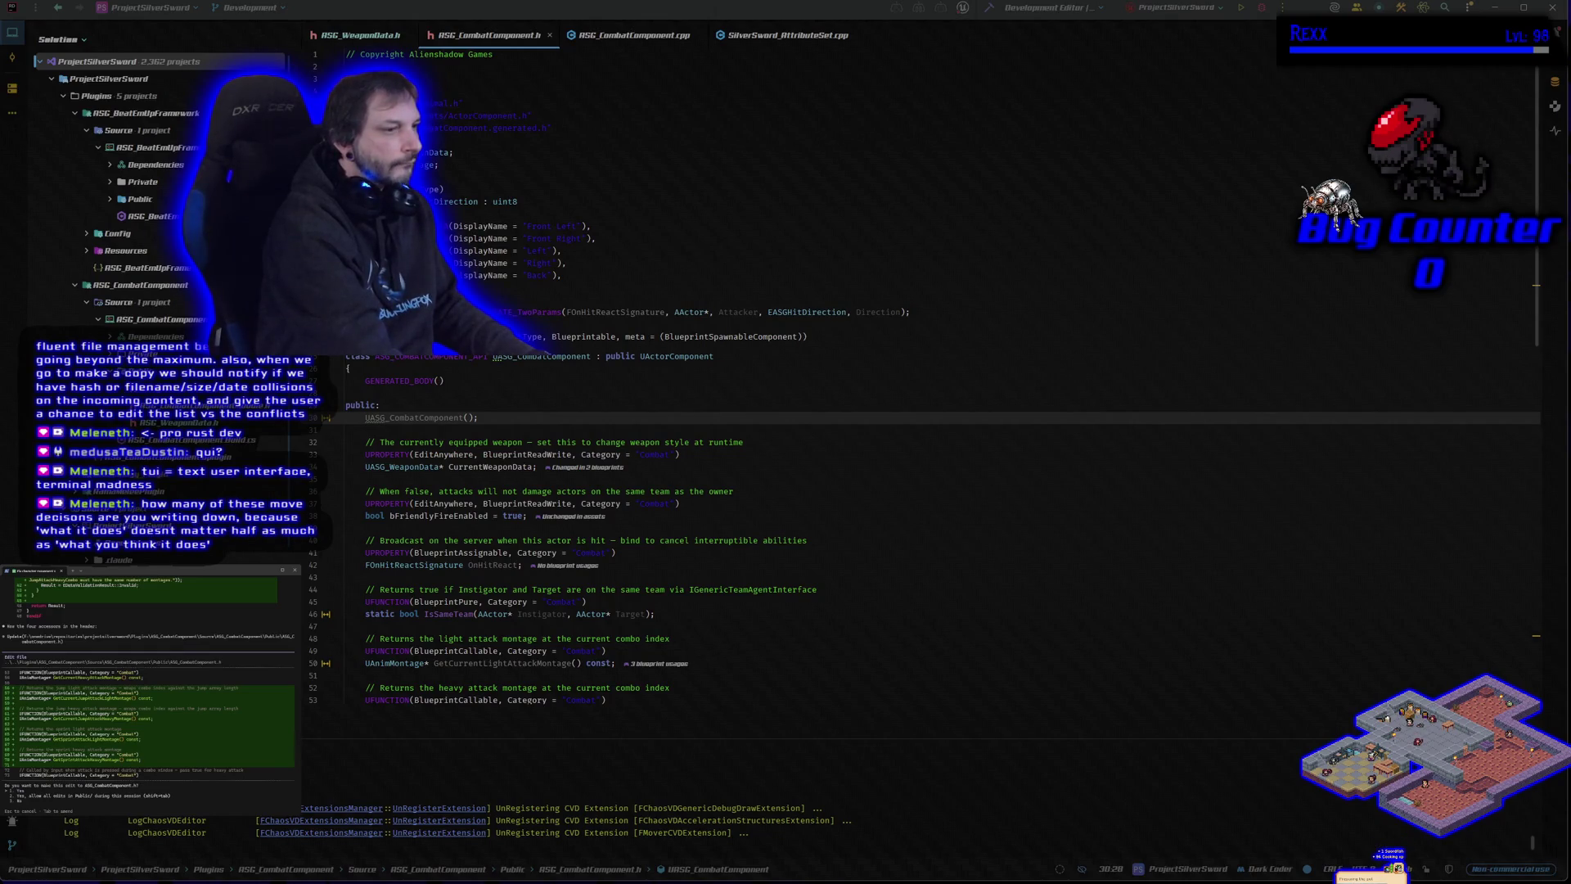
pyautogui.press('Return')
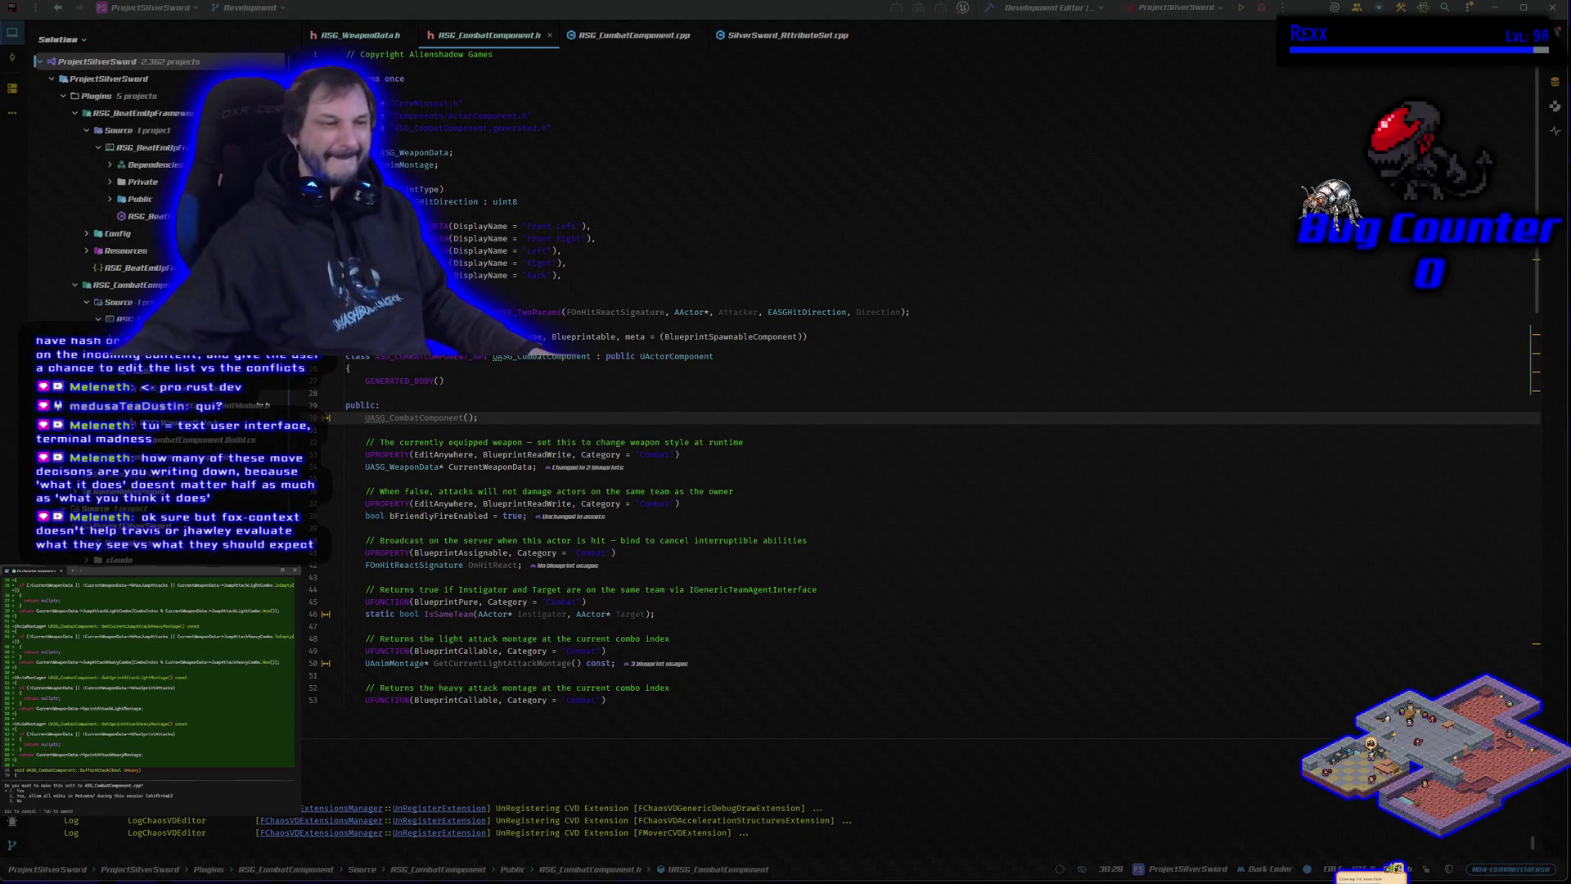
pyautogui.scroll(2, 155, 725)
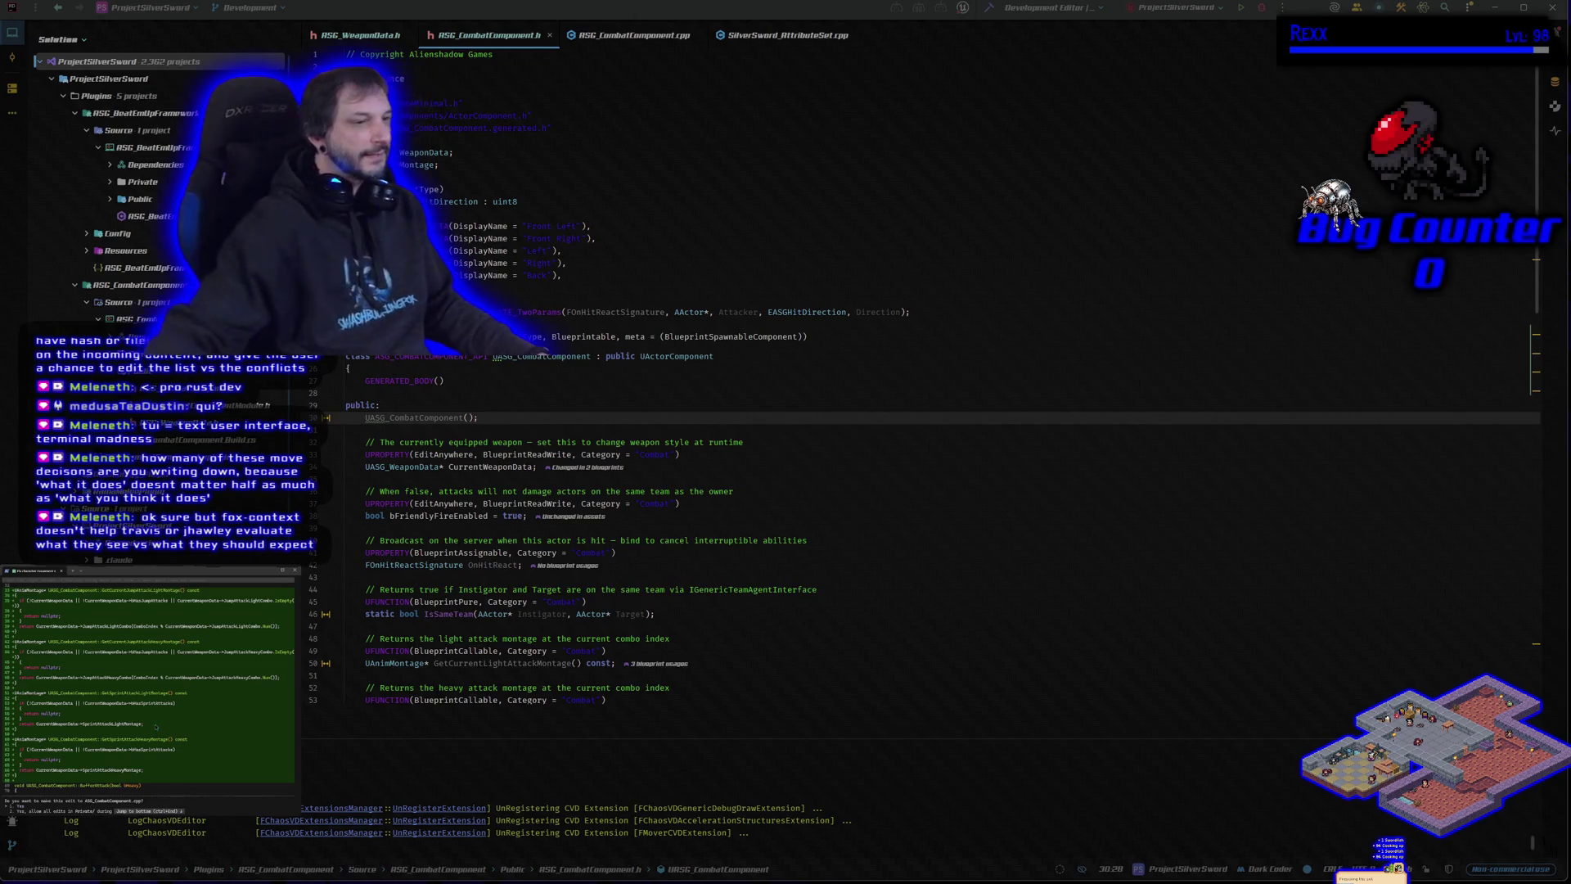
# Review the pending diff and accept the montage getter edit to ASG_CombatComponent.cpp.
pyautogui.scroll(2, 148, 698)
pyautogui.scroll(-2, 86, 729)
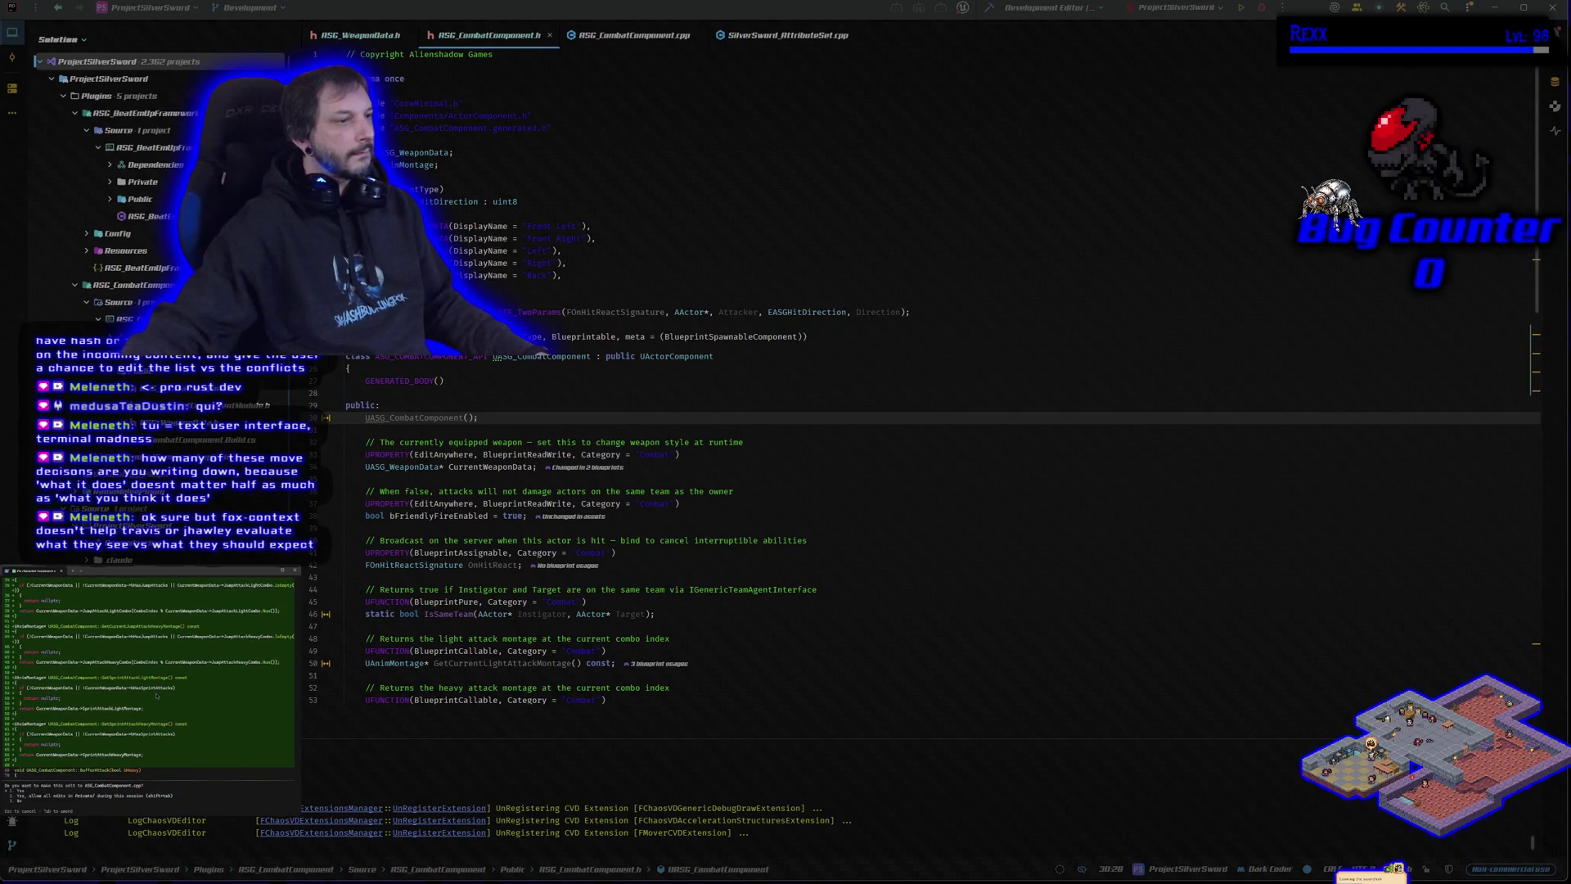
pyautogui.press('Return')
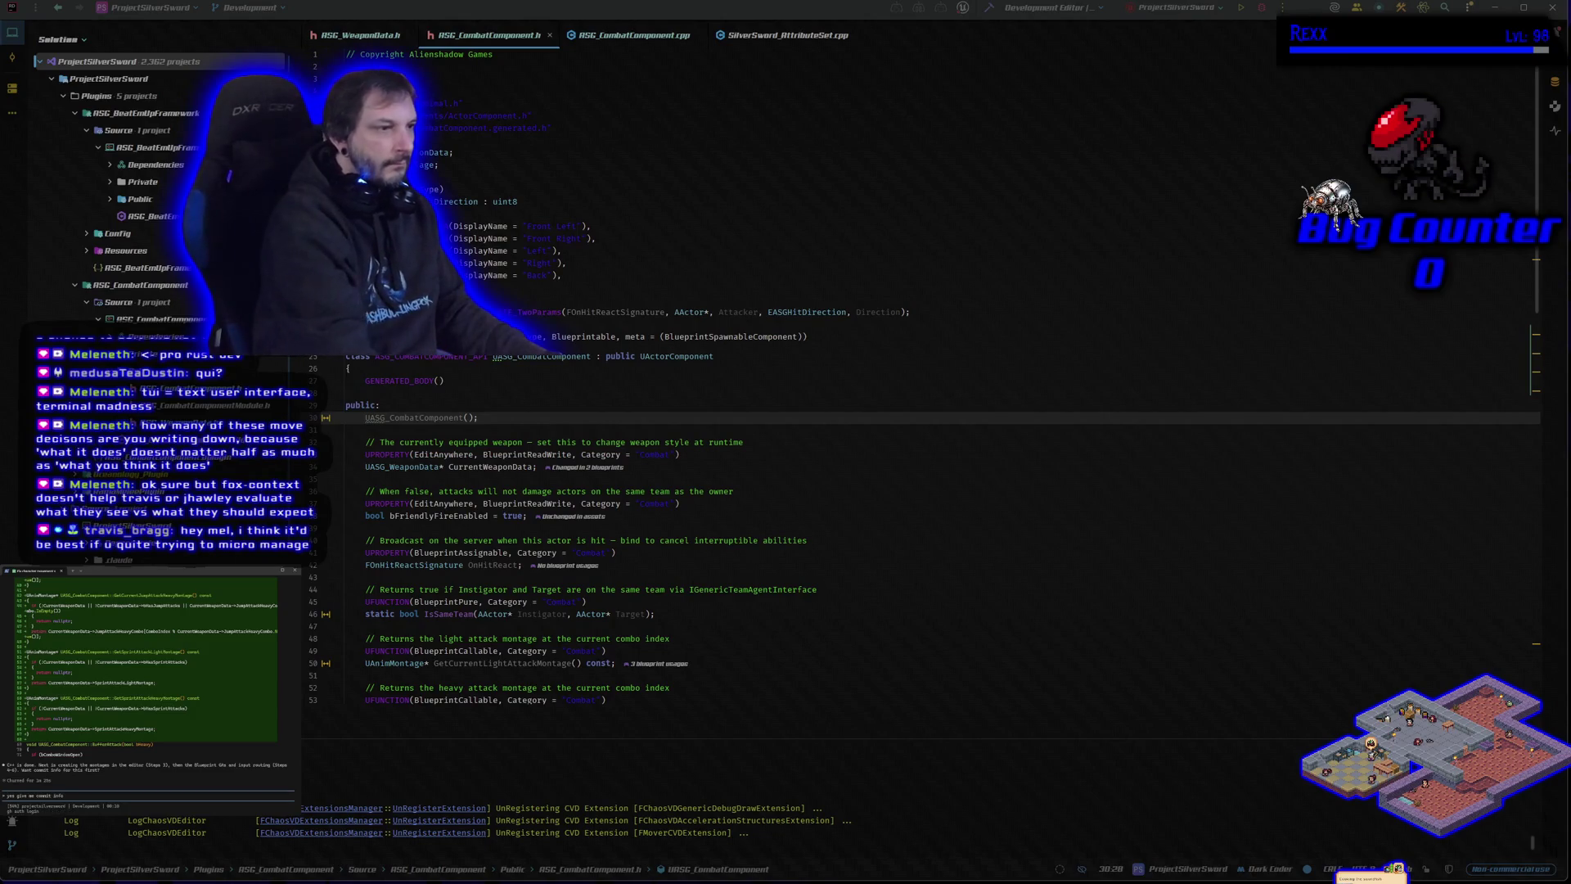
# Send 'yes give me commit info' to Claude Code, then bring up GitHub Desktop.
pyautogui.press('Return')
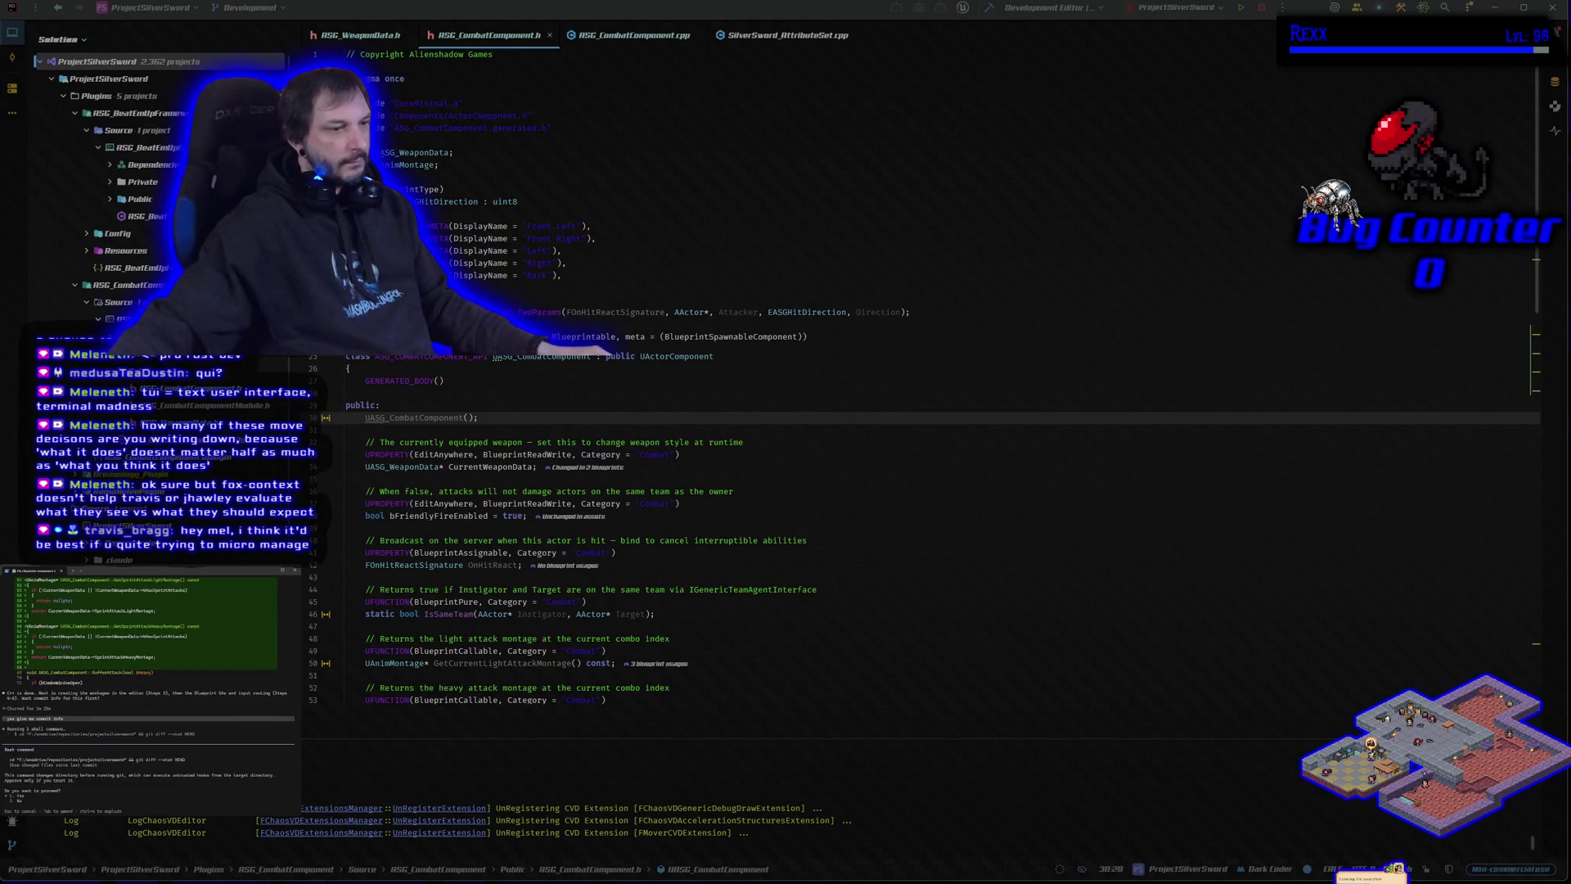
pyautogui.hotkey('alt', 'Tab')
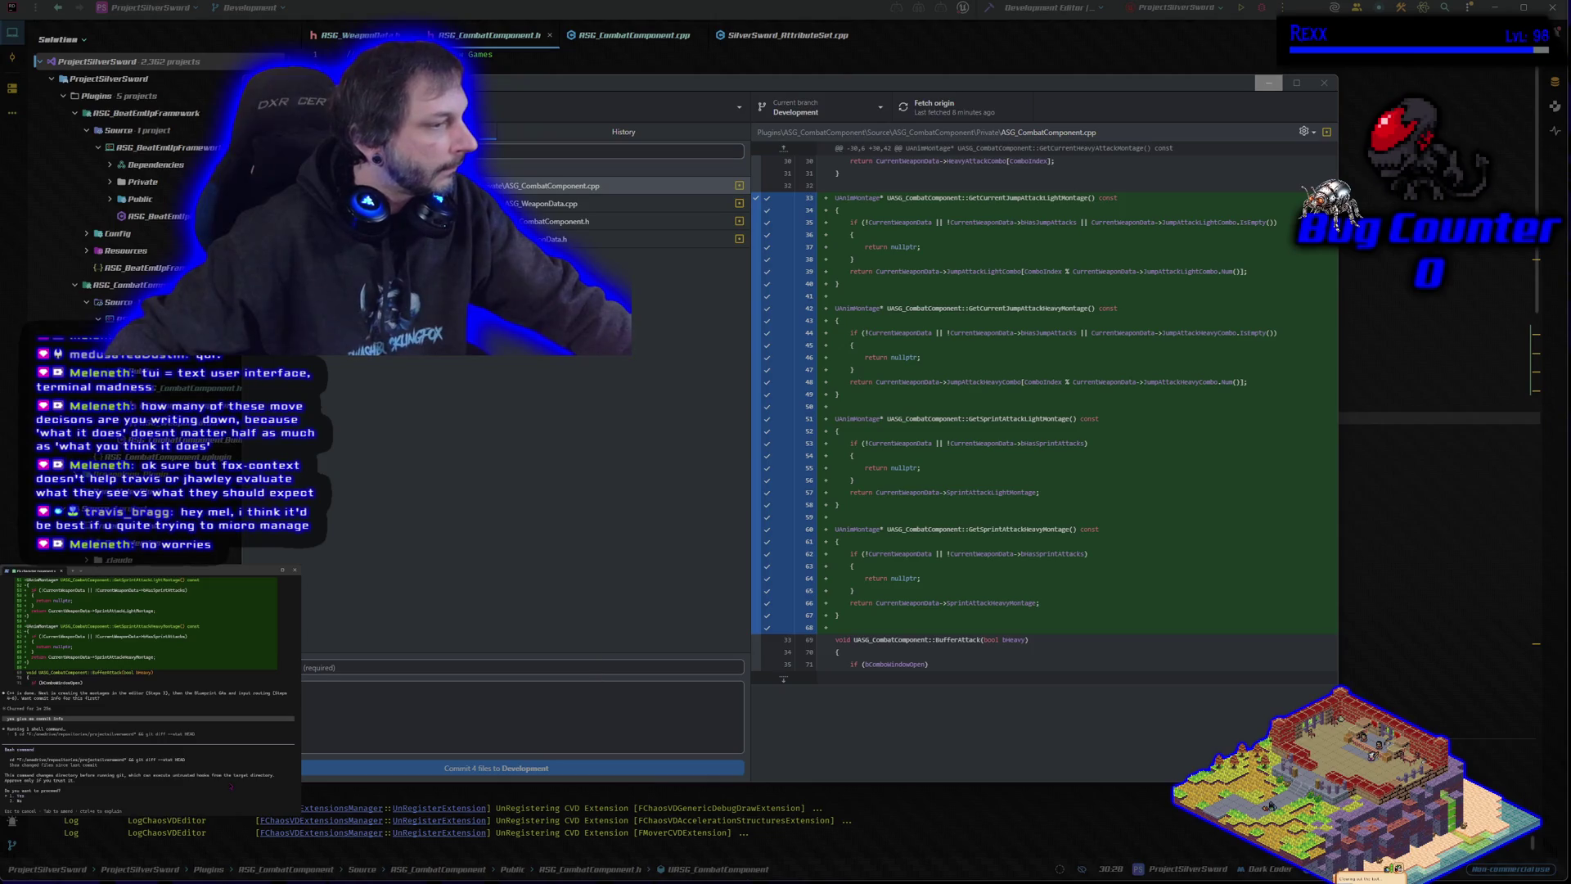
# Let the assistant run its command, then copy its suggested commit summary line.
pyautogui.press('Return')
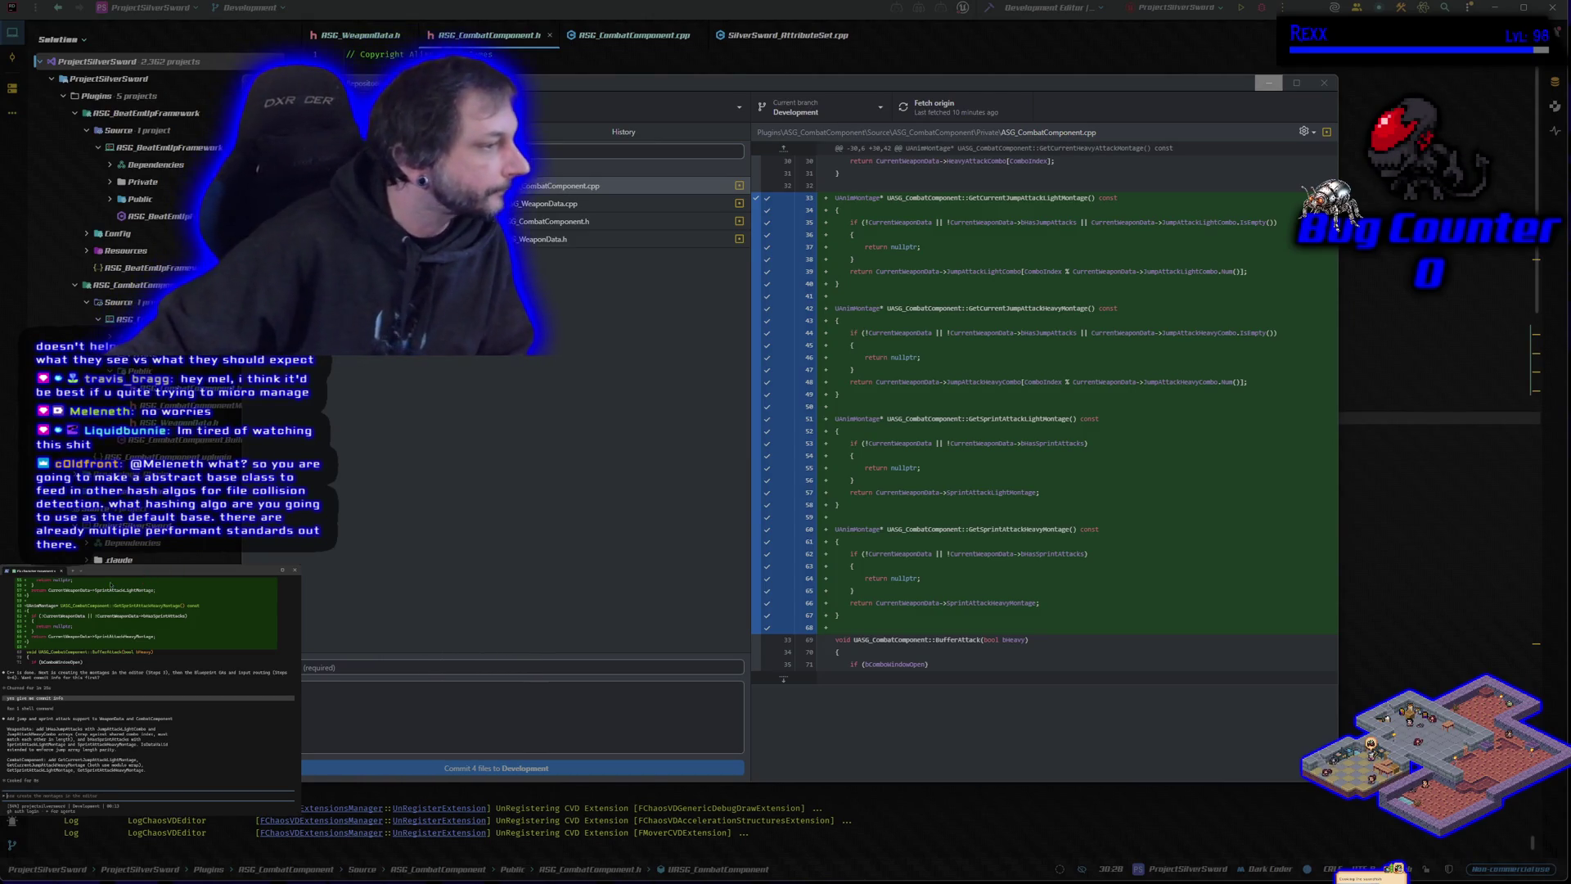
pyautogui.tripleClick(45, 718)
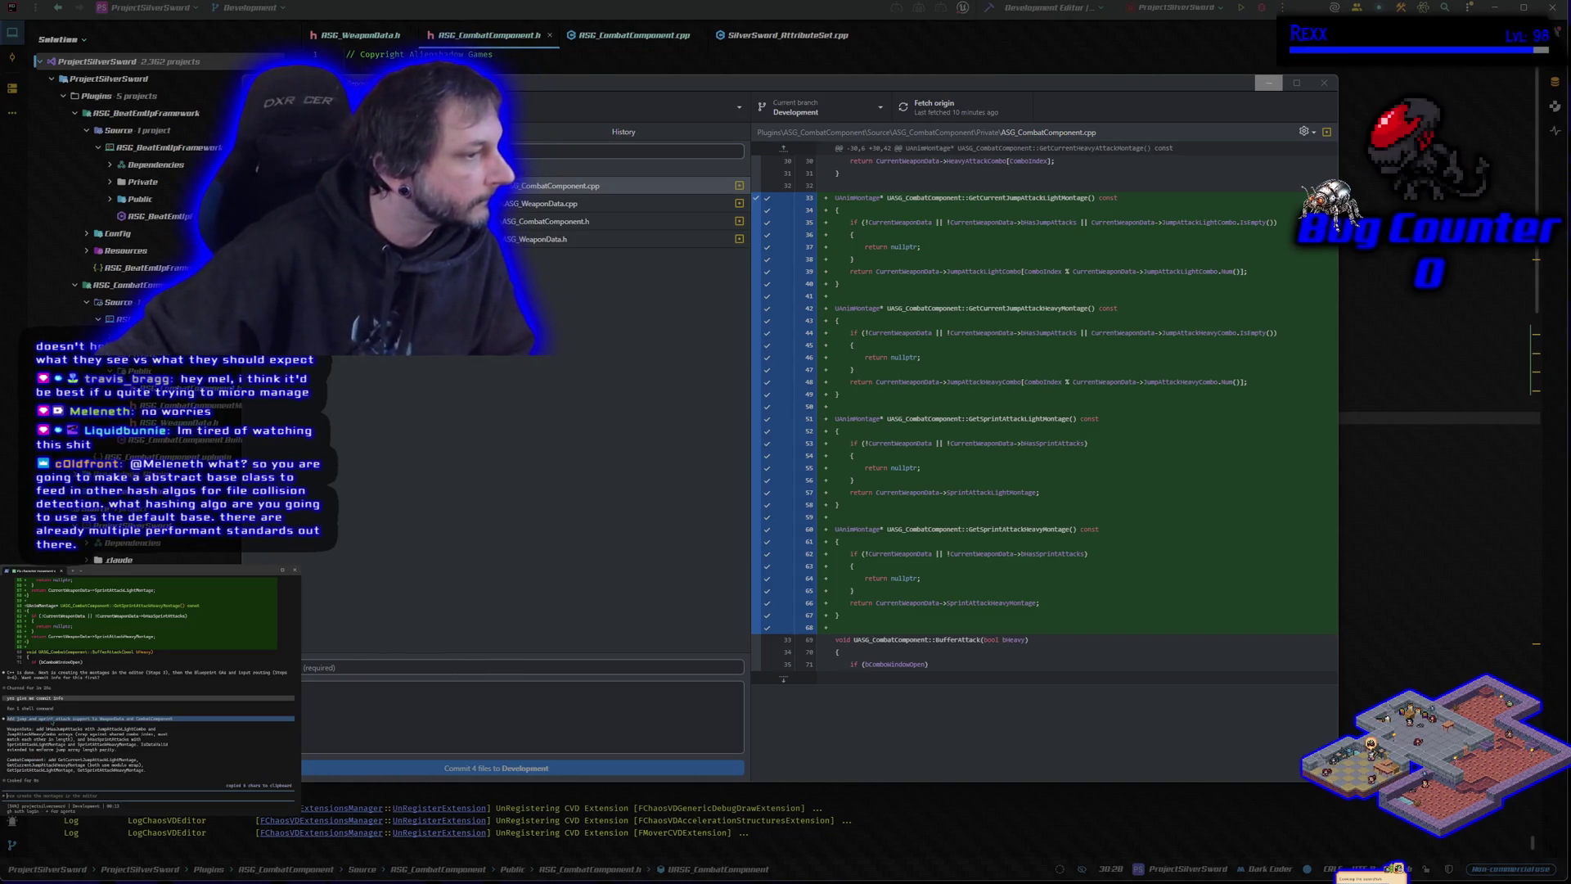
# Paste the suggested commit summary into GitHub Desktop and copy the suggested description.
pyautogui.click(414, 663)
pyautogui.hotkey('ctrl', 'v')
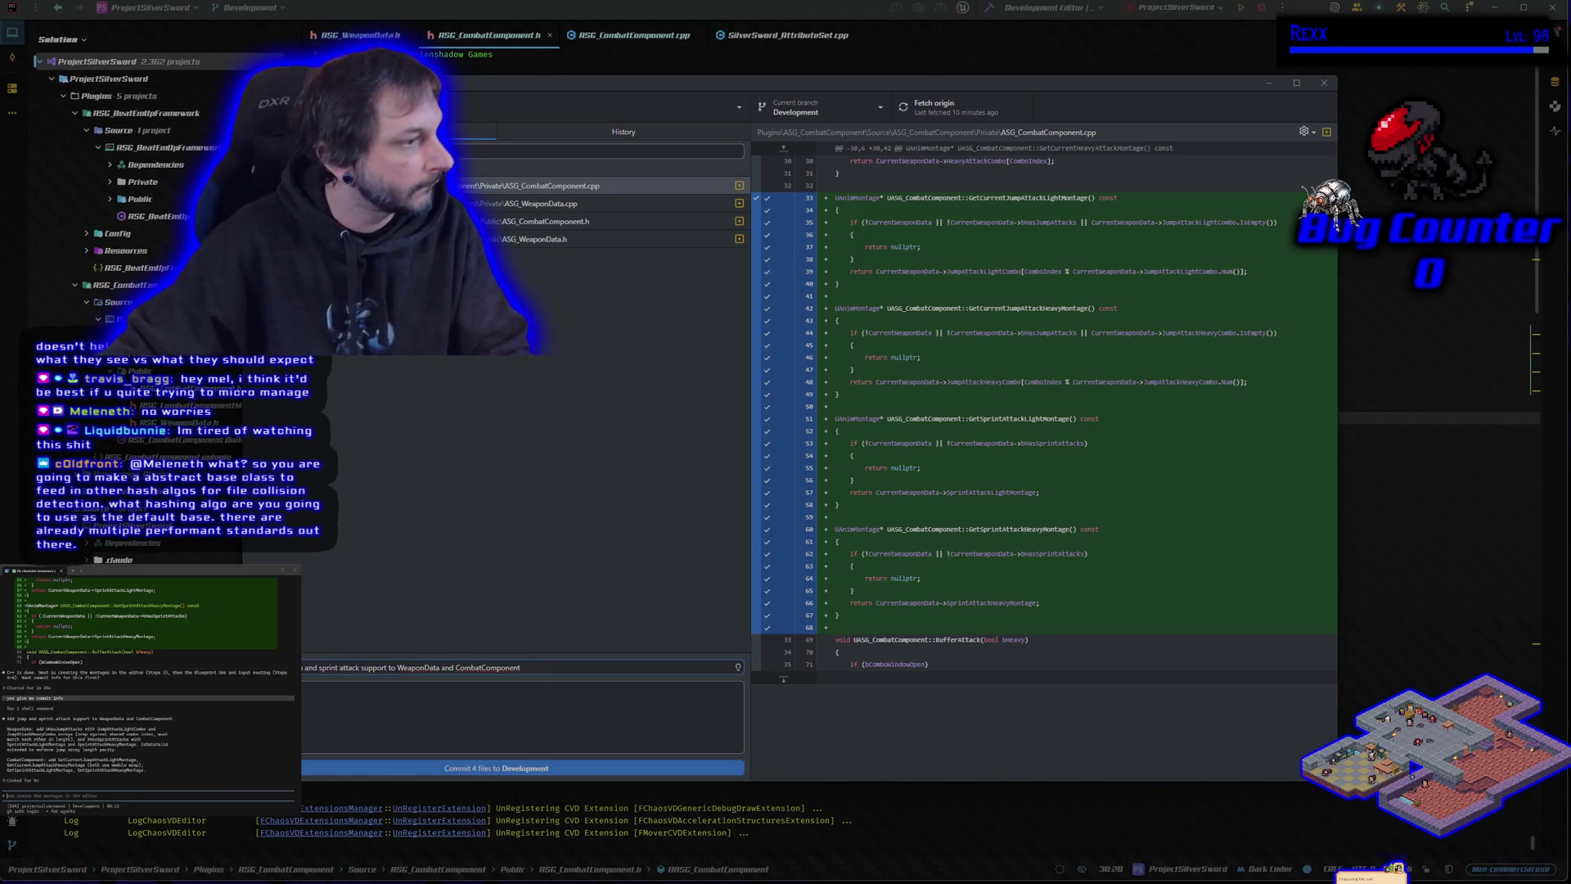
pyautogui.tripleClick(59, 746)
pyautogui.moveTo(61, 759)
pyautogui.mouseDown()
pyautogui.moveTo(143, 769)
pyautogui.moveTo(116, 757)
pyautogui.mouseUp()
pyautogui.click(116, 758)
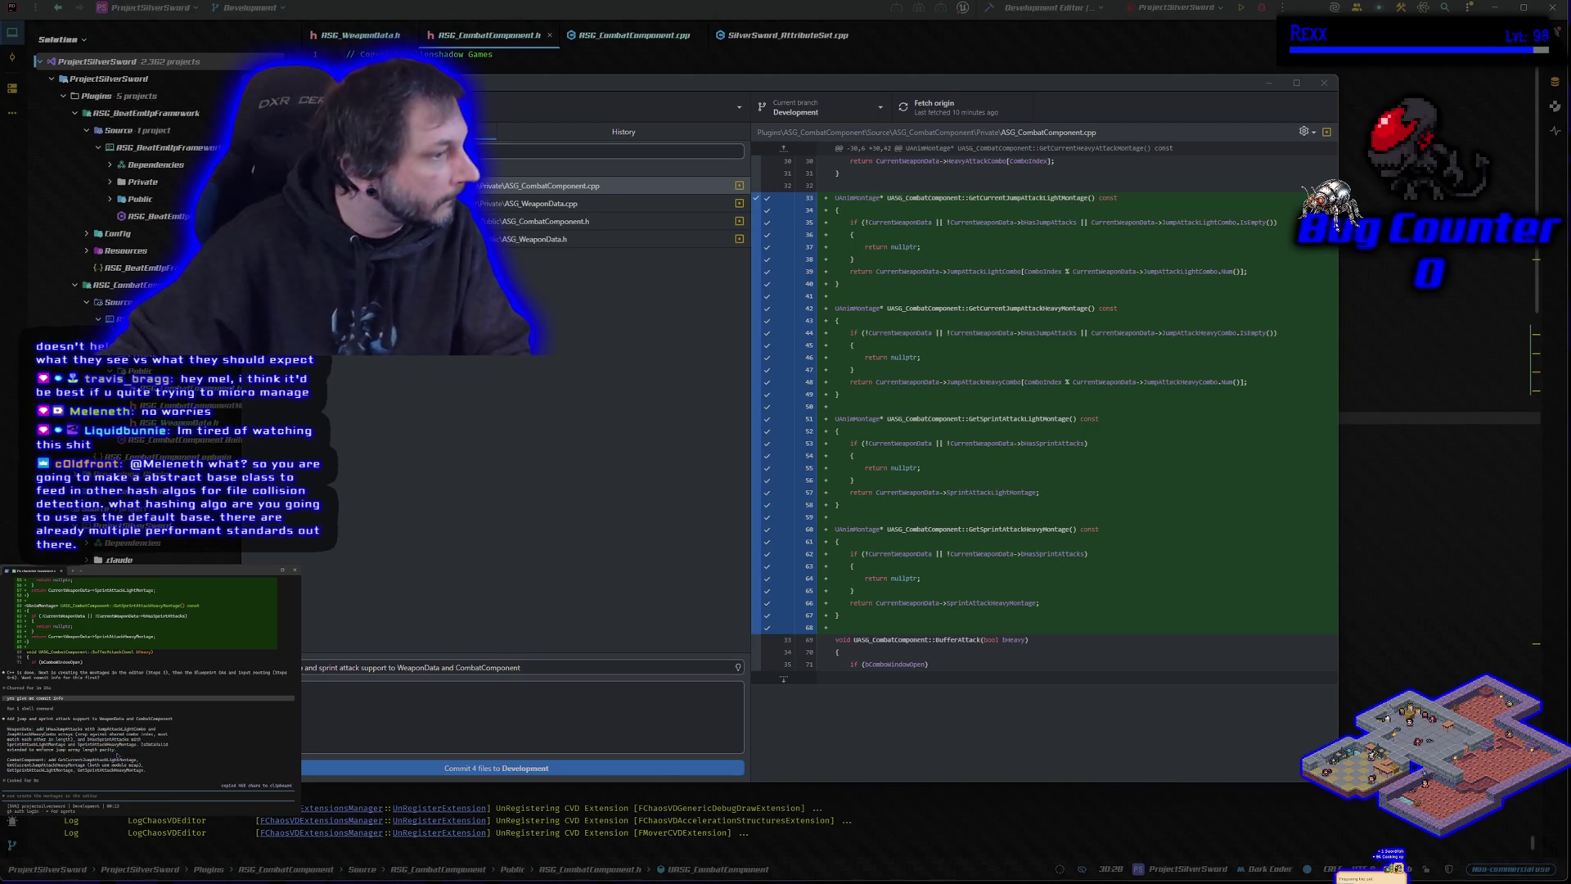
# Paste the description, commit the 4 files to Development, and push to origin.
pyautogui.click(480, 718)
pyautogui.hotkey('ctrl', 'v')
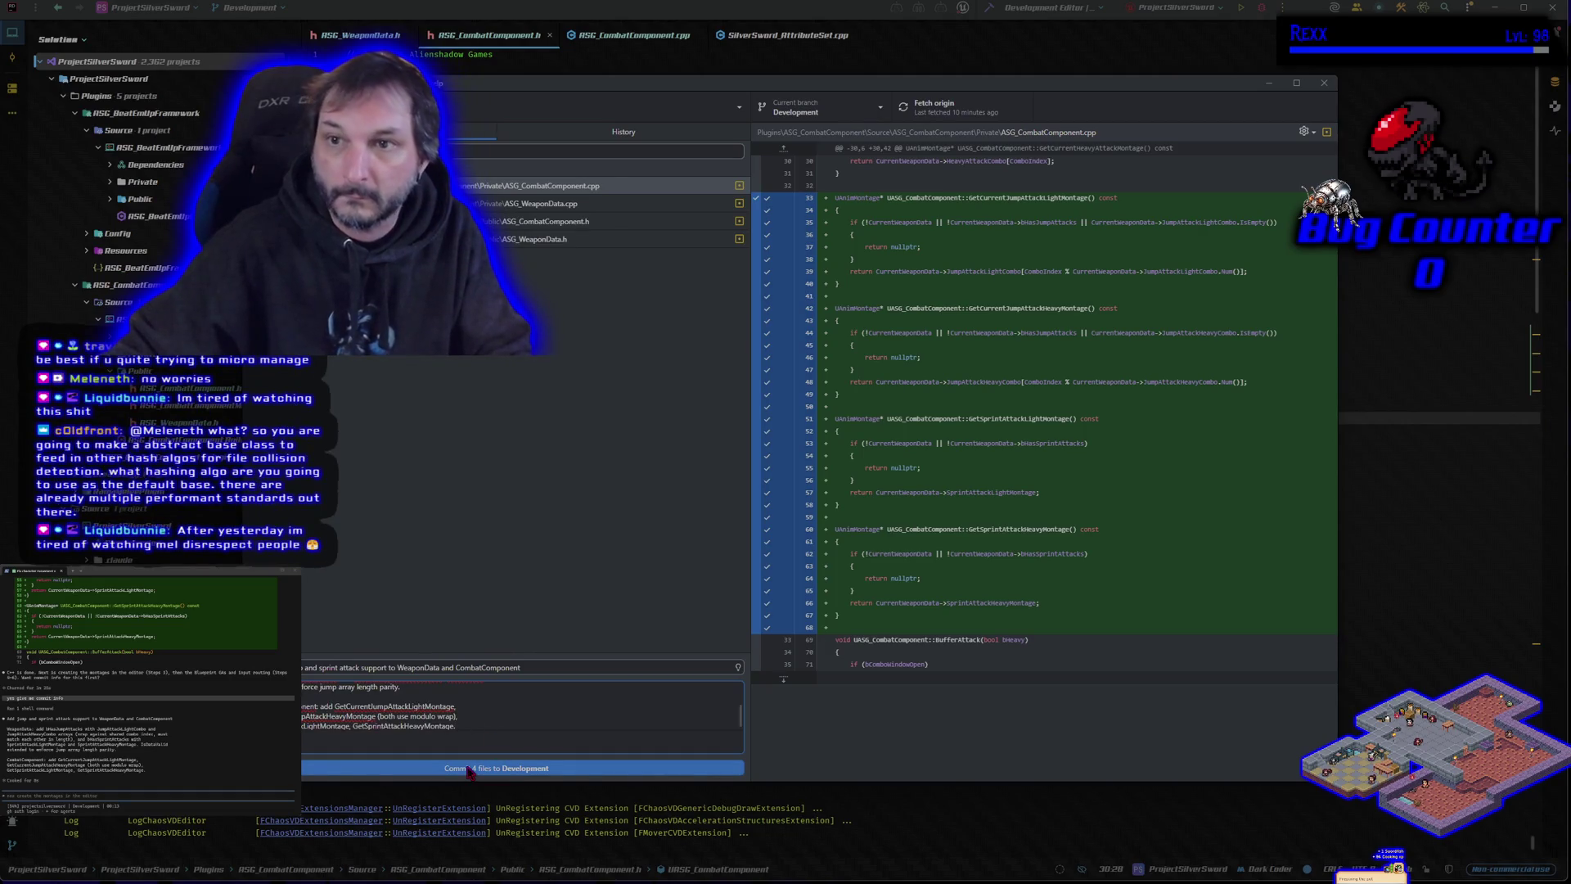
pyautogui.click(470, 769)
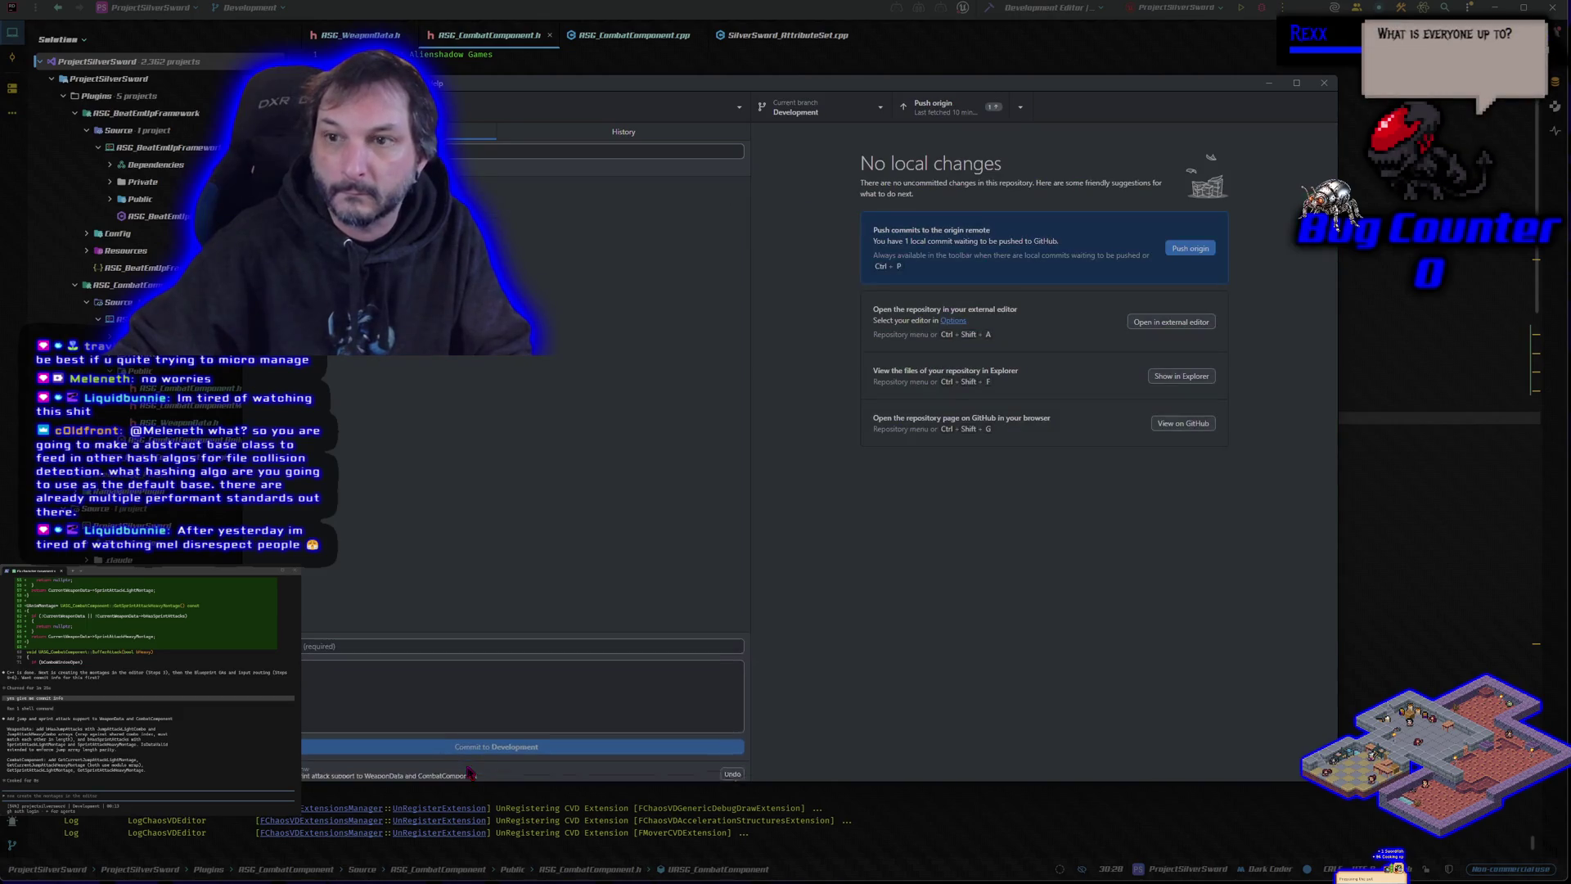
pyautogui.click(1189, 249)
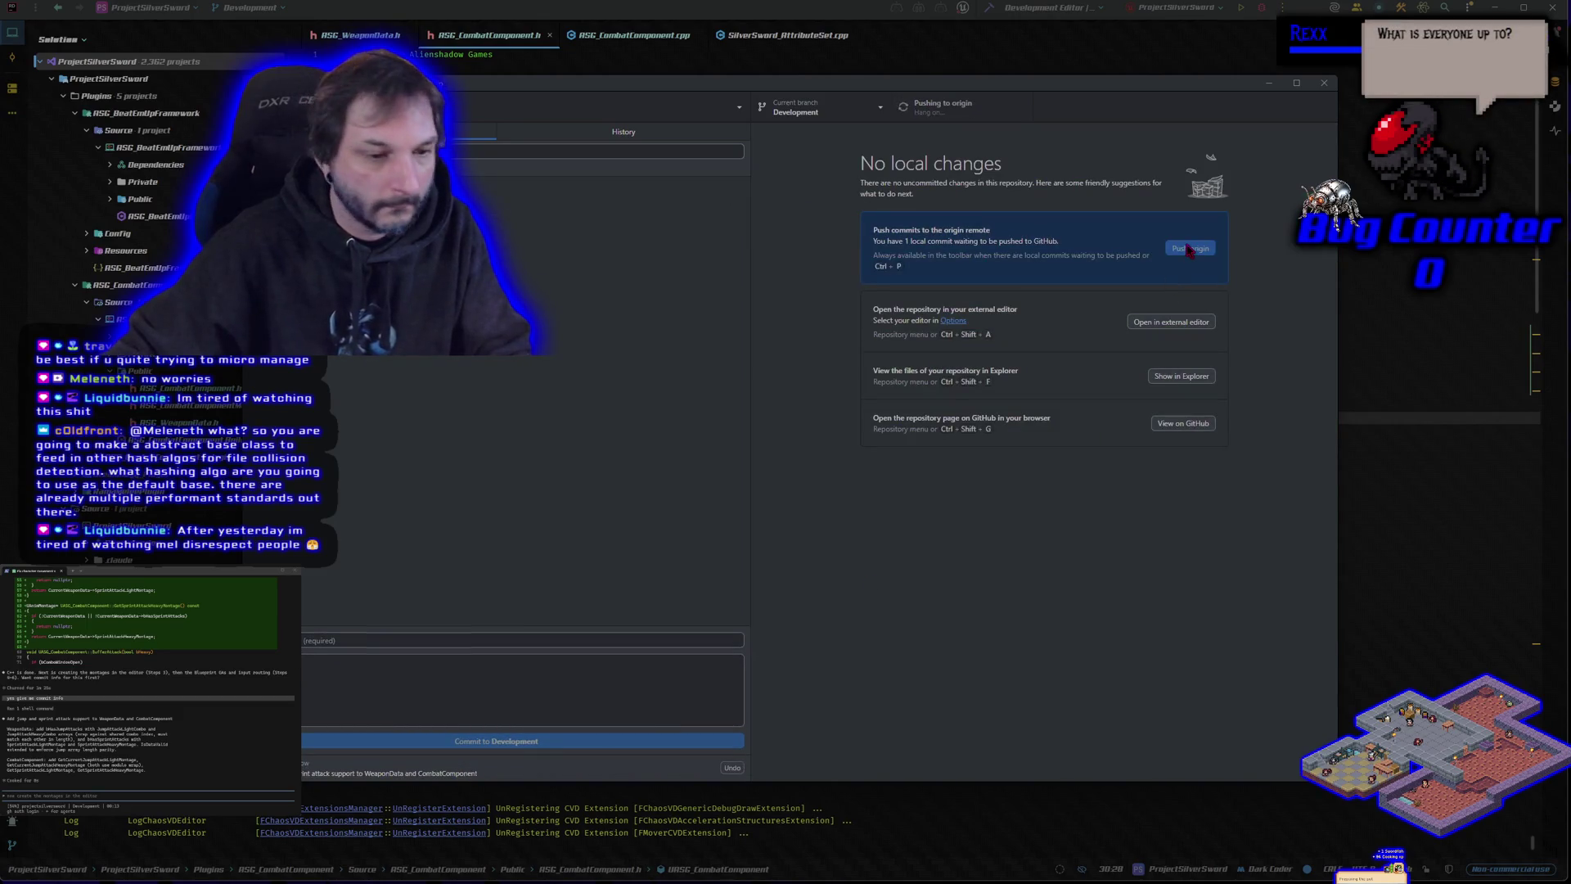